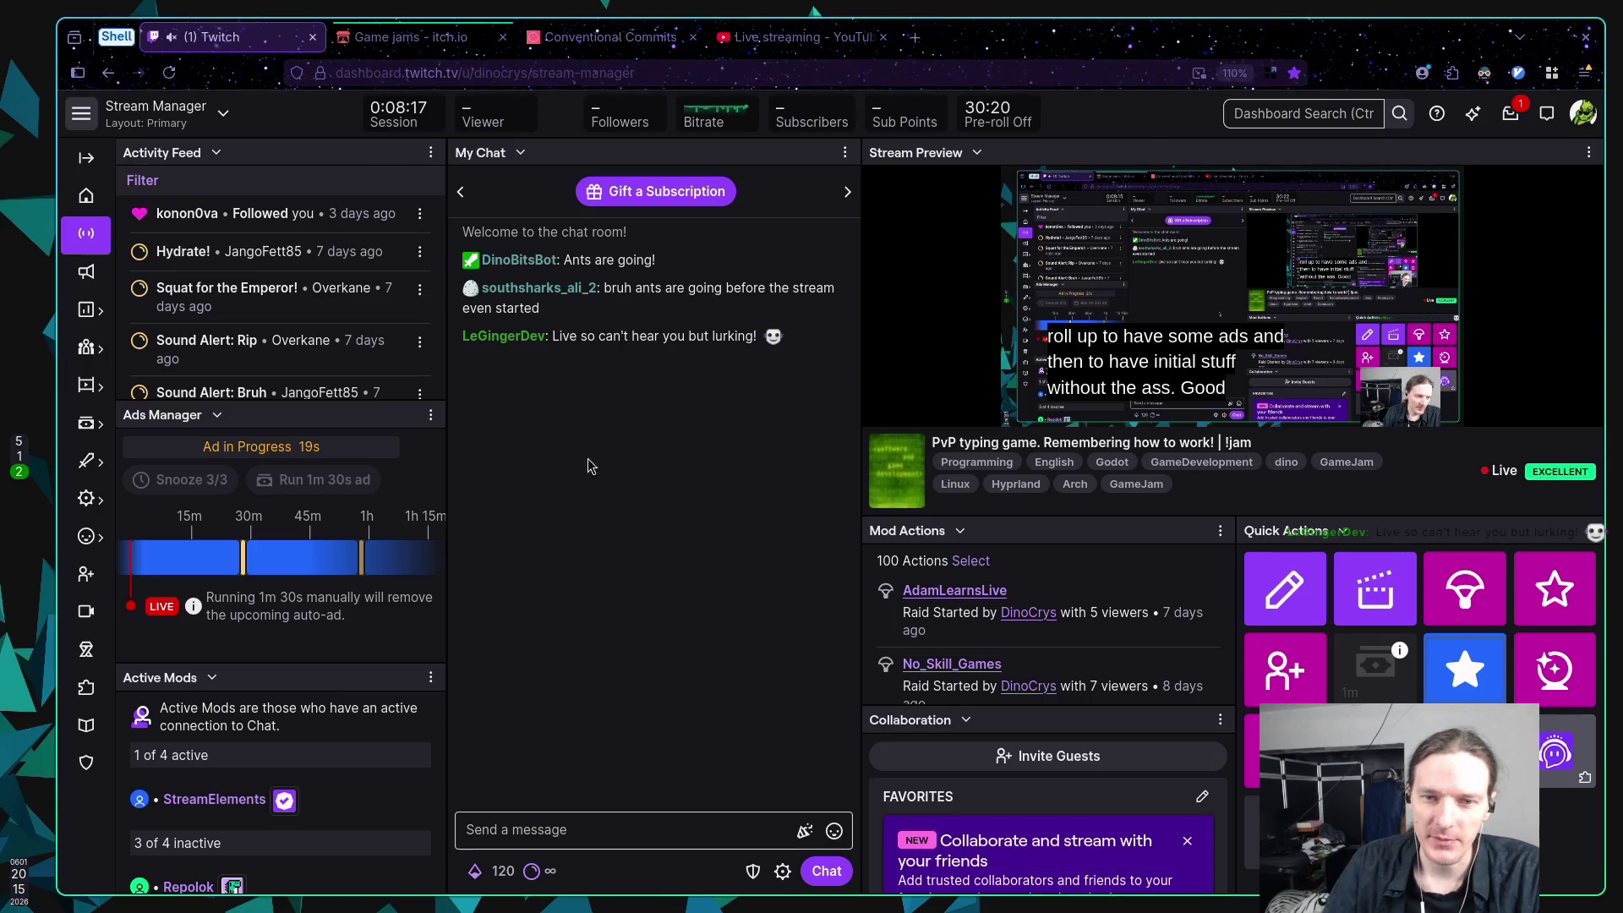
Step: Open the lurking chatter's viewer card, then open and switch to their channel in a new tab
click(503, 336)
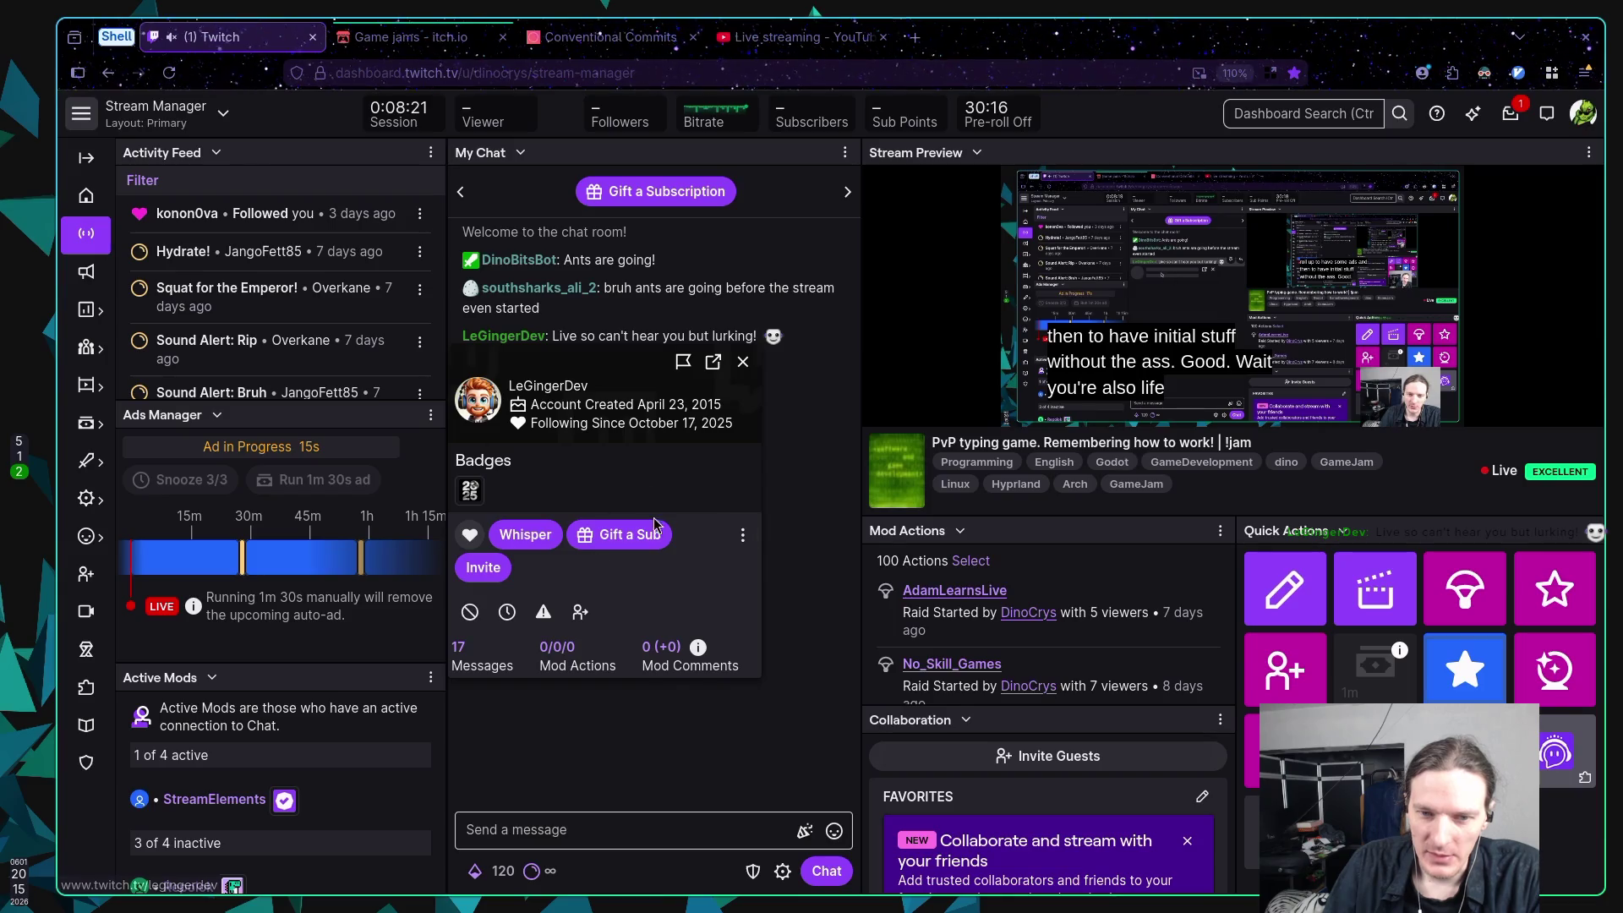
click(548, 385)
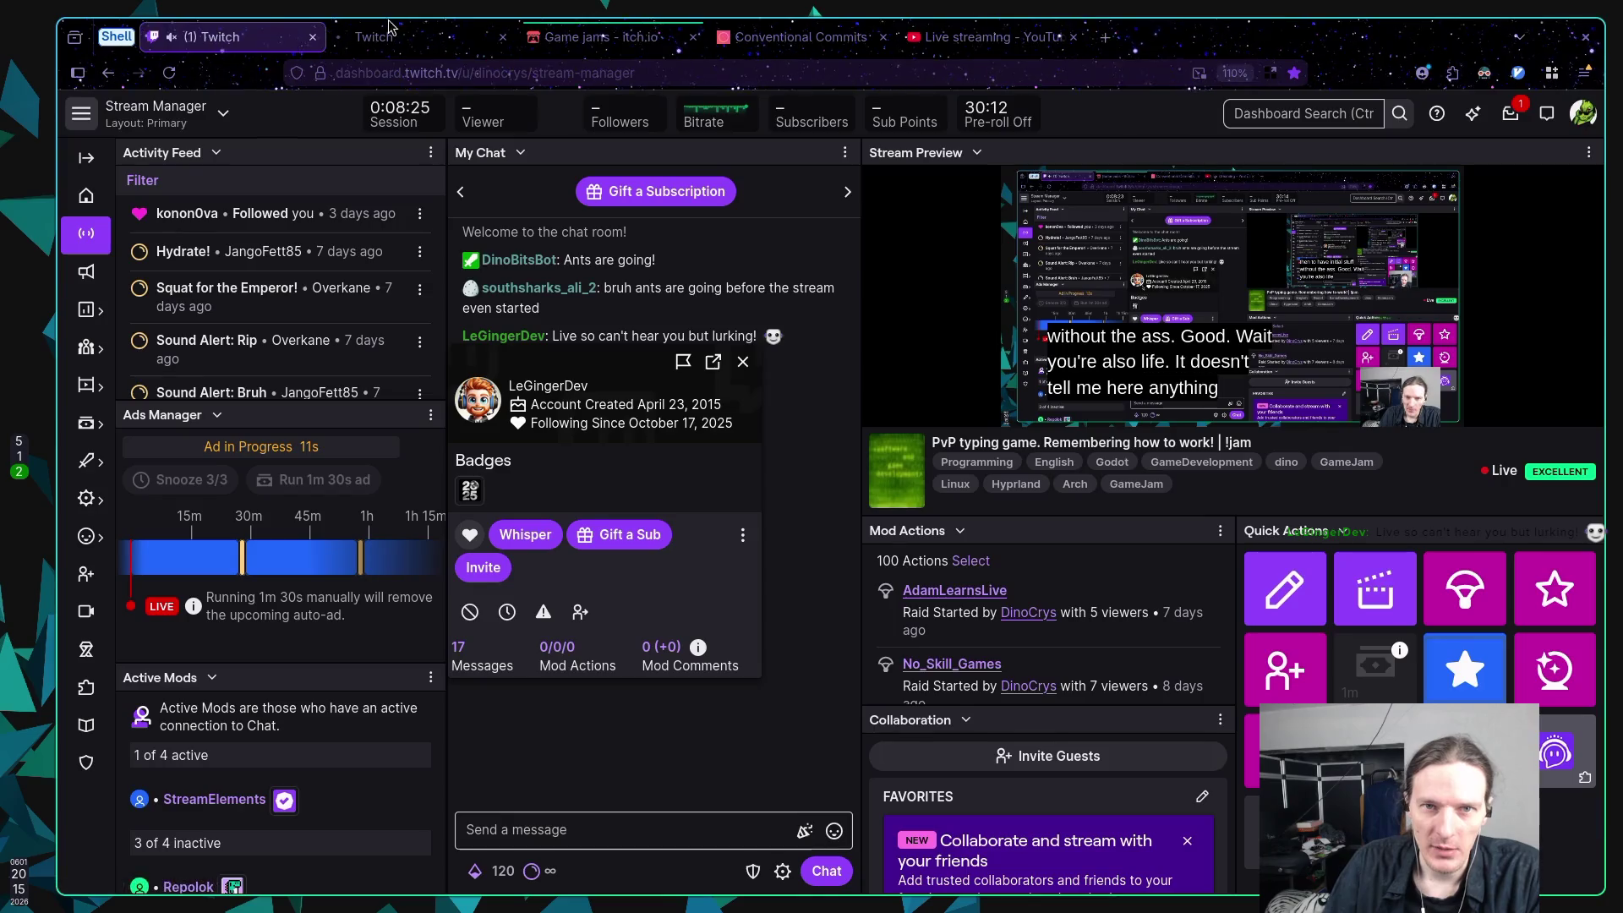
click(376, 36)
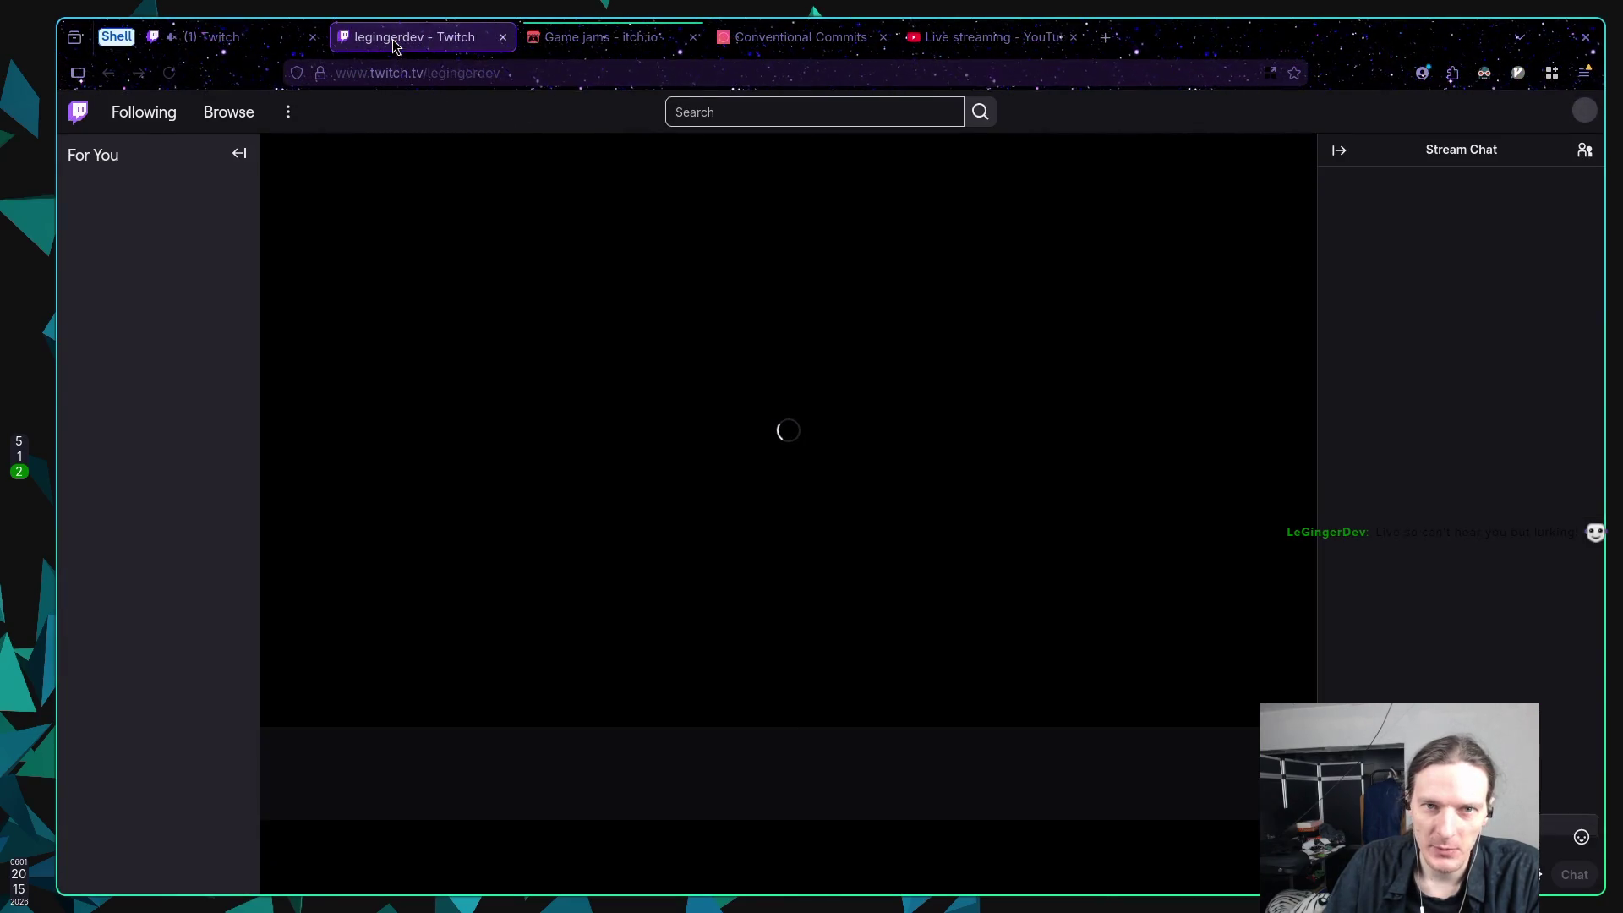
Step: Mute the chatter's channel tab, then close it
right_click(392, 39)
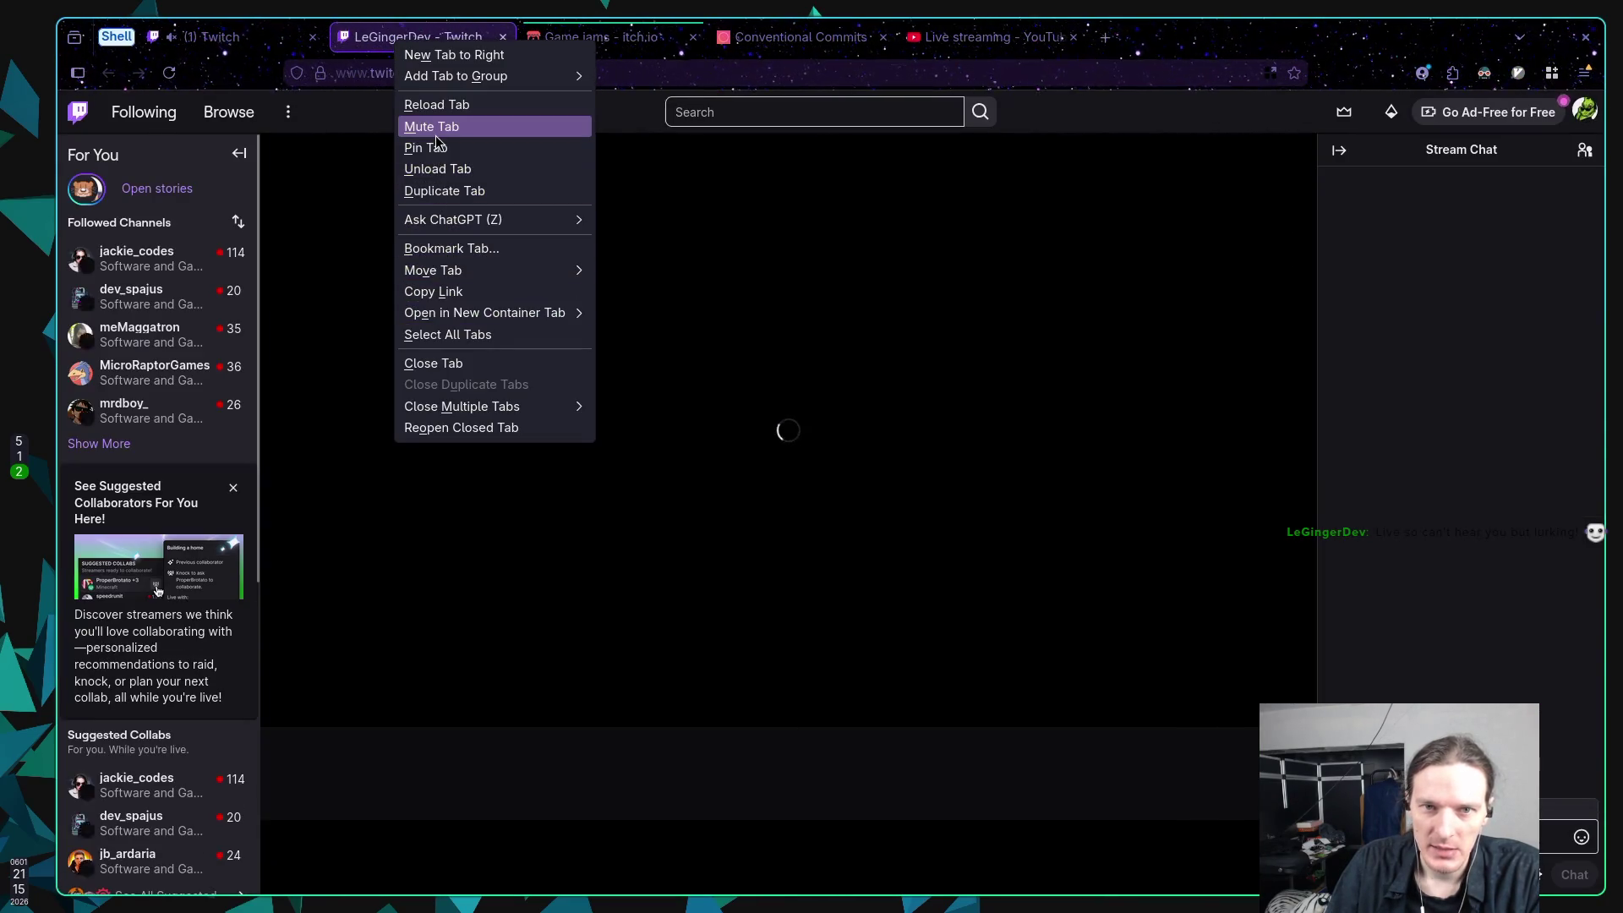
click(436, 126)
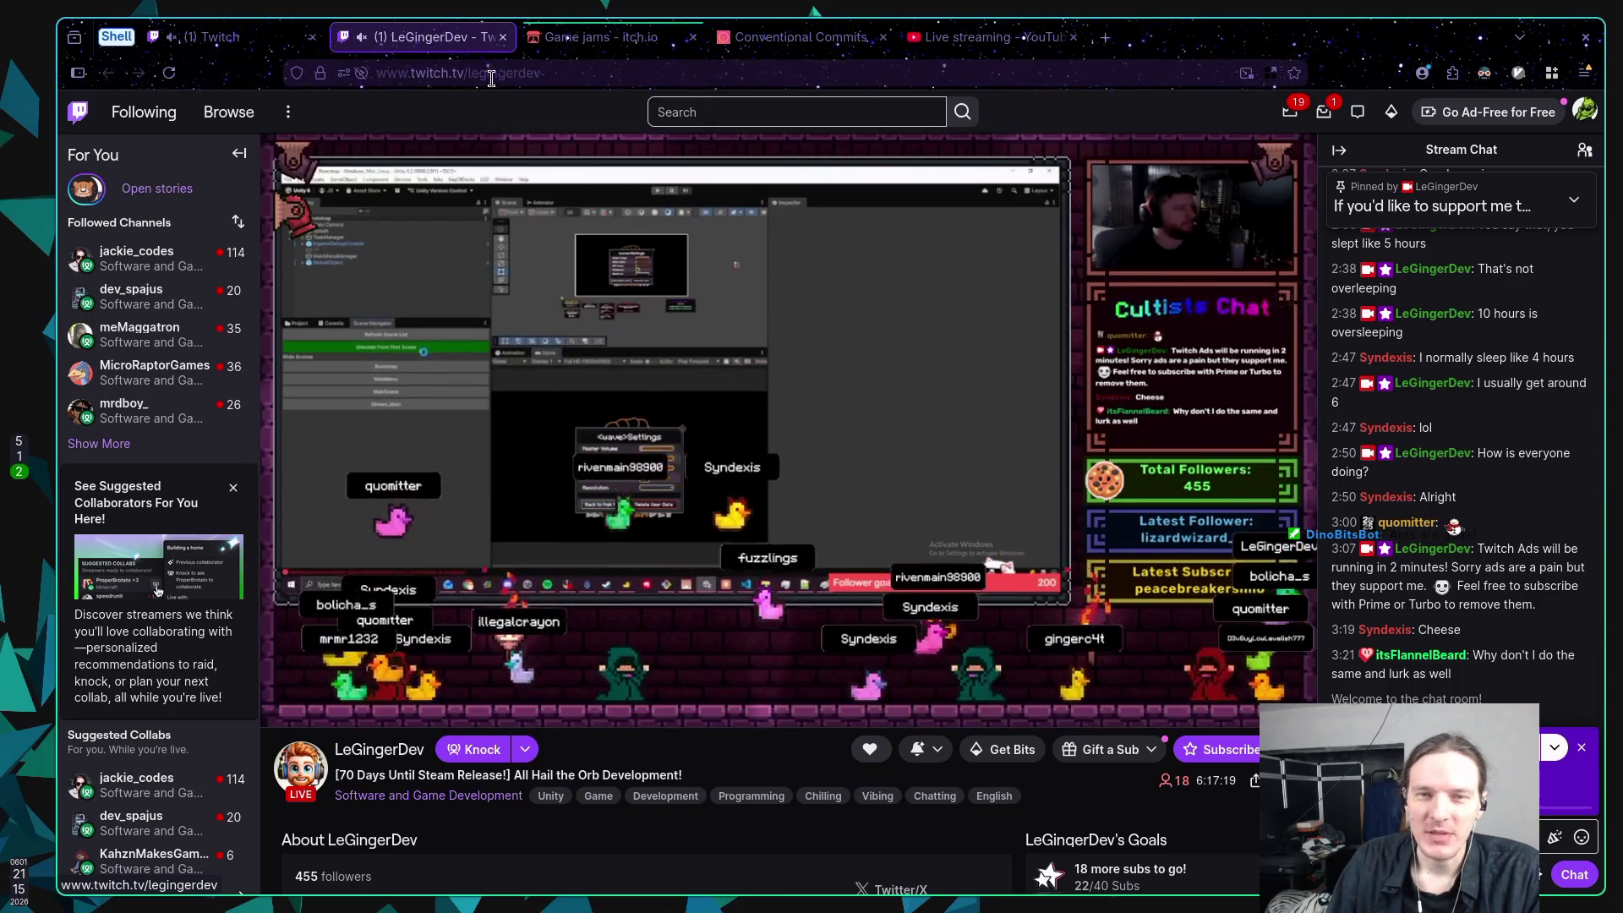
key(ctrl+w)
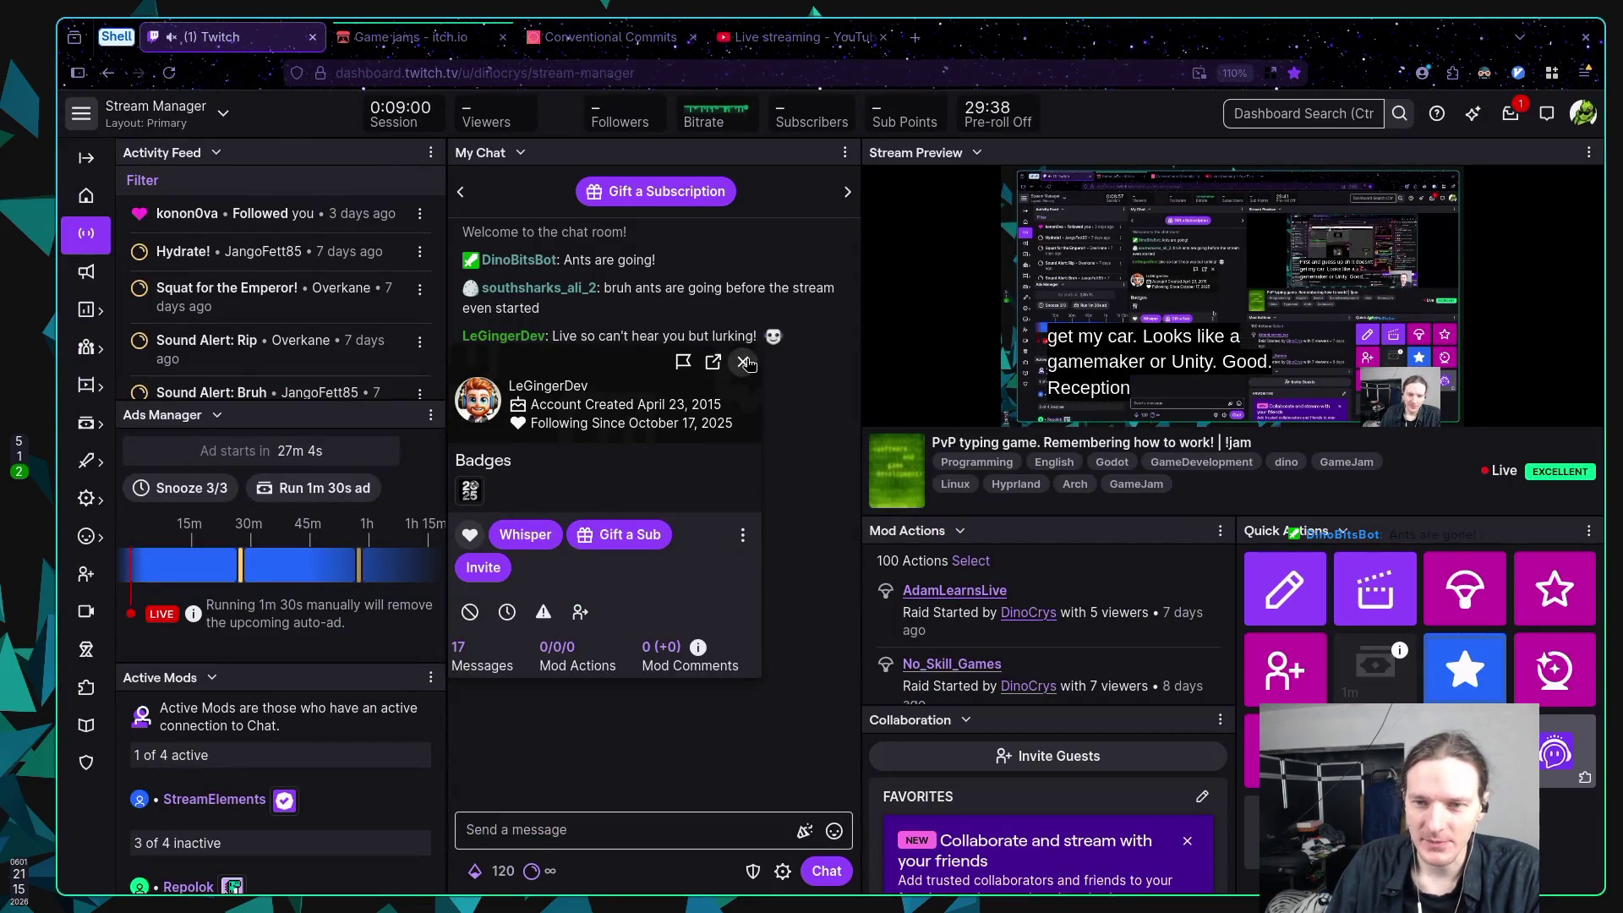
Step: Dismiss the chatter's viewer card and switch back to the Godot and code editor workspaces
click(773, 500)
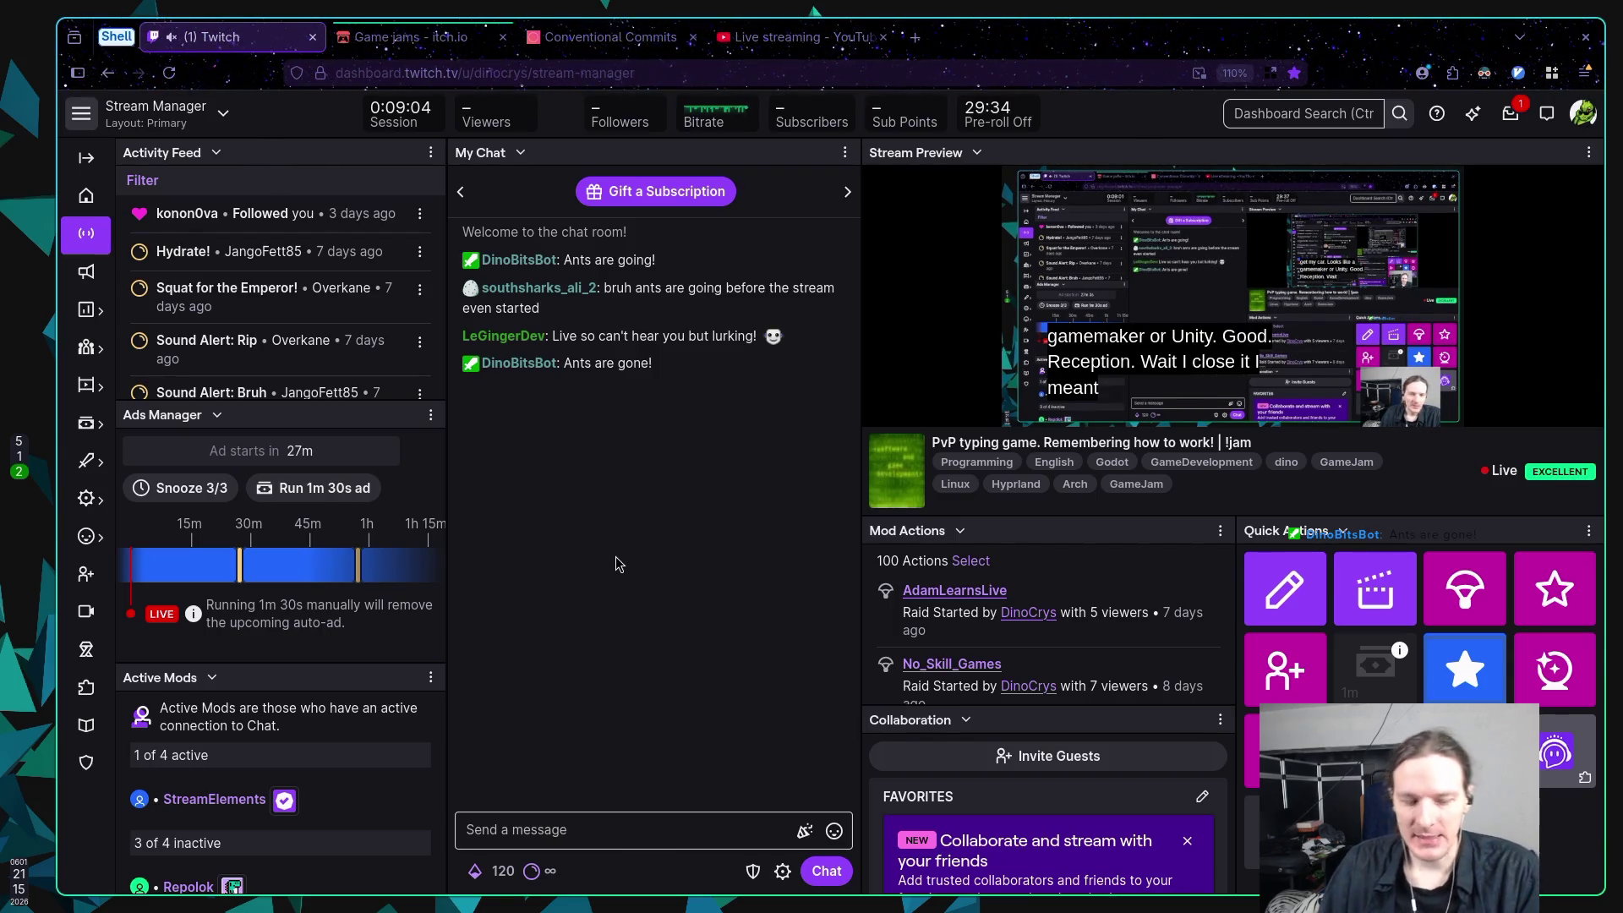
key(super+5)
key(super+1)
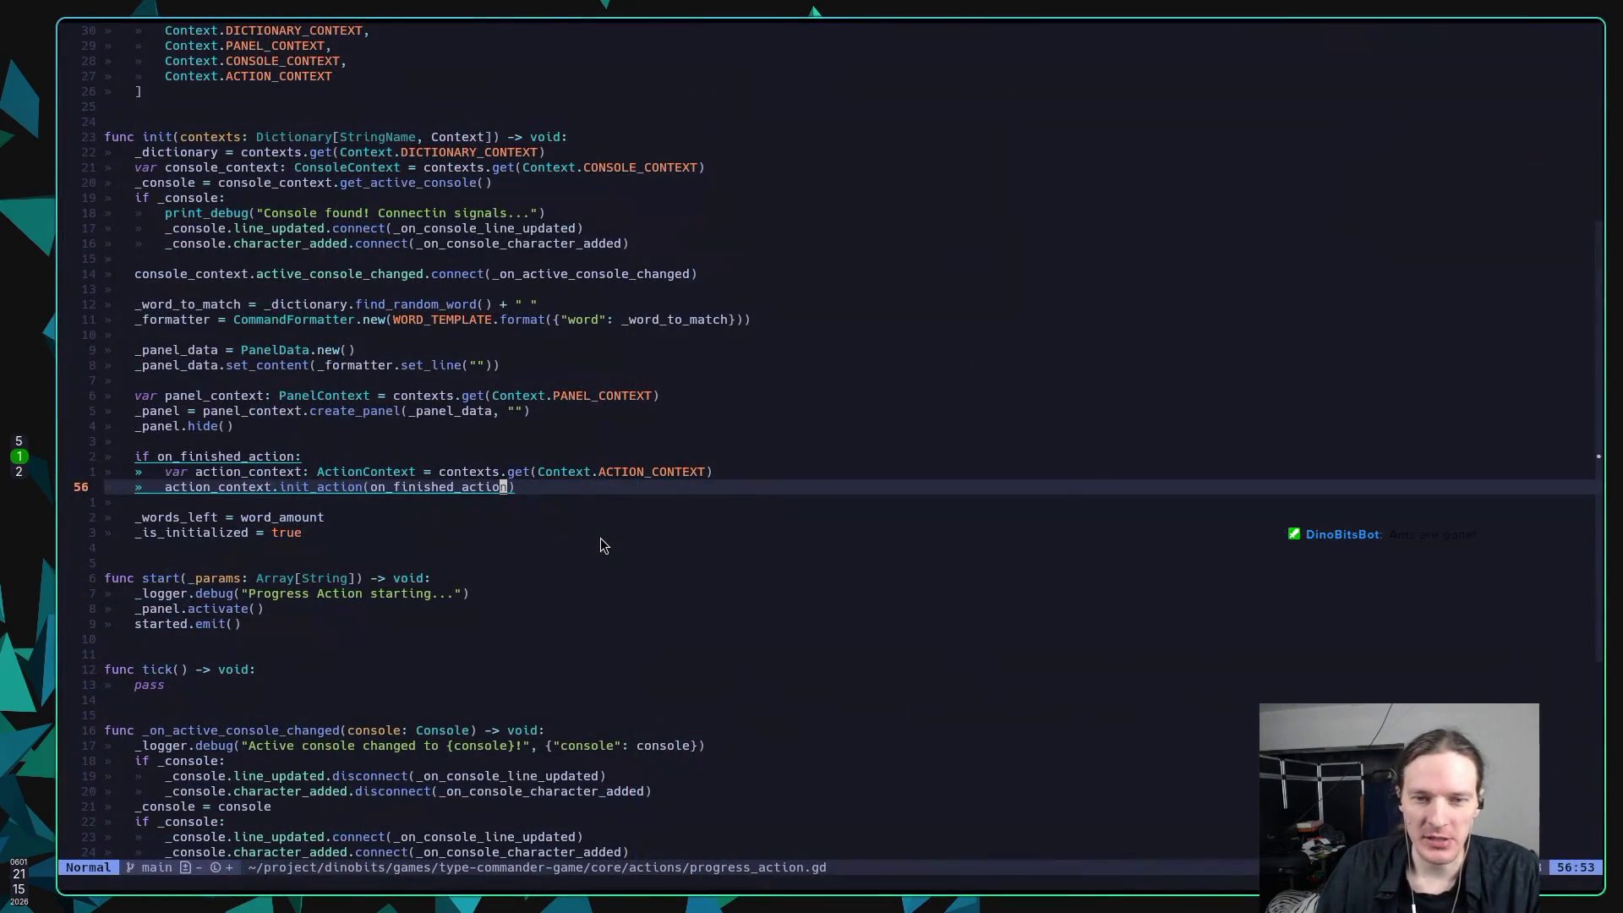
Step: Glance at the code editor workspace, then return to the Twitch Stream Manager dashboard
key(super+5)
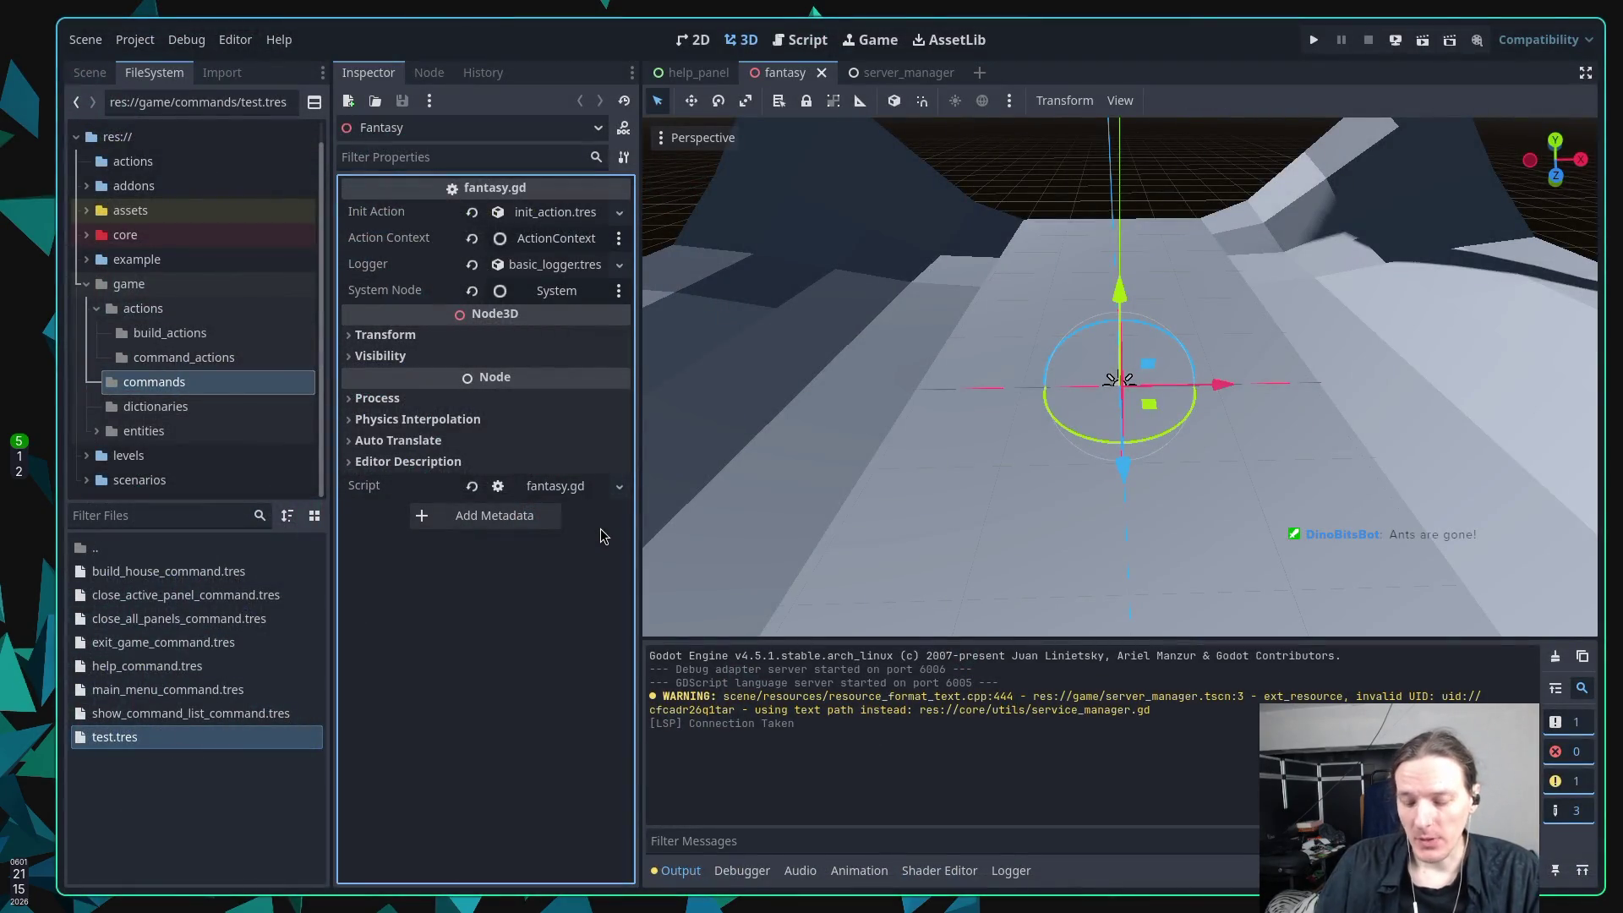
key(super+2)
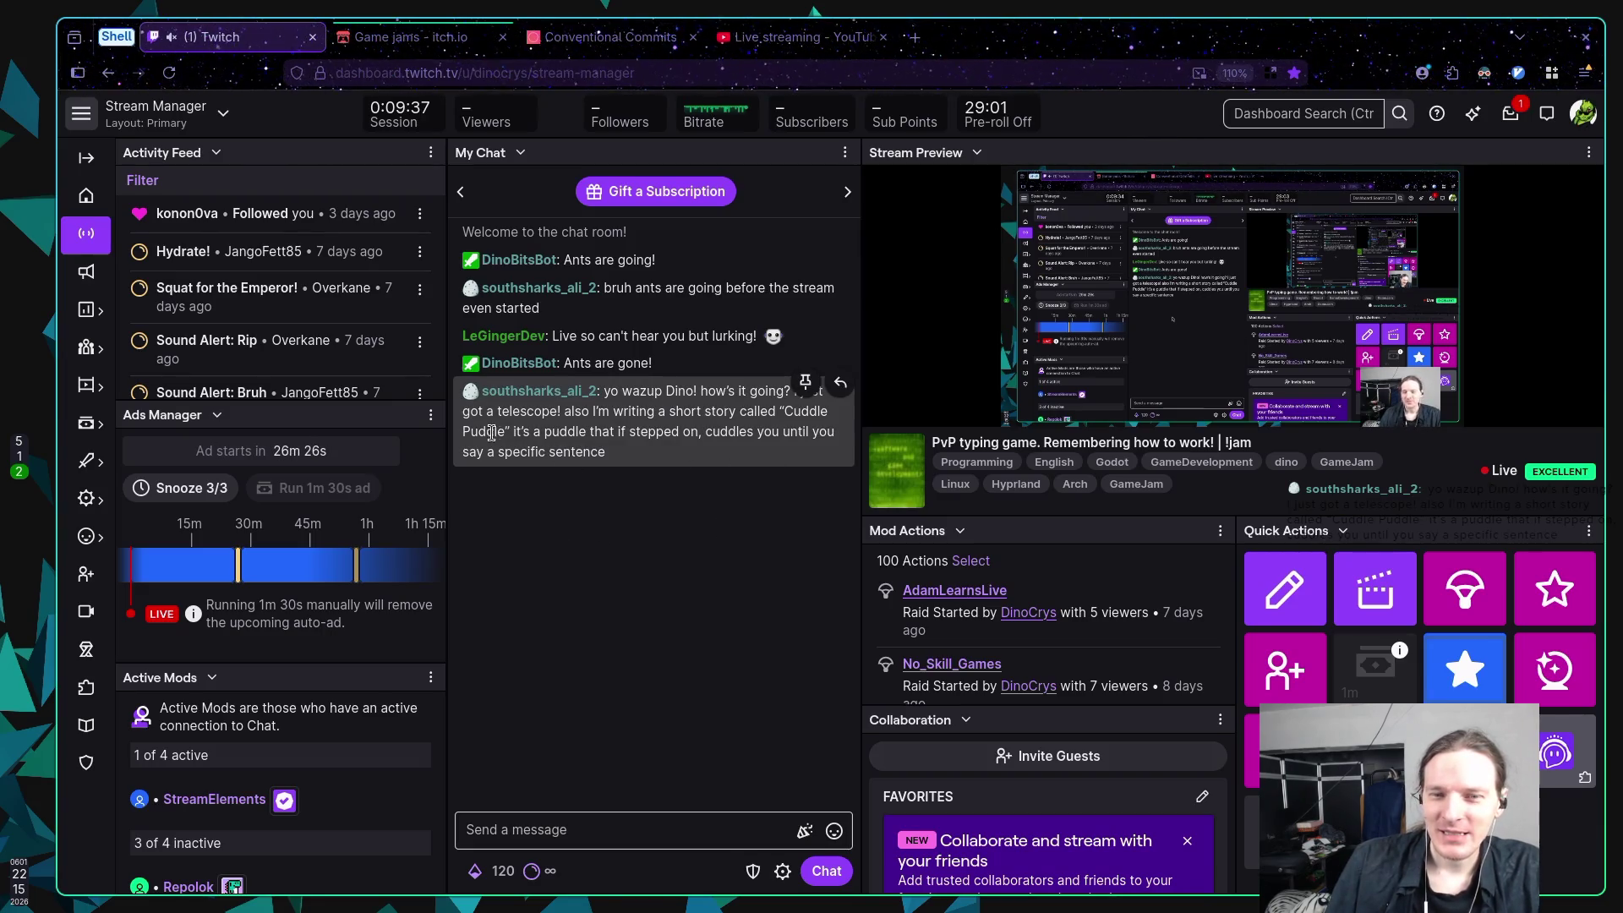
Step: Highlight words of the chatter's 'Cuddle Puddle' story message while reading, then move to the itch.io Game Jams tab
drag(462, 431, 524, 431)
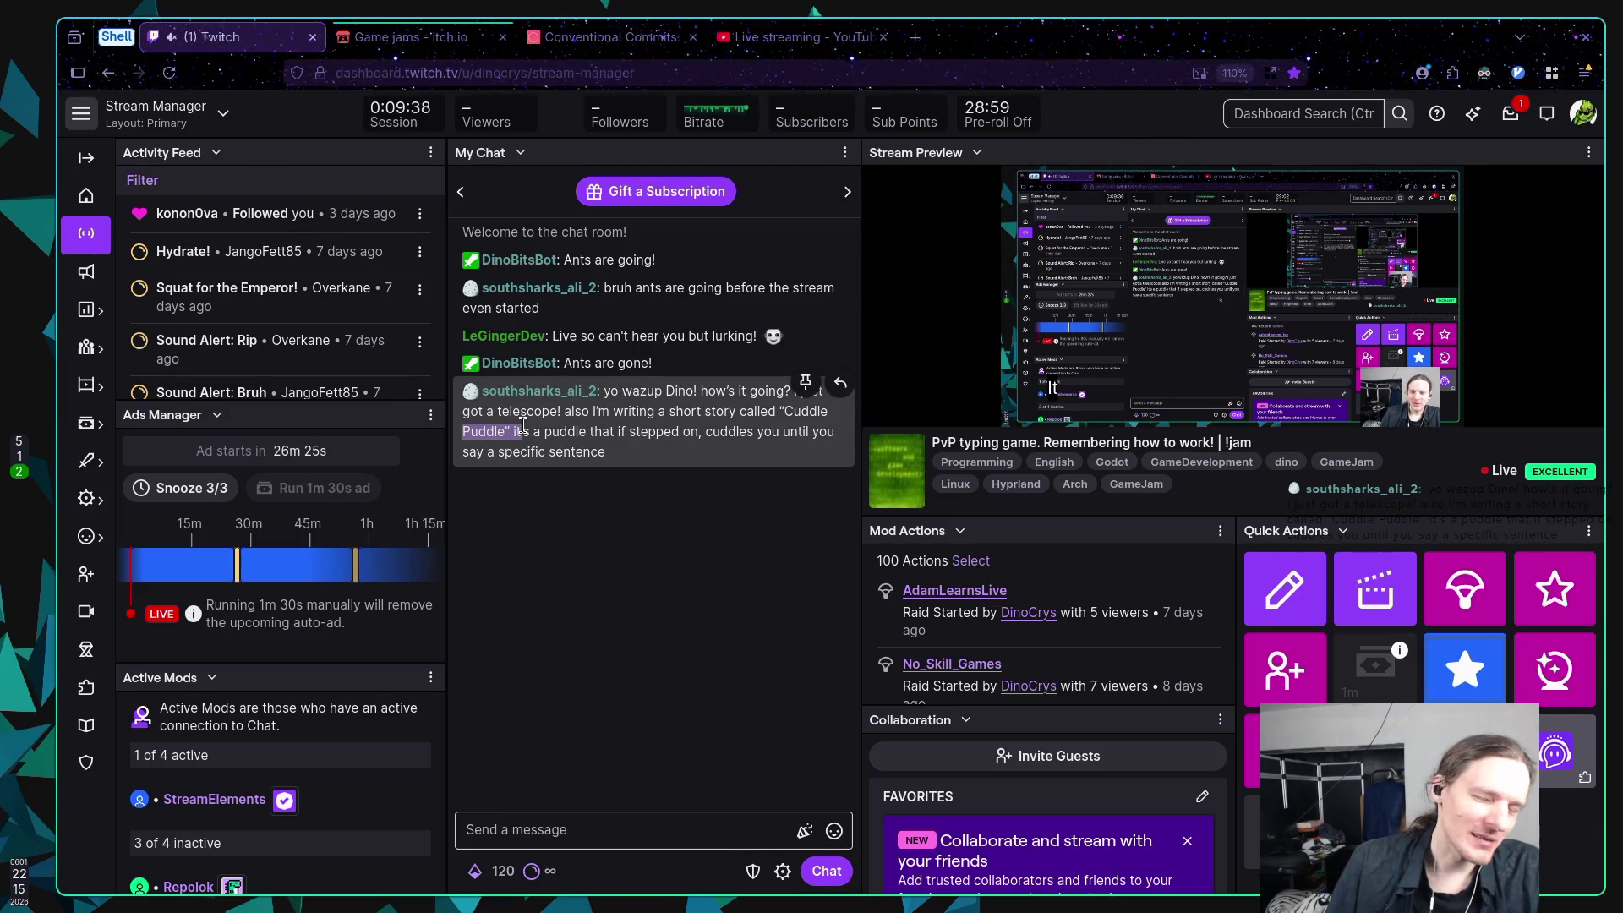
click(568, 437)
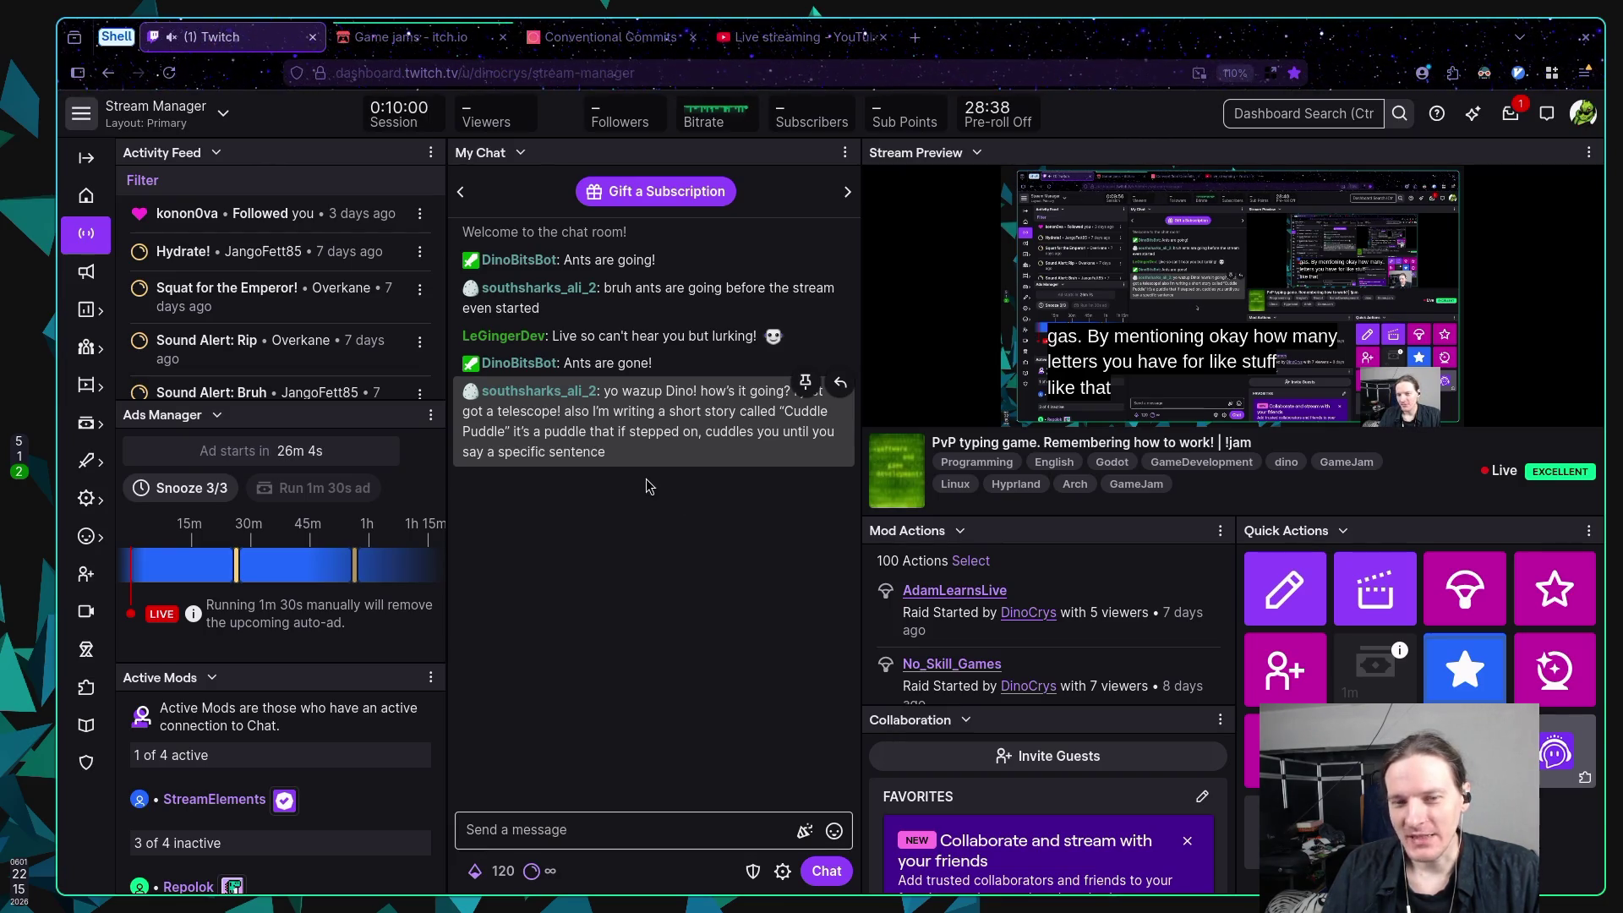
drag(557, 432, 597, 431)
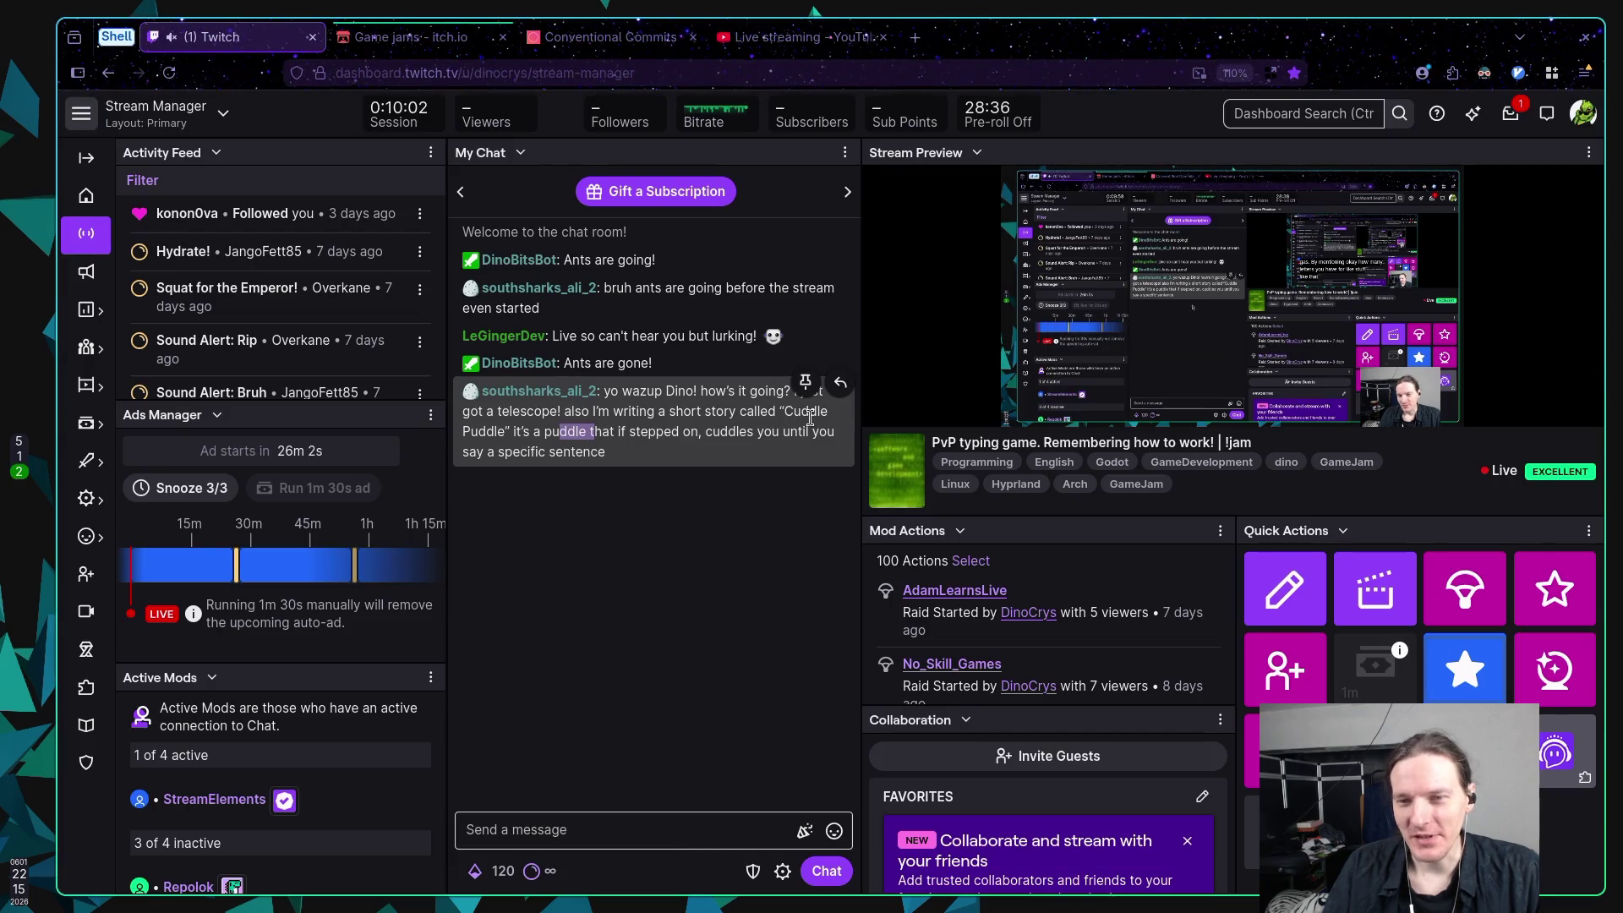
click(820, 469)
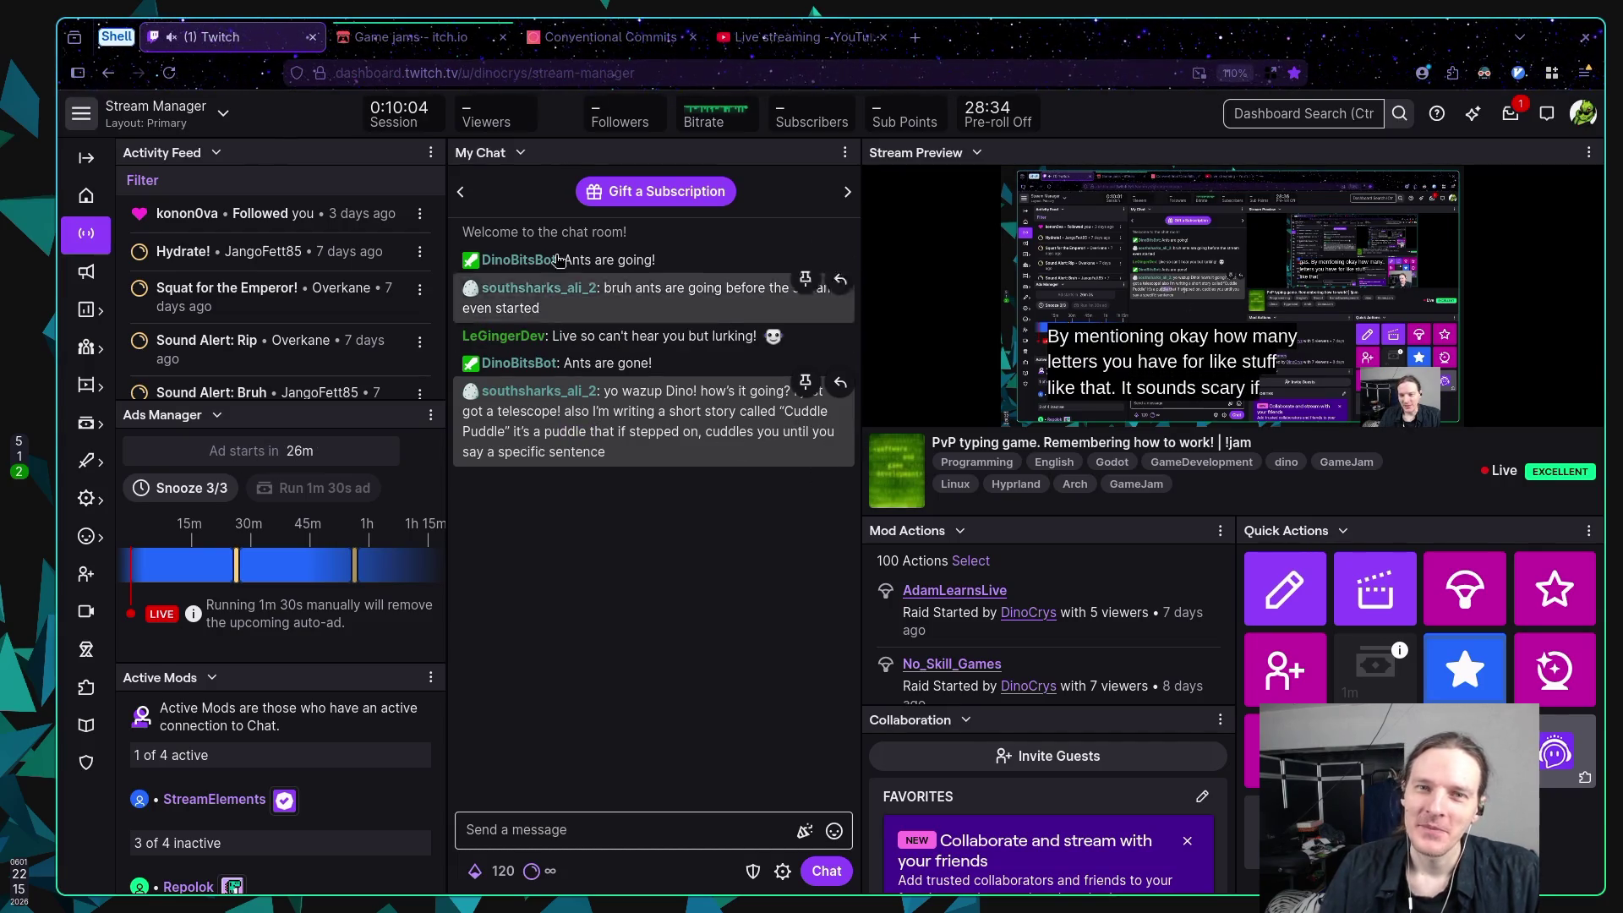
key(ctrl+Tab)
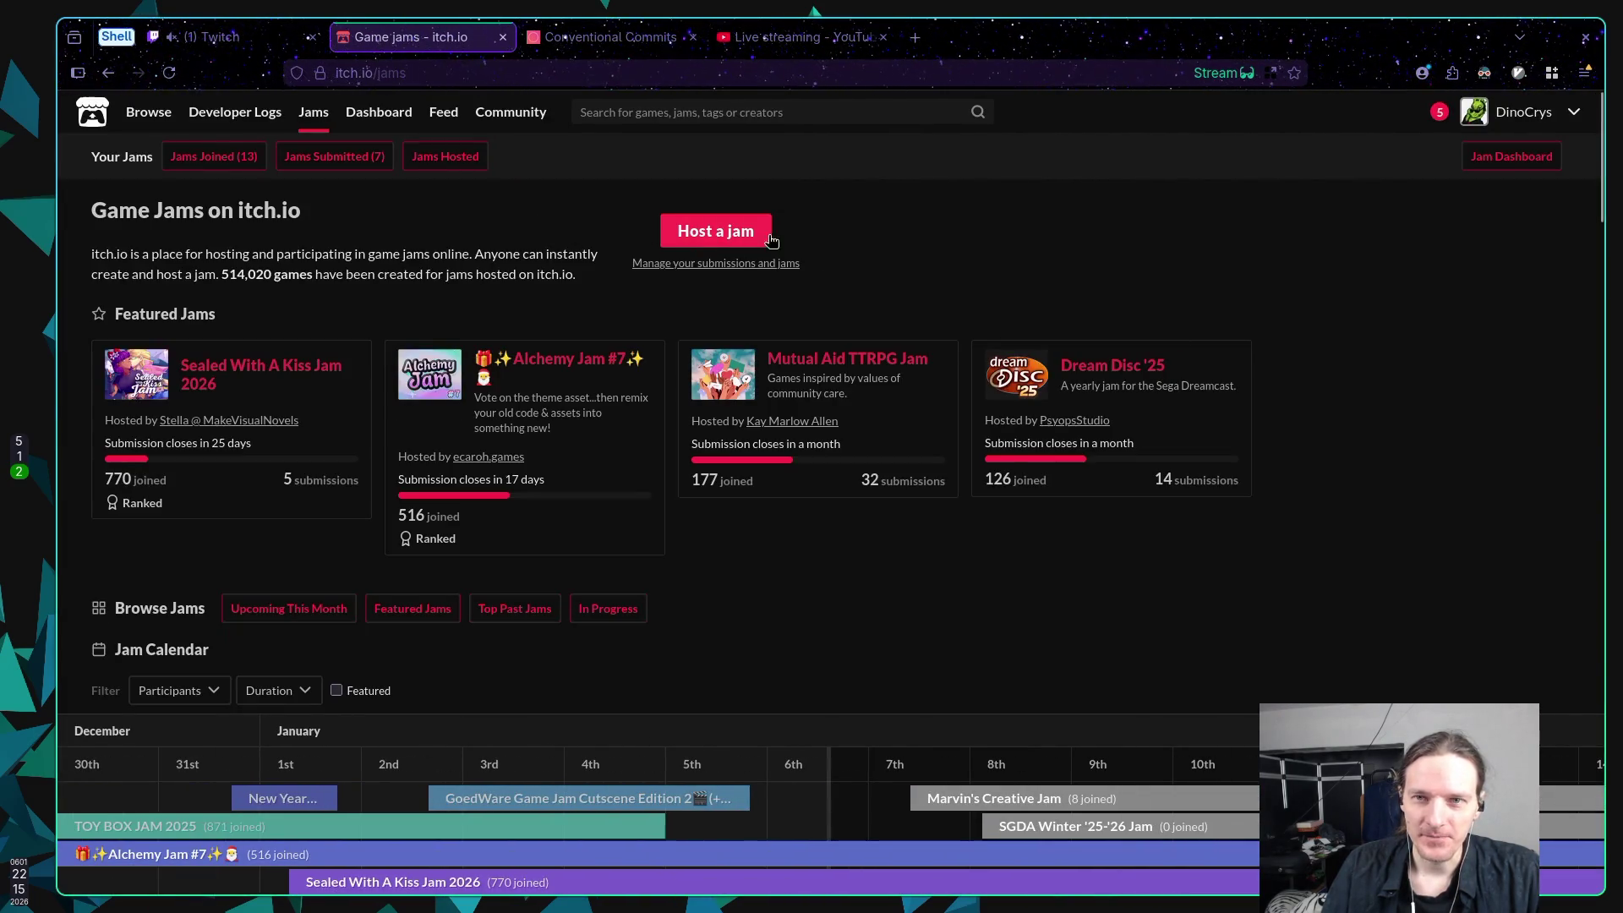
Step: Check the itch.io notifications, return to Game Jams, and open 'Manage your submissions and jams'
click(1440, 113)
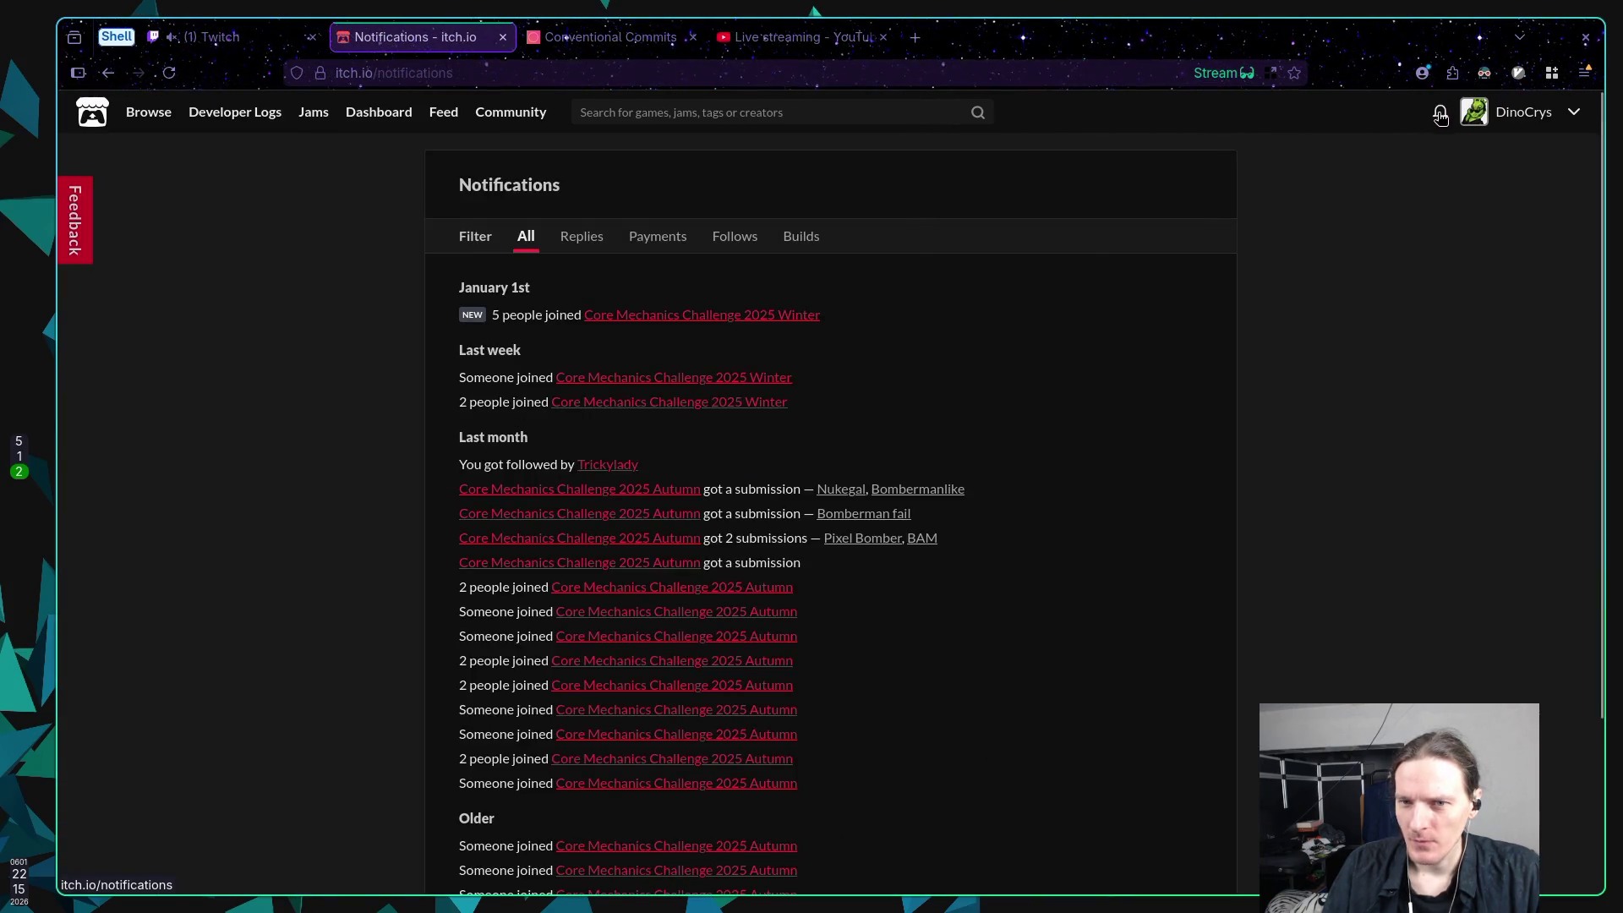
key(alt+Left)
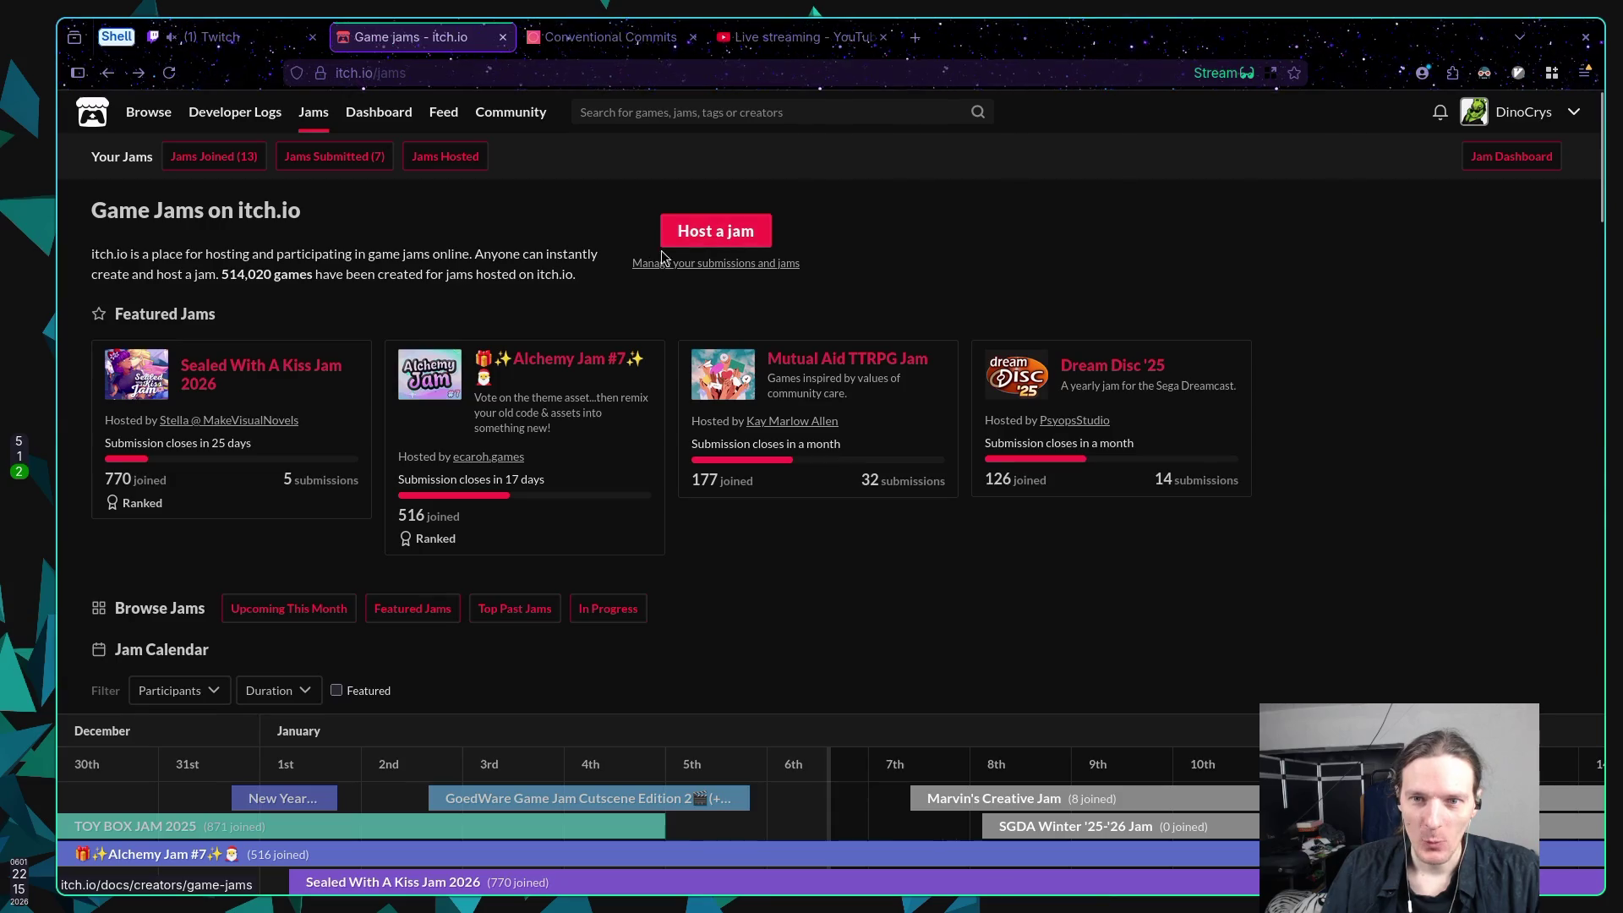
click(715, 265)
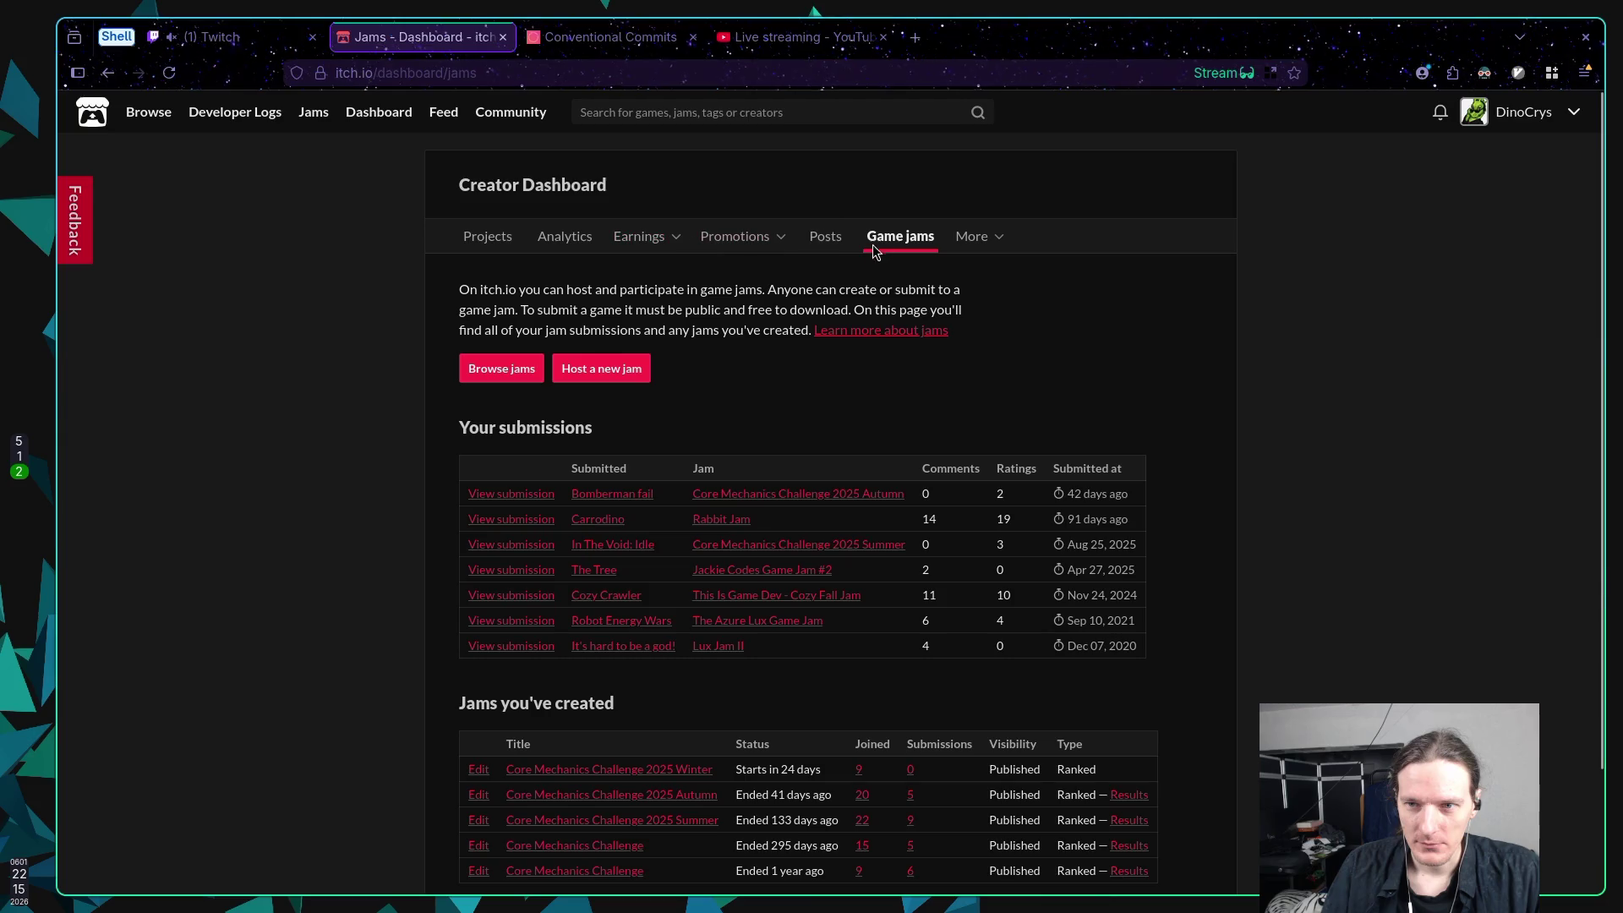
Step: From the dashboard's Game jams section, open the Core Mechanics Challenge 2025 Winter jam under 'Jams you've created'
click(905, 235)
scroll(769, 497, down, 3)
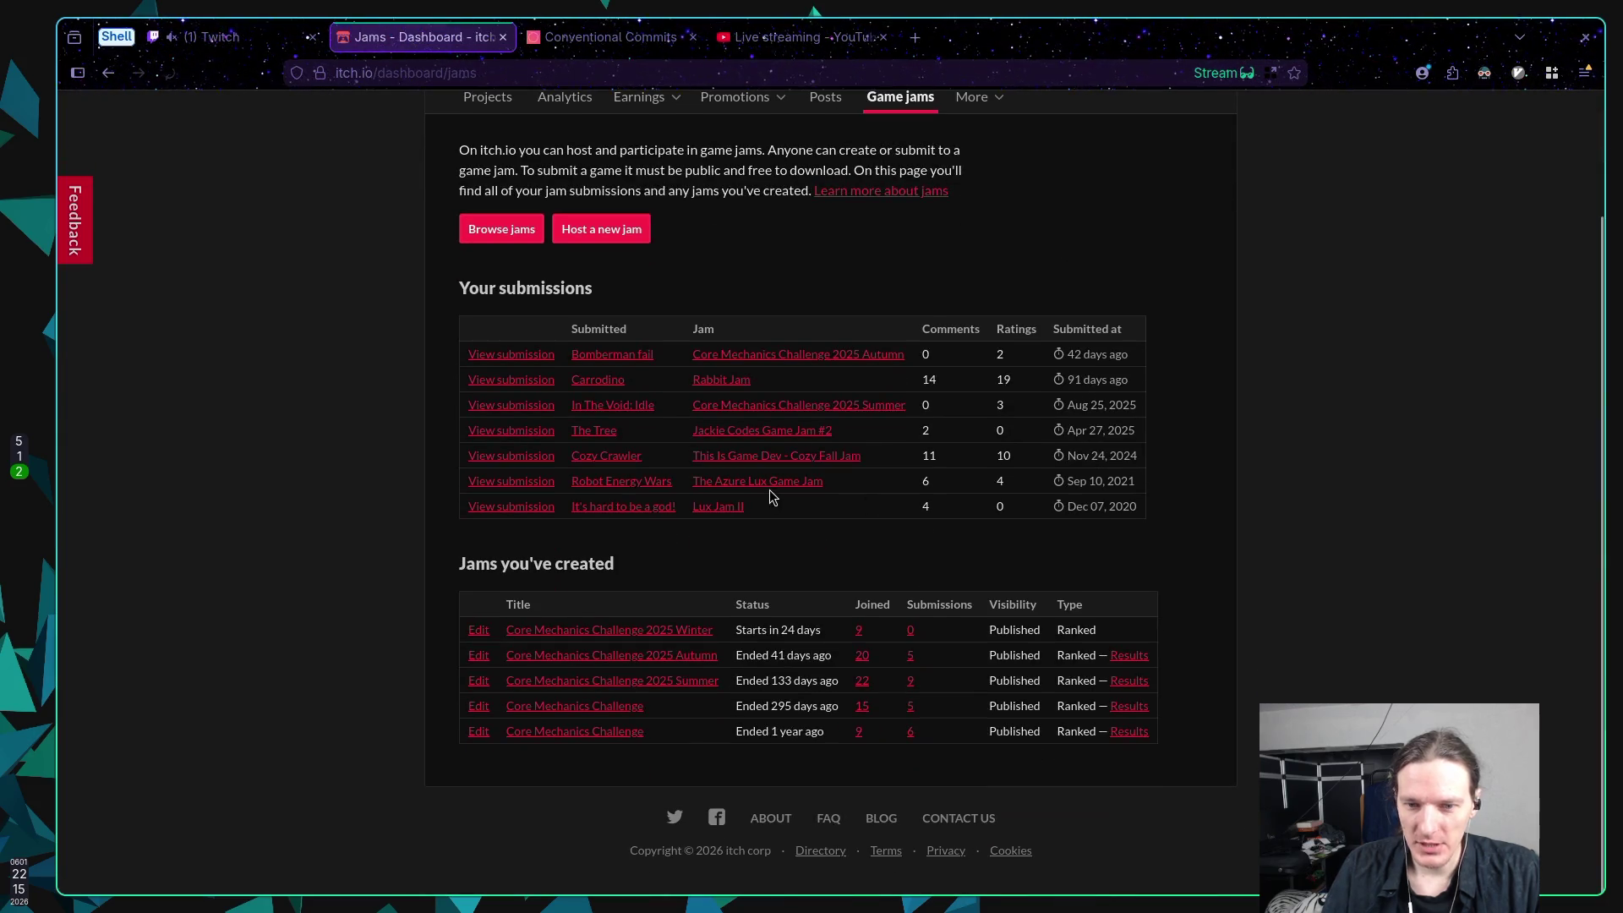
click(626, 632)
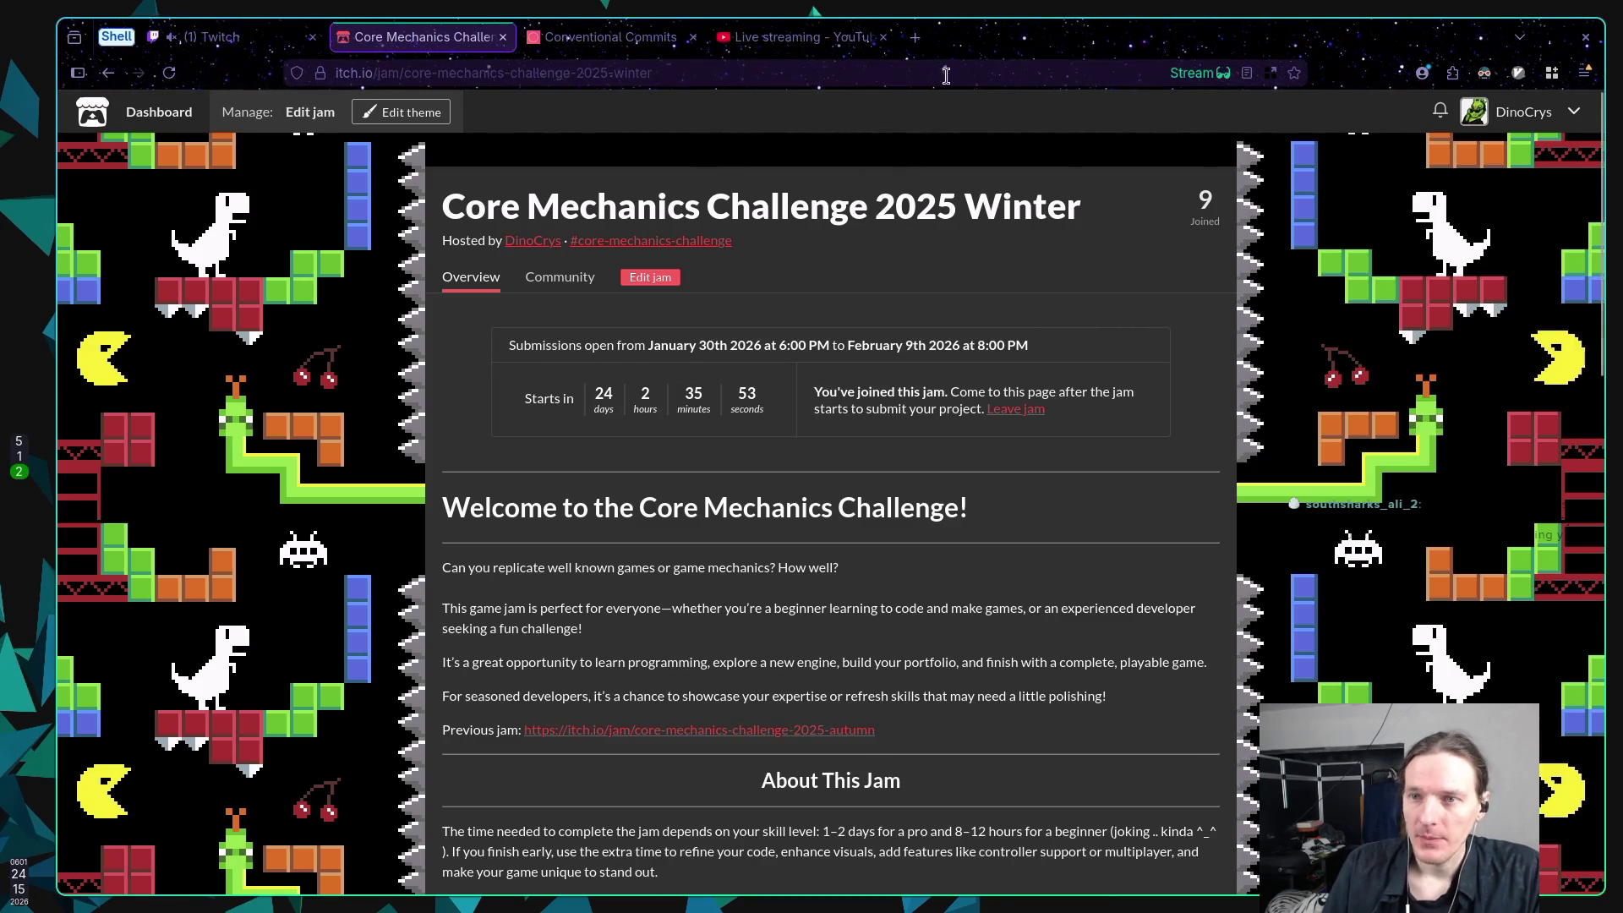
Step: Open a blank new browser tab, later returning to the Core Mechanics Challenge jam tab
click(915, 37)
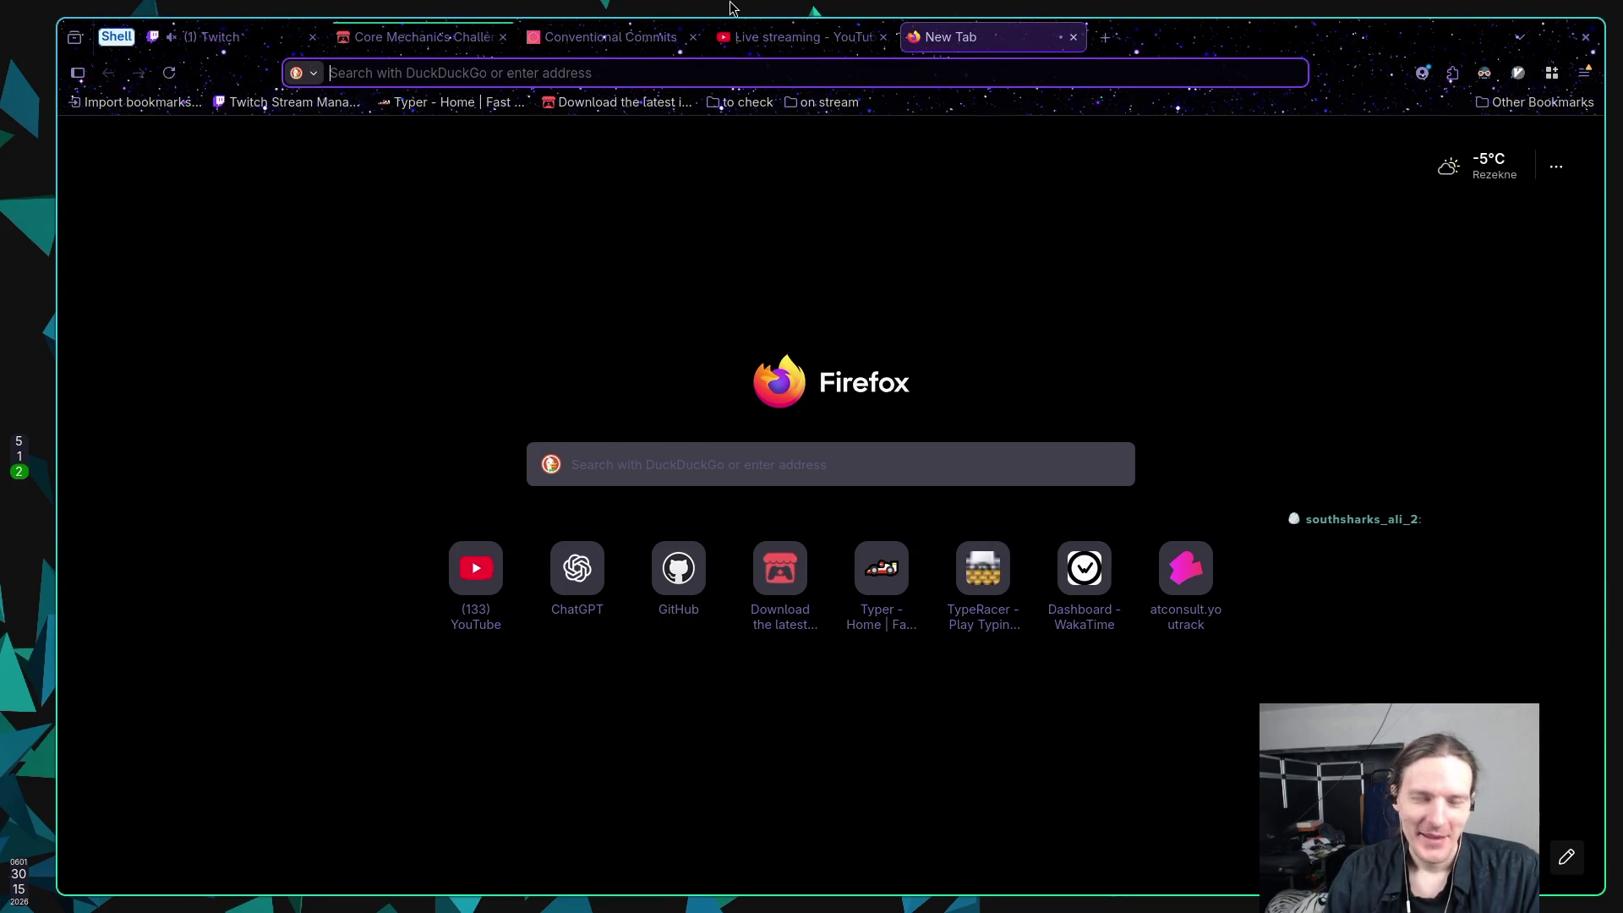
click(463, 36)
key(ctrl+shift+Tab)
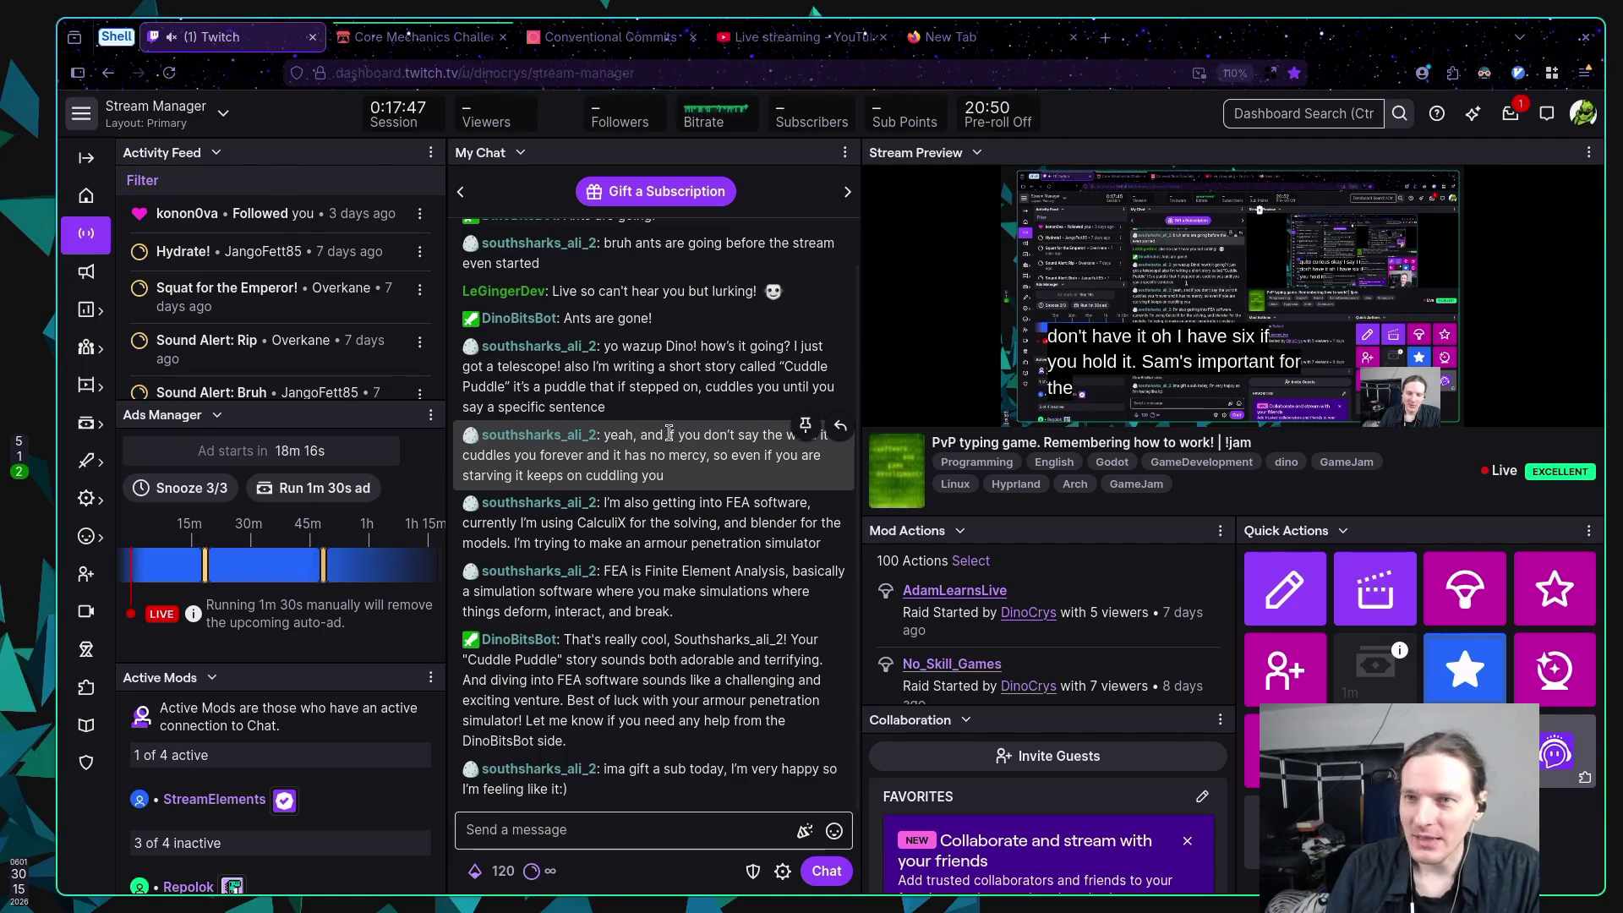
click(938, 42)
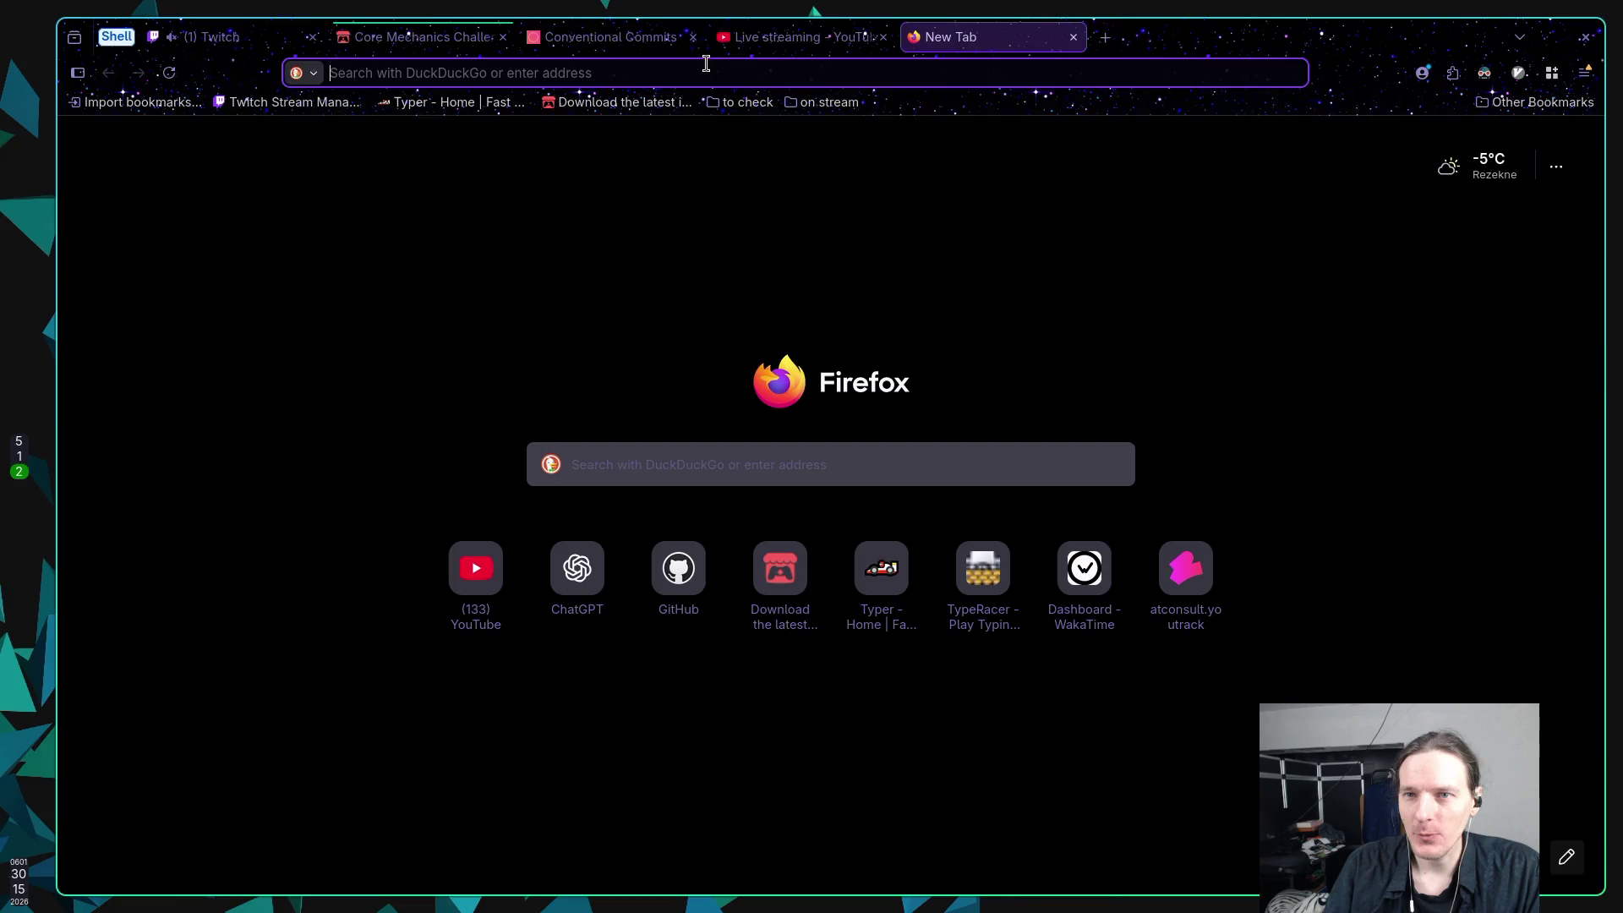
click(207, 38)
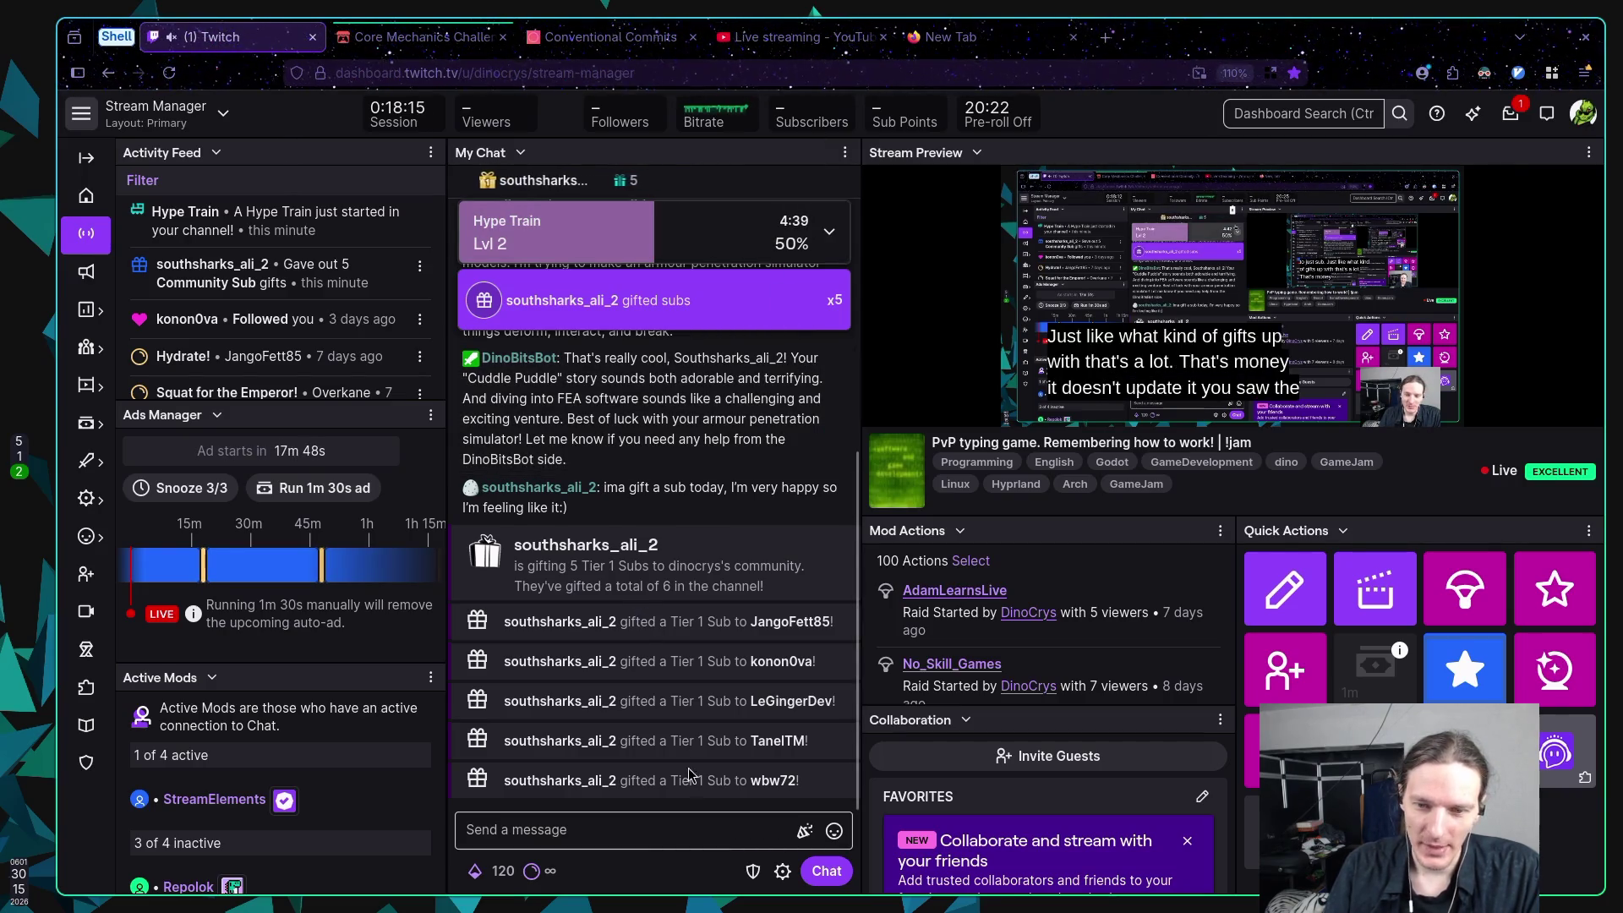
Step: Highlight the gifted-sub lines in Twitch chat while reading, then clear the selection
drag(691, 780, 647, 615)
click(651, 587)
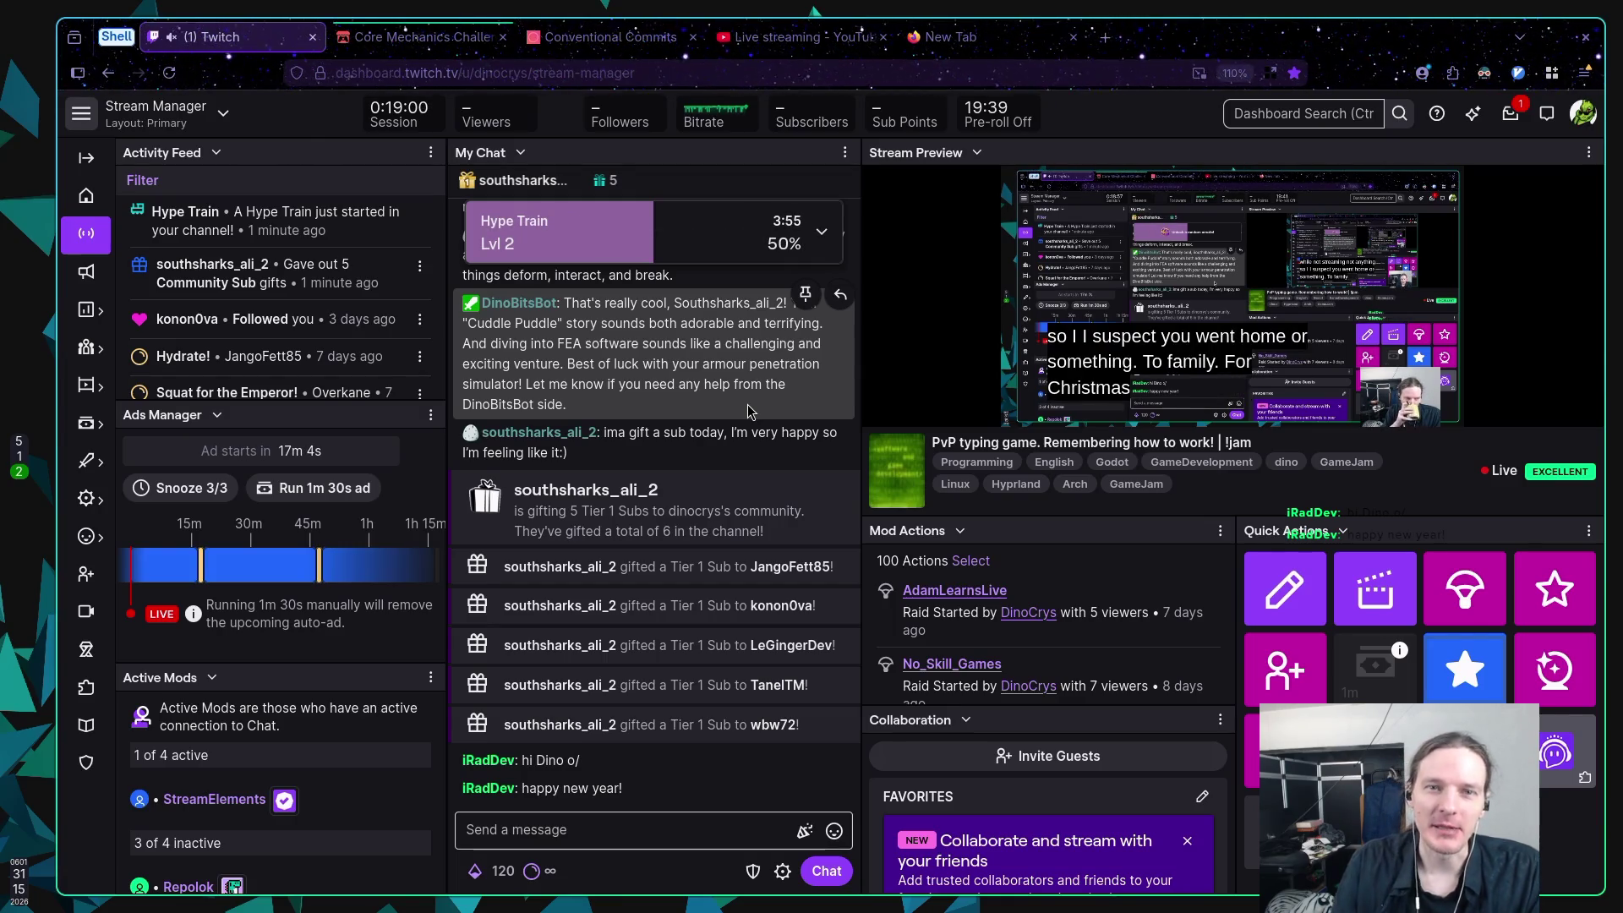
Step: Scroll through the jam's Overview, How It Works and Rules, then move to the Conventional Commits page
click(440, 42)
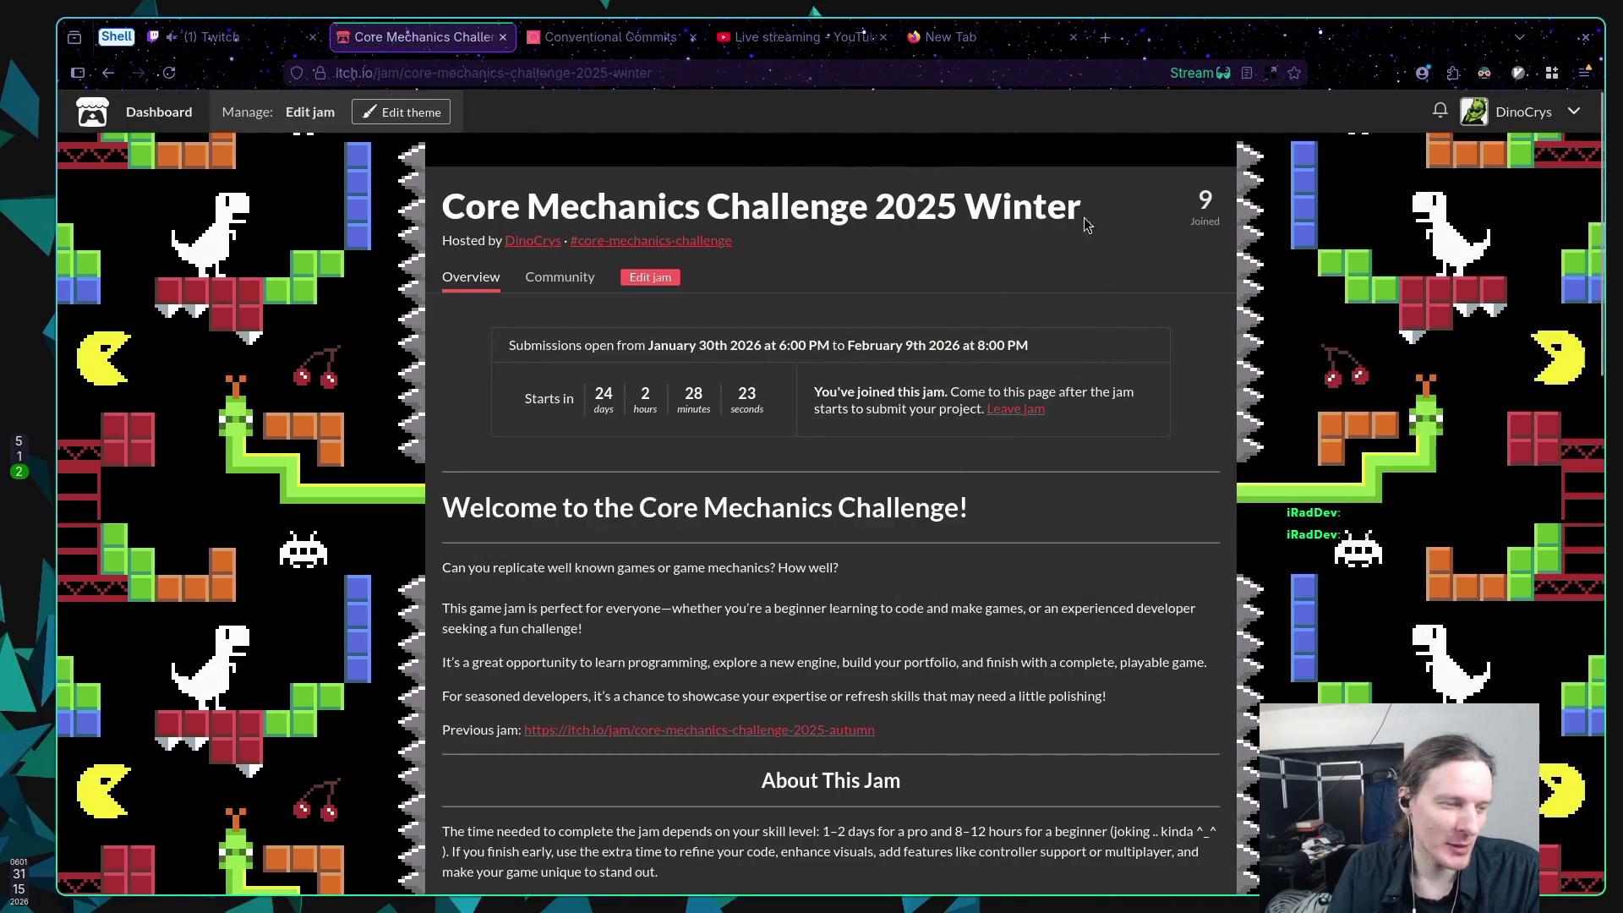
scroll(964, 349, down, 10)
scroll(950, 373, up, 7)
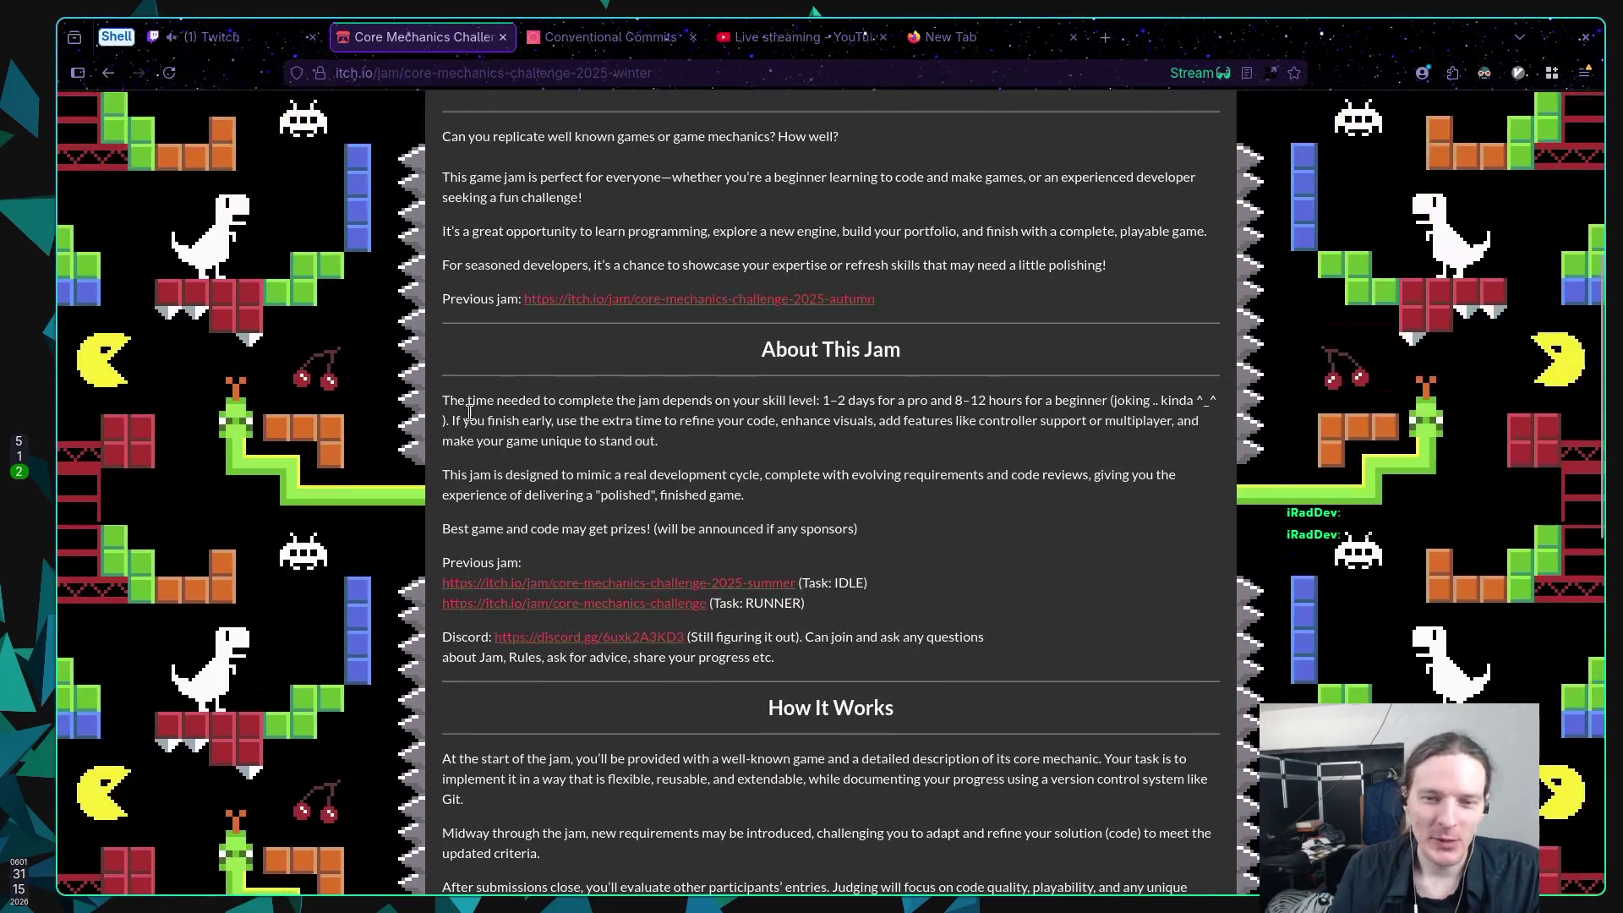
scroll(627, 264, up, 5)
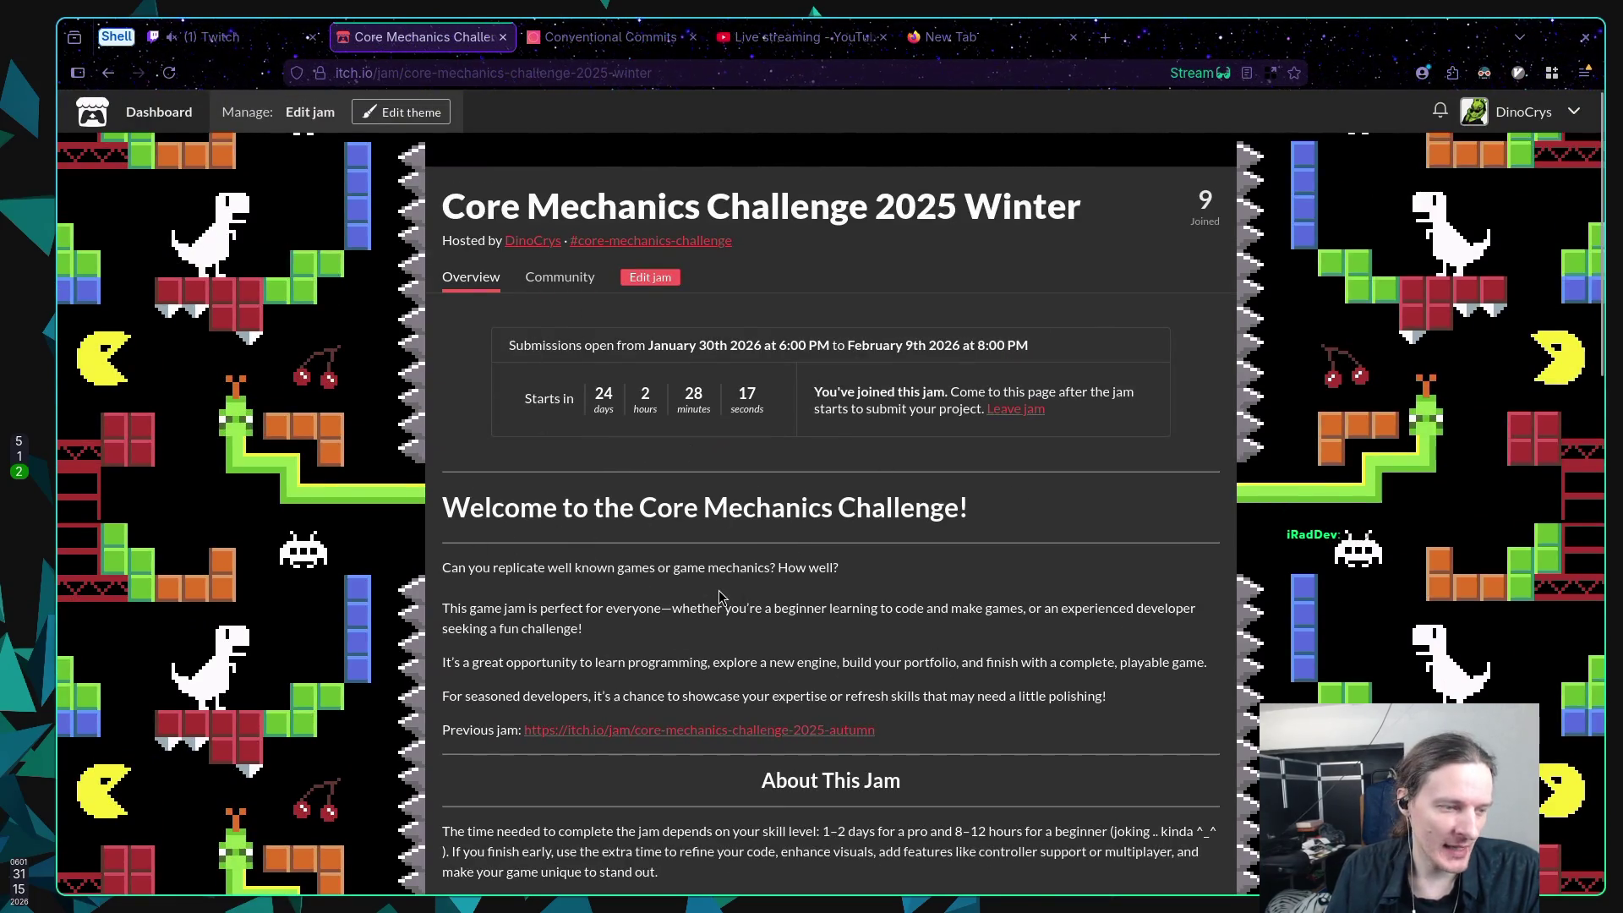
scroll(718, 585, down, 16)
scroll(718, 572, up, 4)
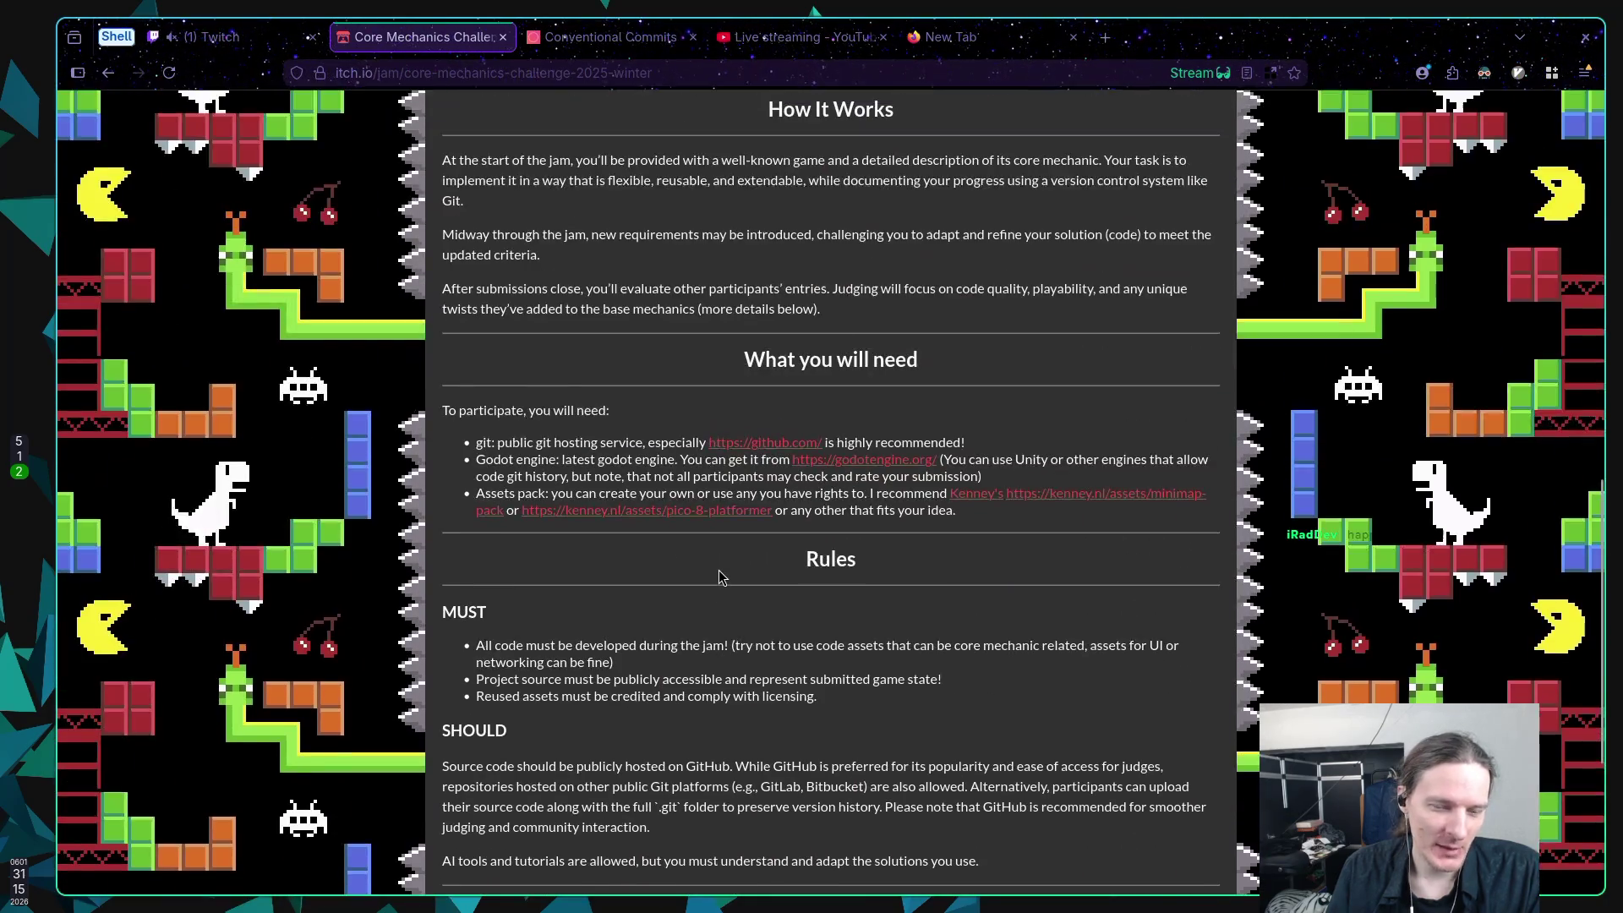
scroll(719, 576, up, 10)
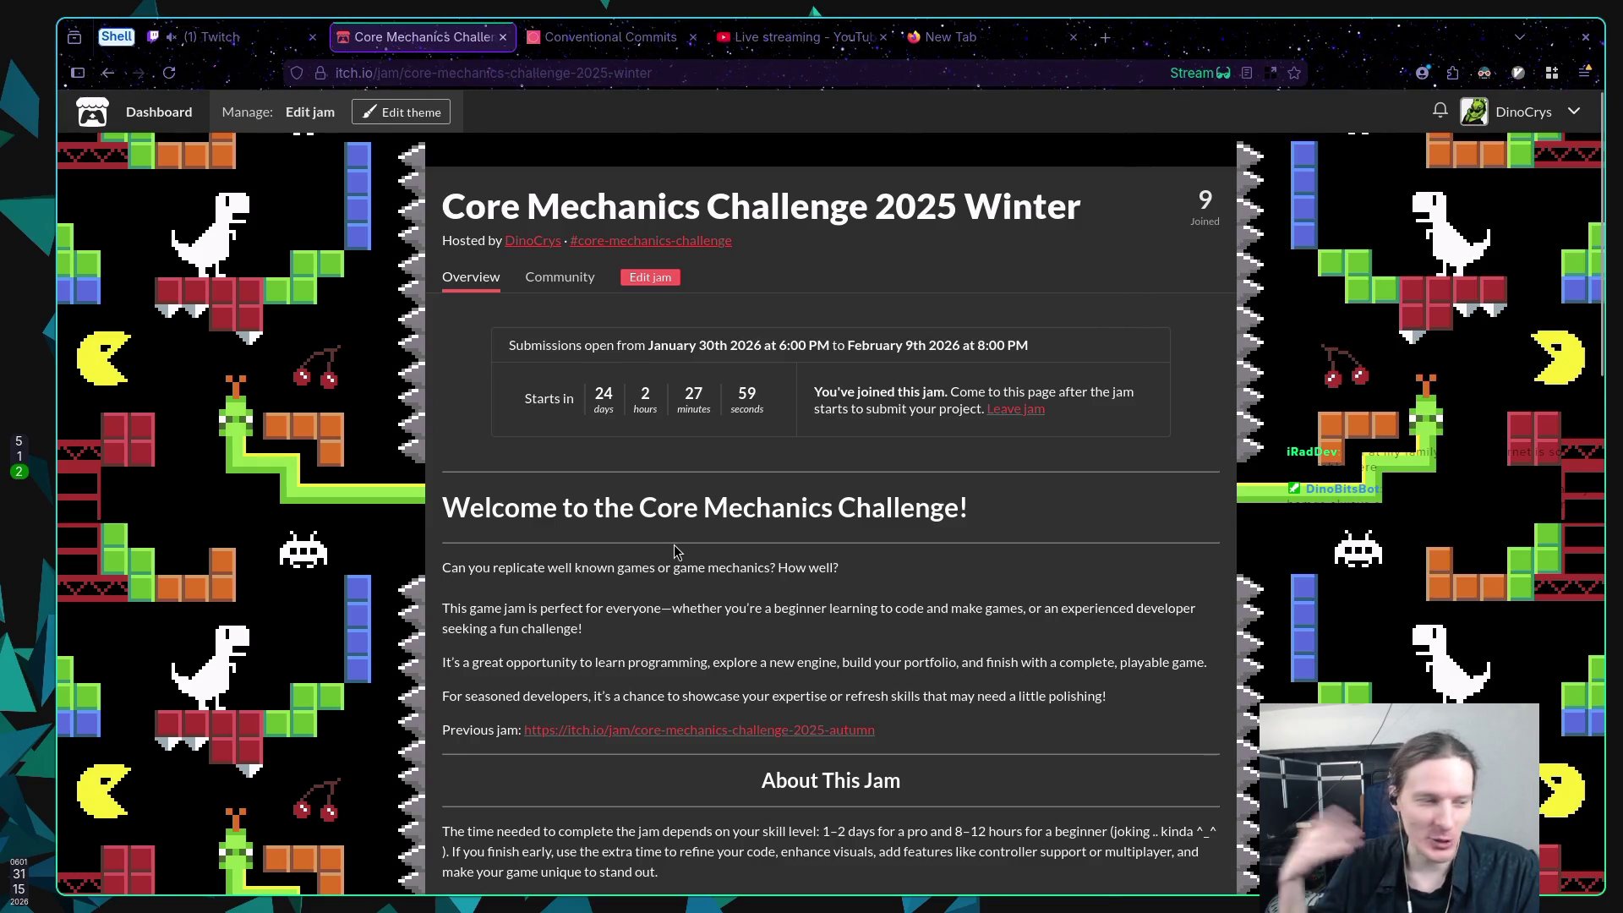
scroll(689, 567, down, 3)
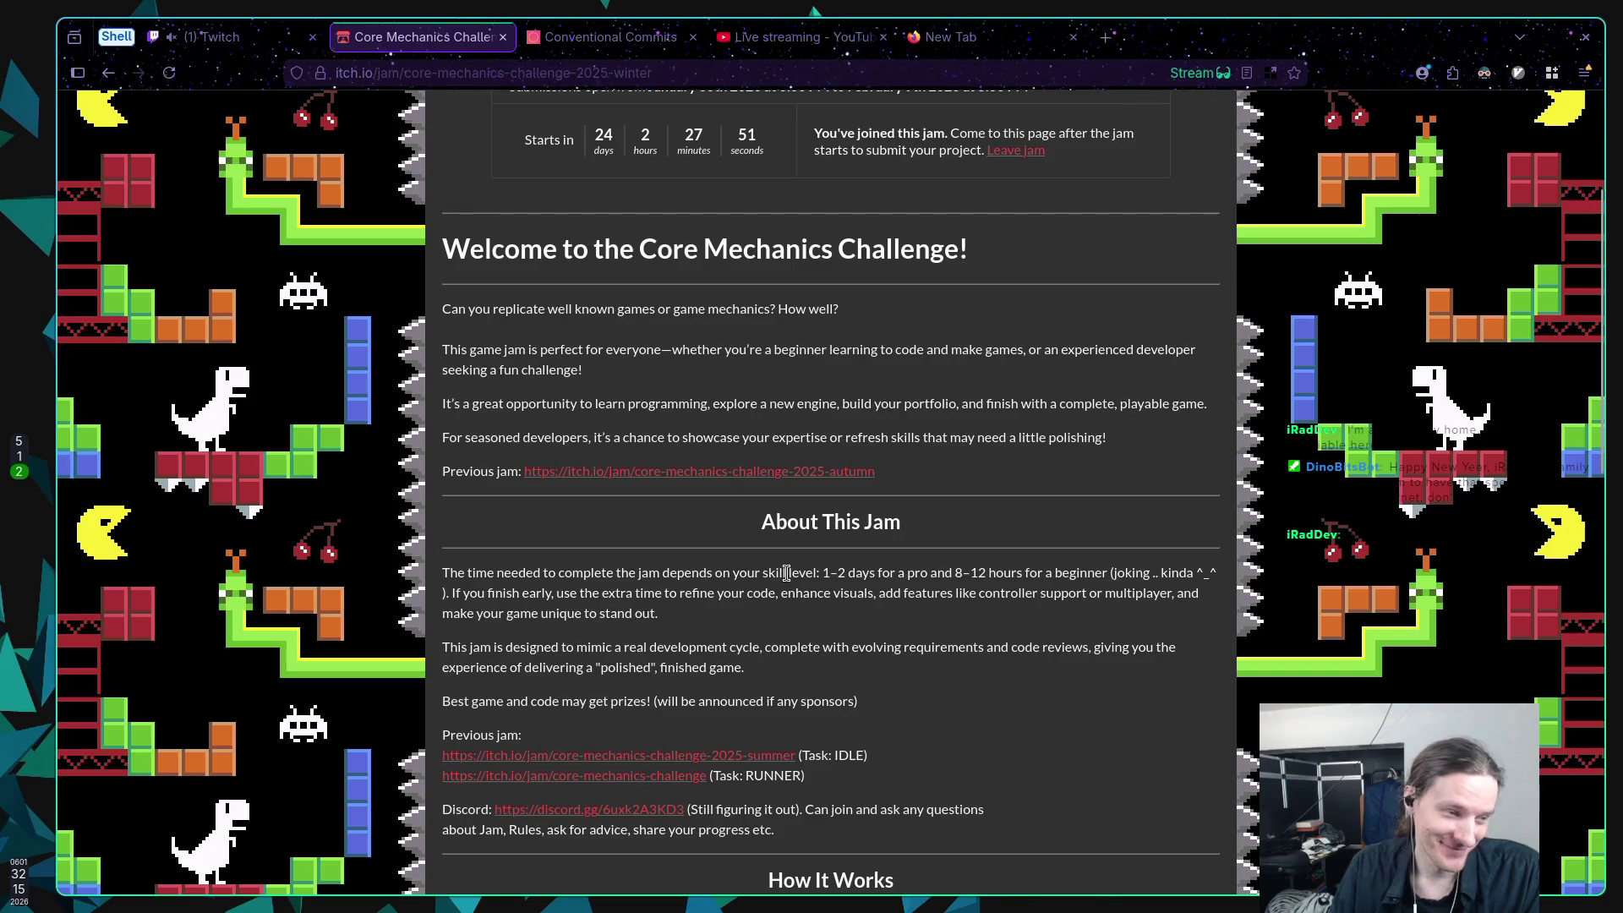
scroll(788, 574, down, 6)
scroll(788, 575, up, 9)
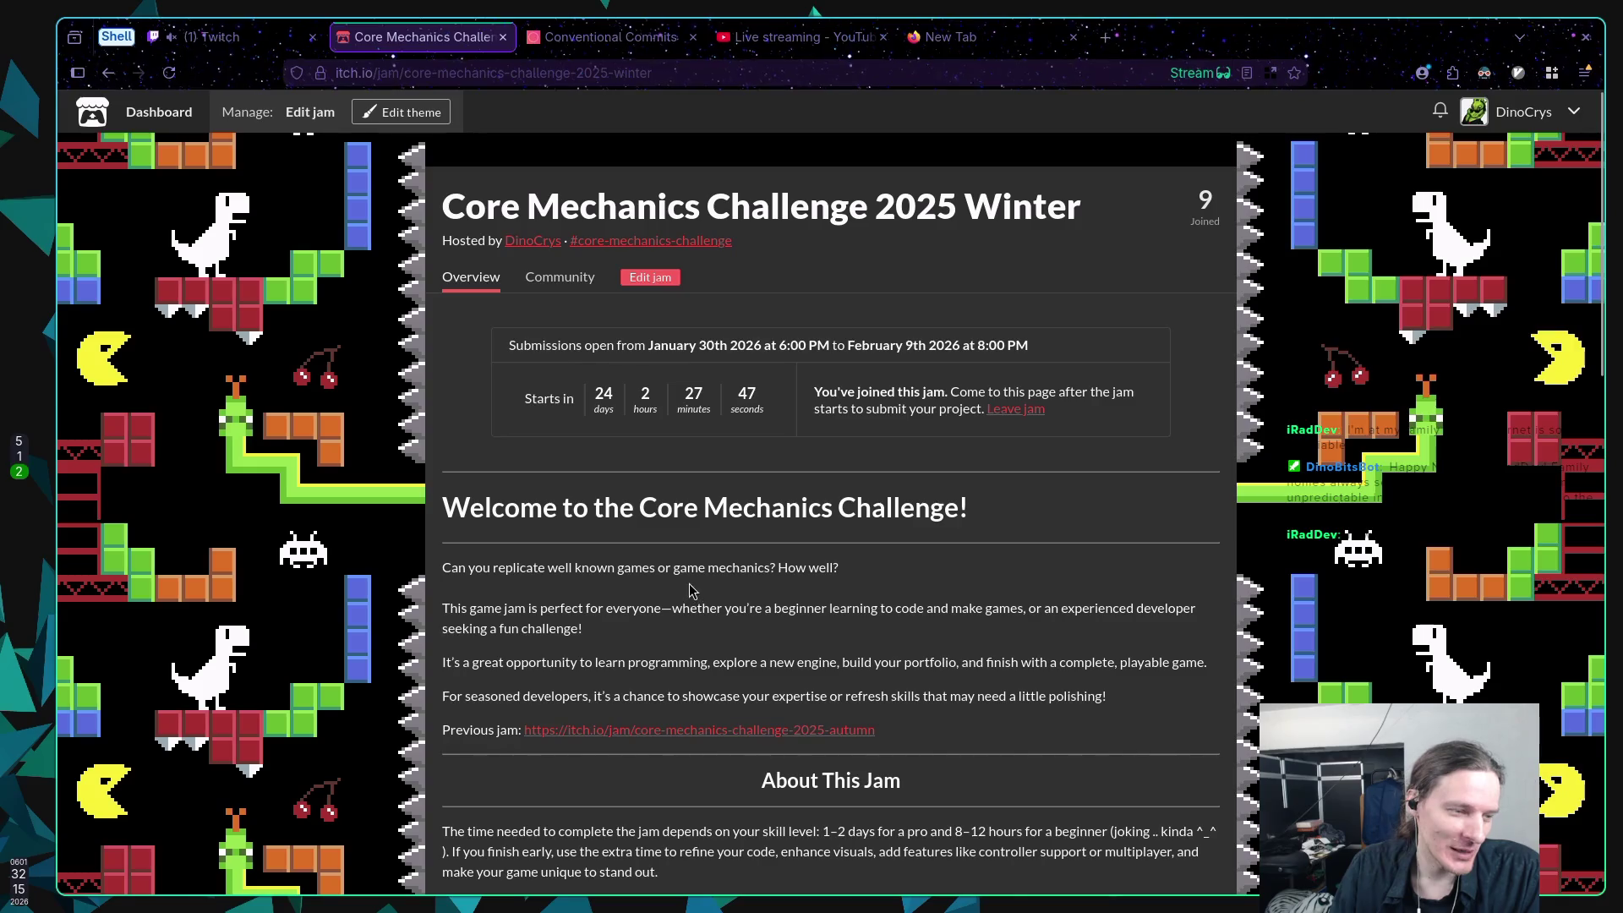
click(619, 34)
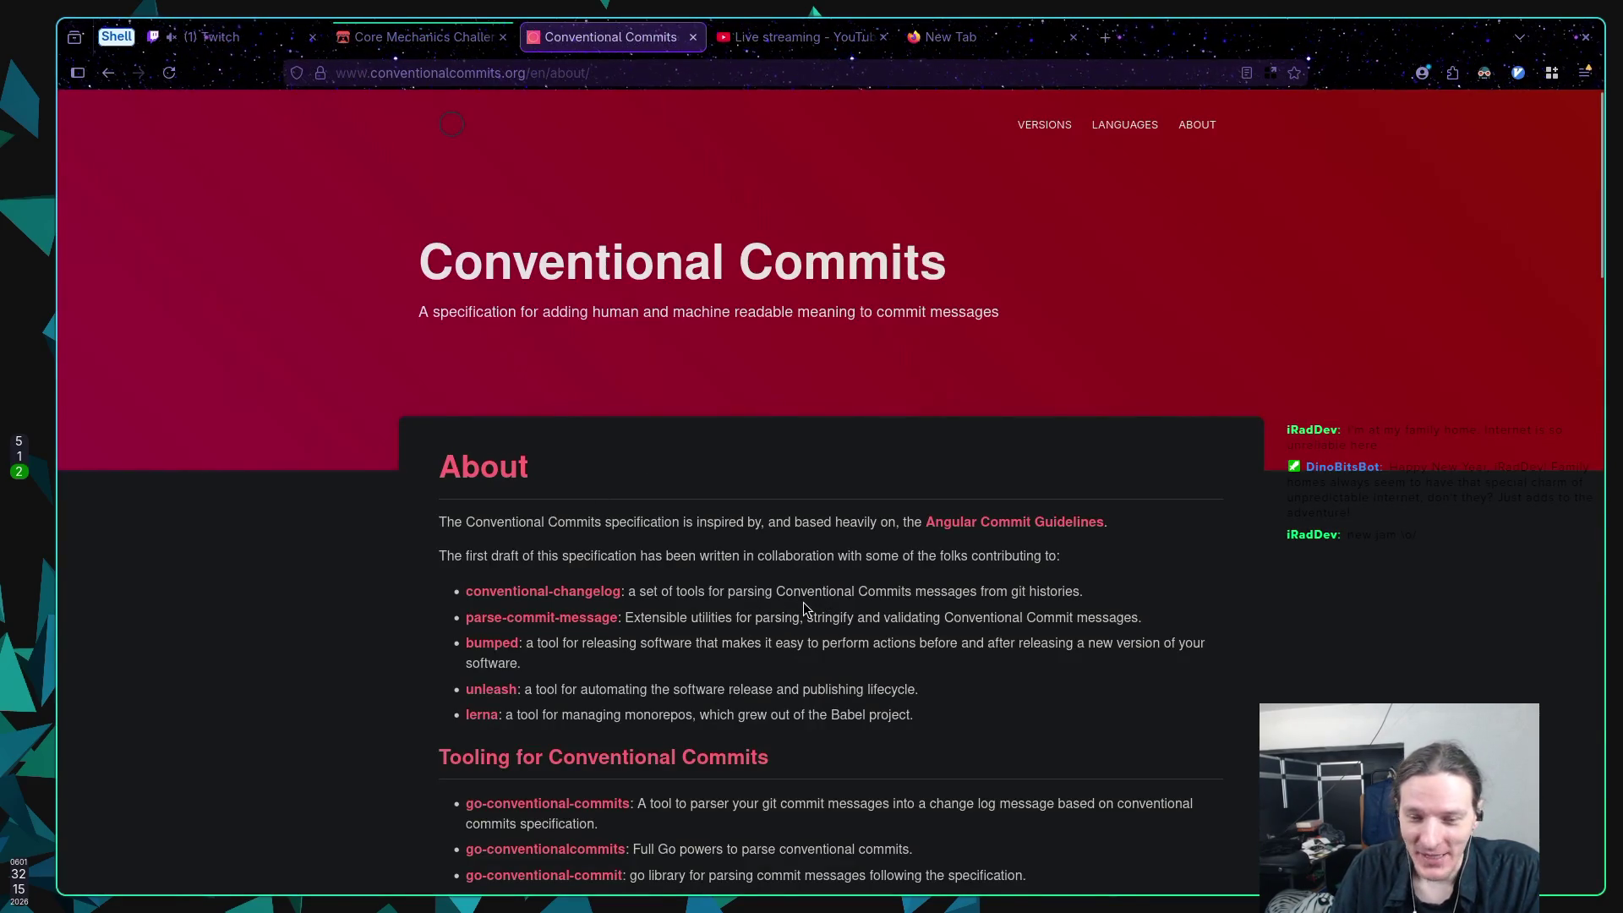
scroll(803, 602, down, 7)
scroll(795, 598, down, 4)
scroll(786, 595, up, 10)
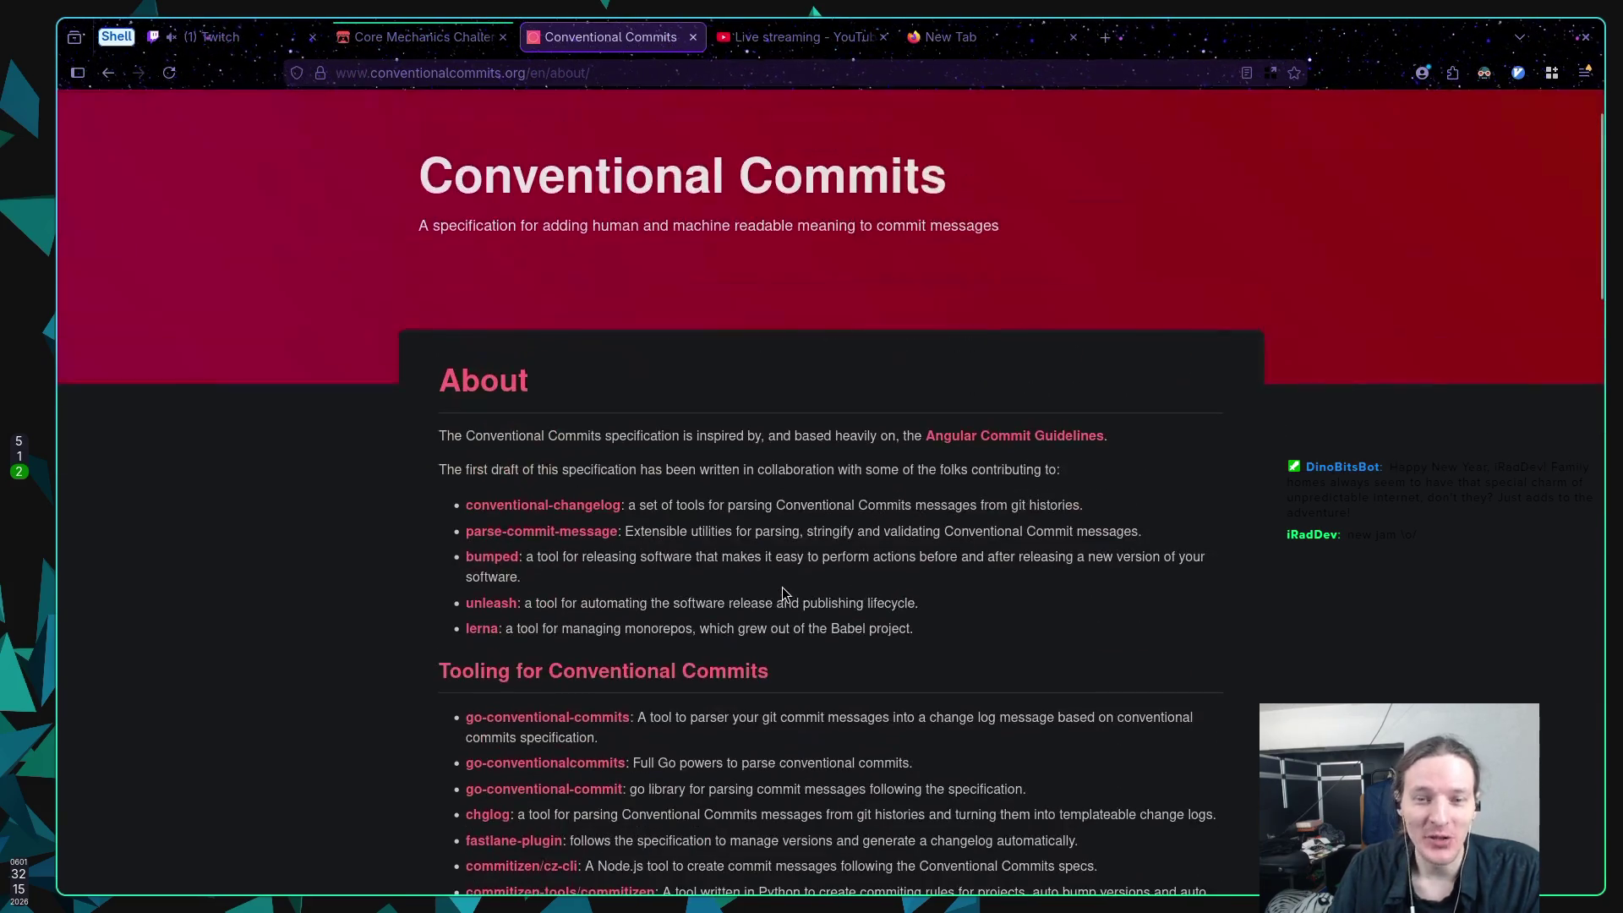
scroll(783, 594, up, 2)
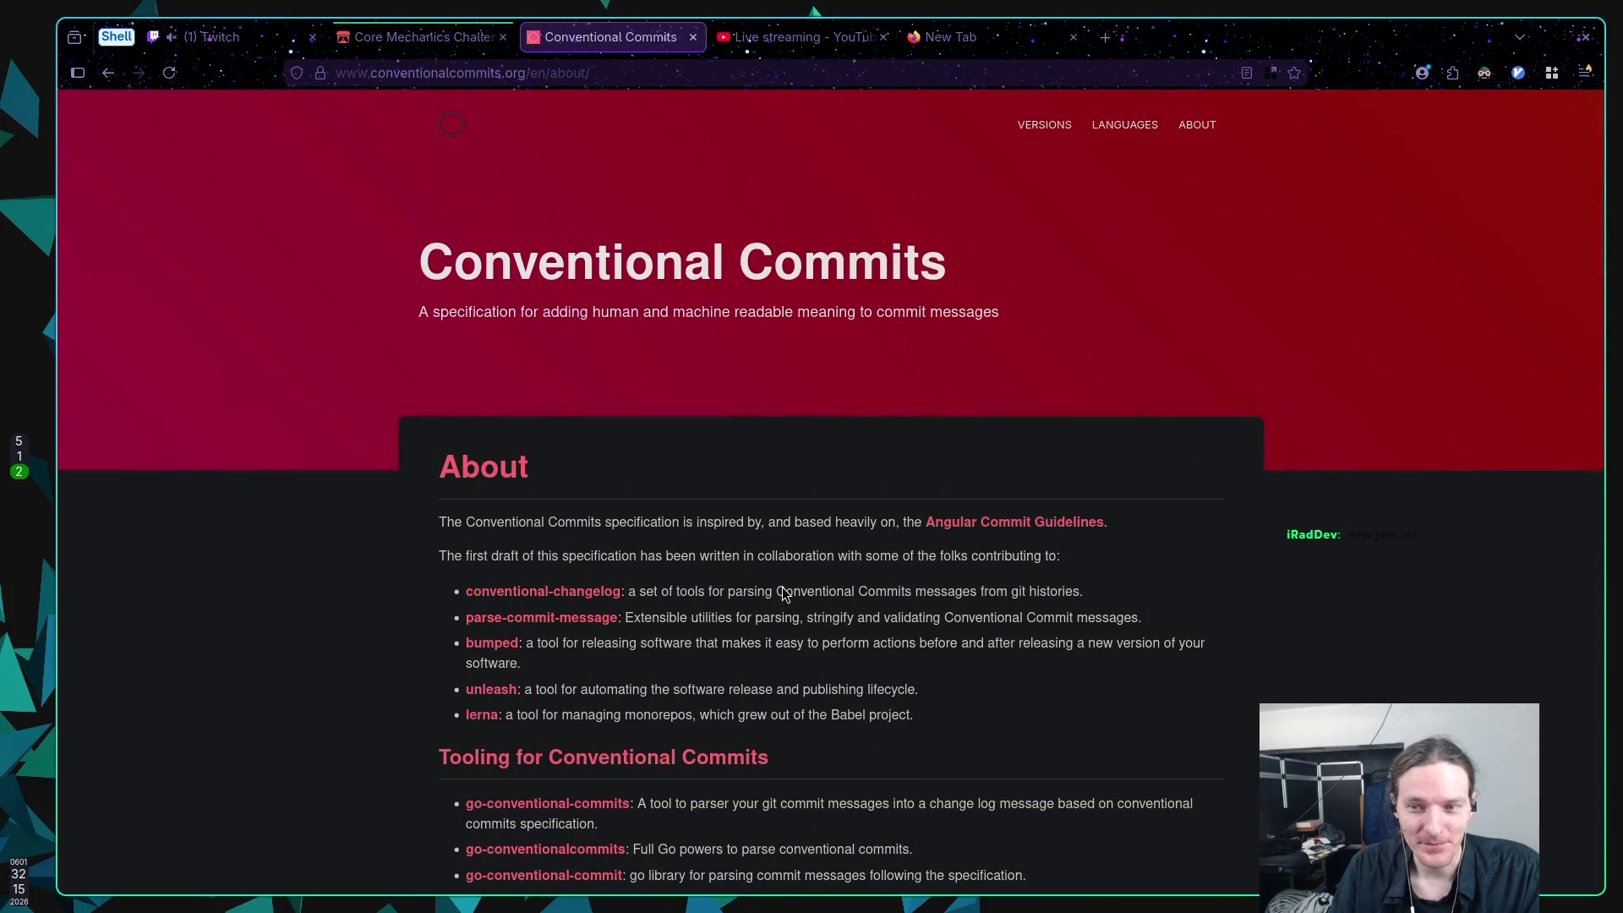
scroll(783, 589, down, 5)
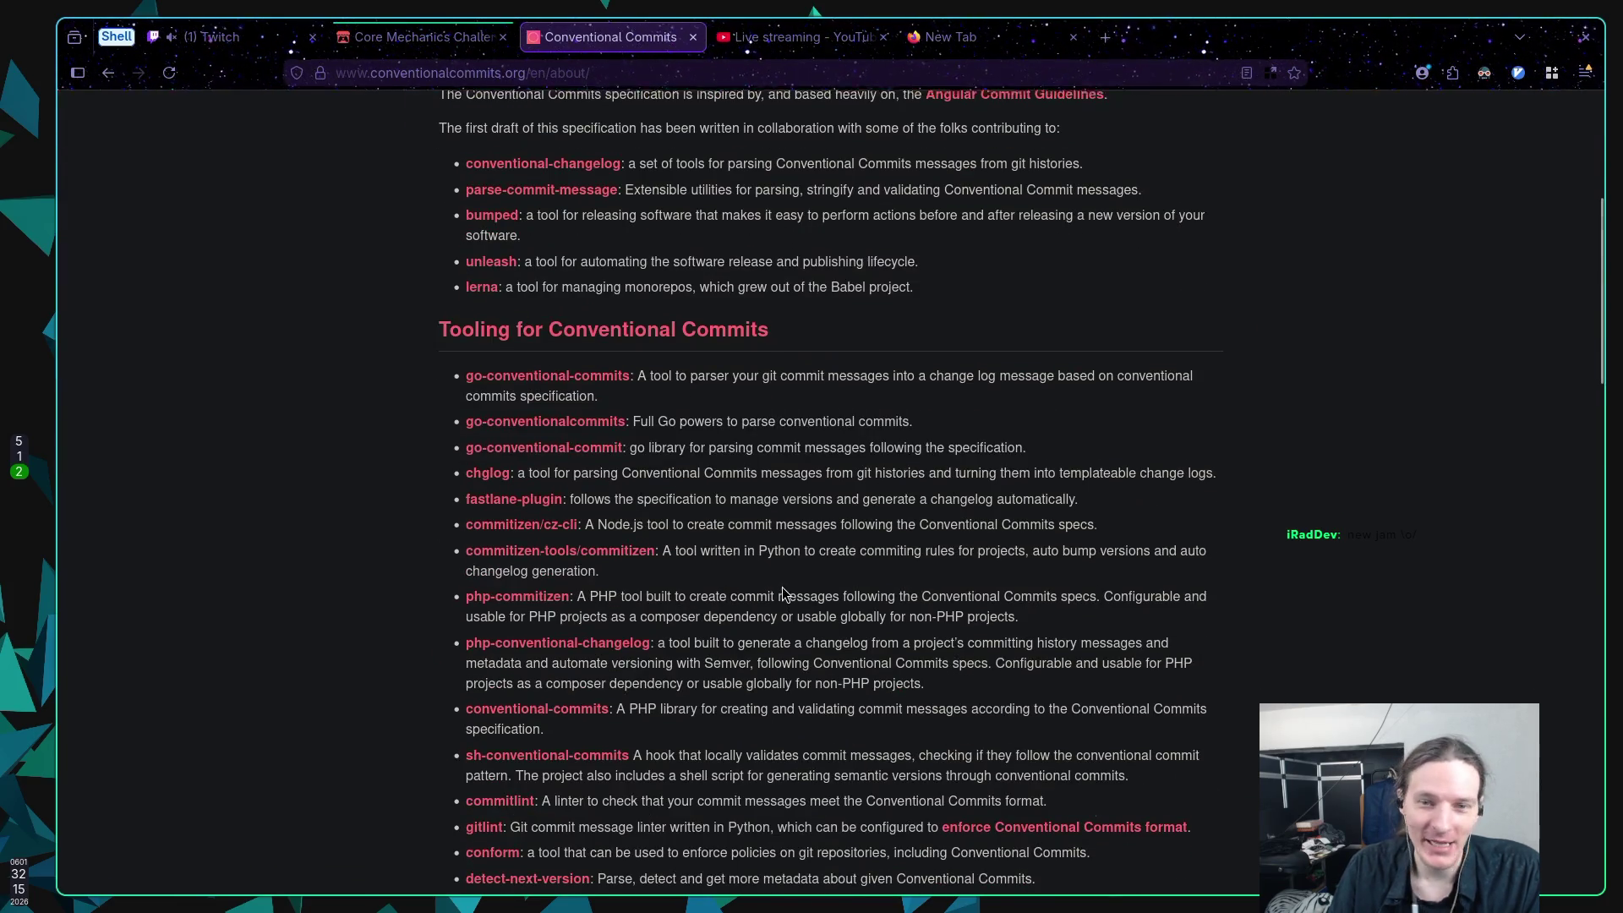
scroll(783, 589, up, 5)
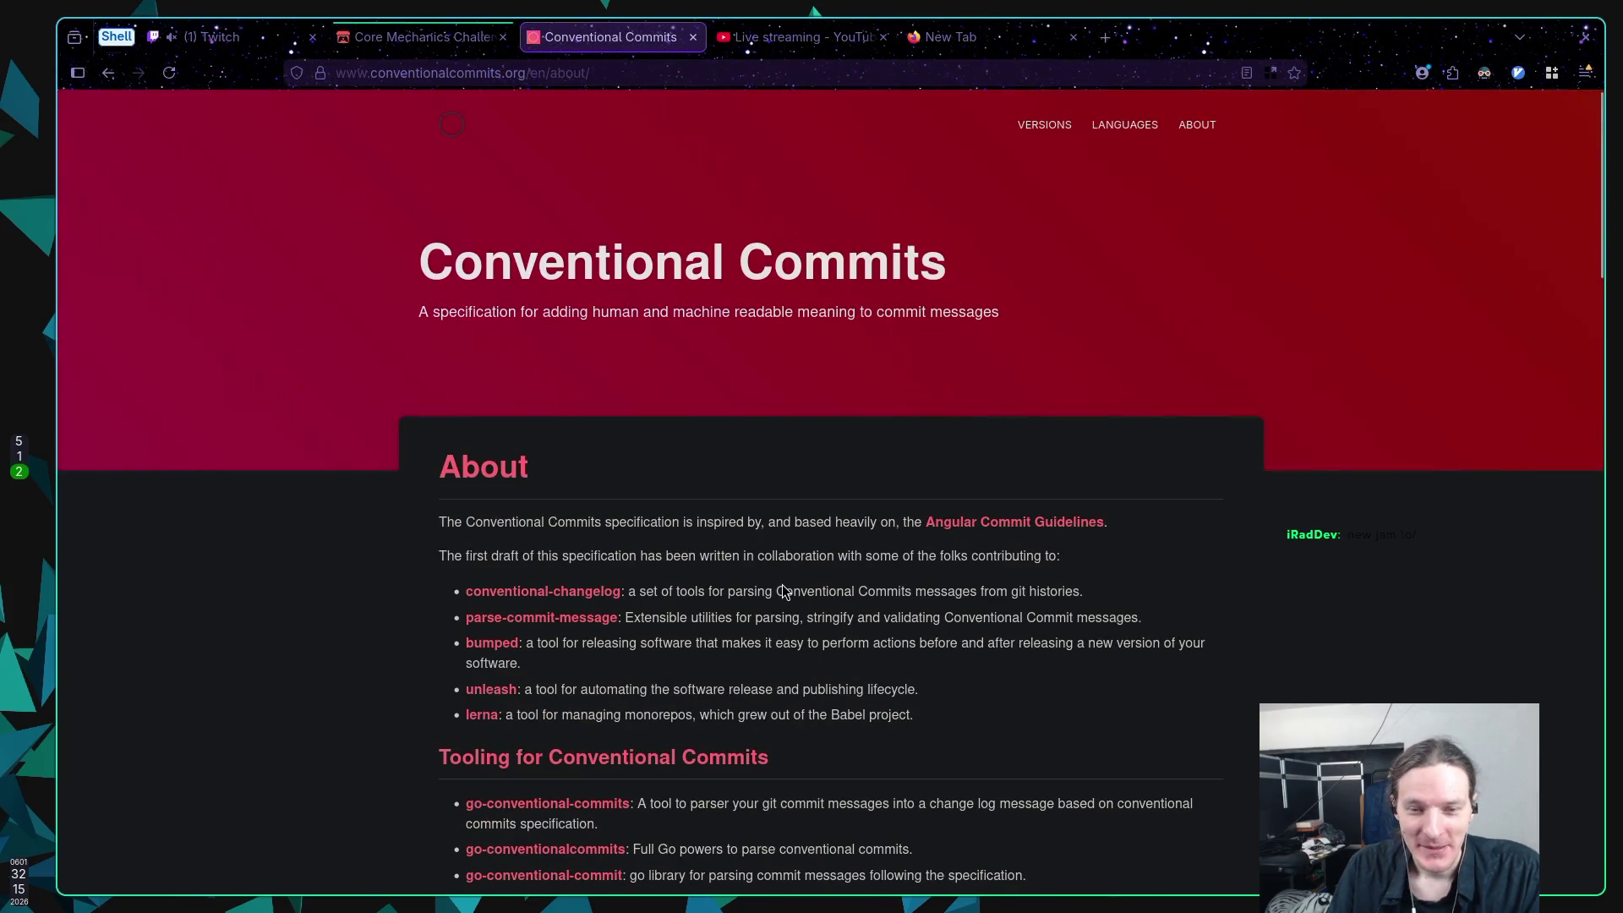
scroll(783, 591, down, 20)
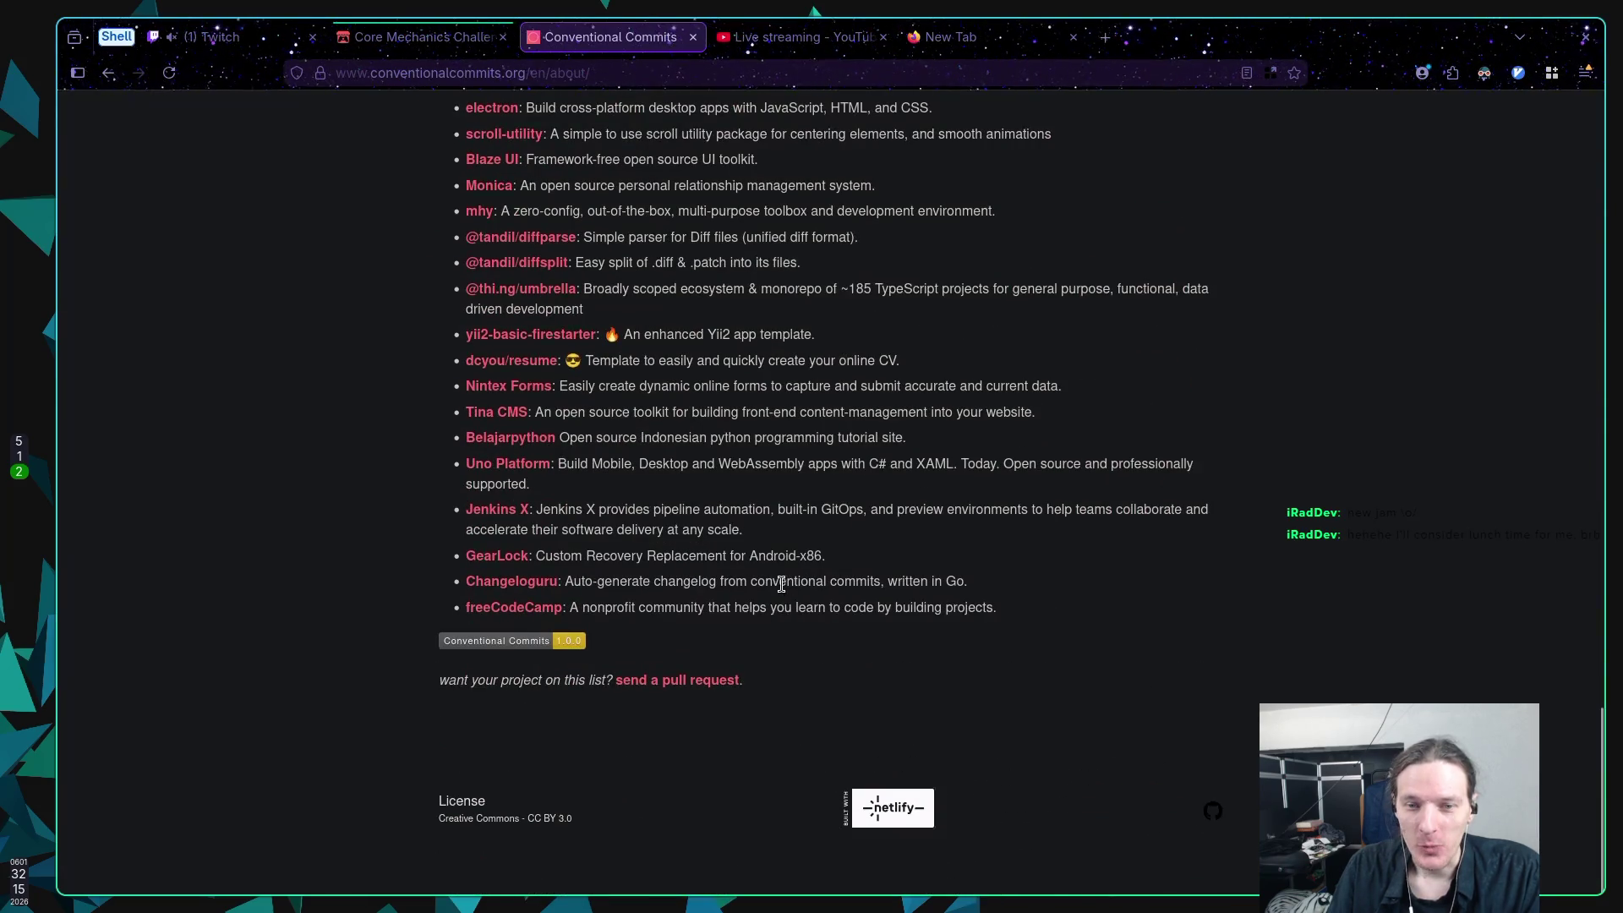
scroll(782, 584, up, 20)
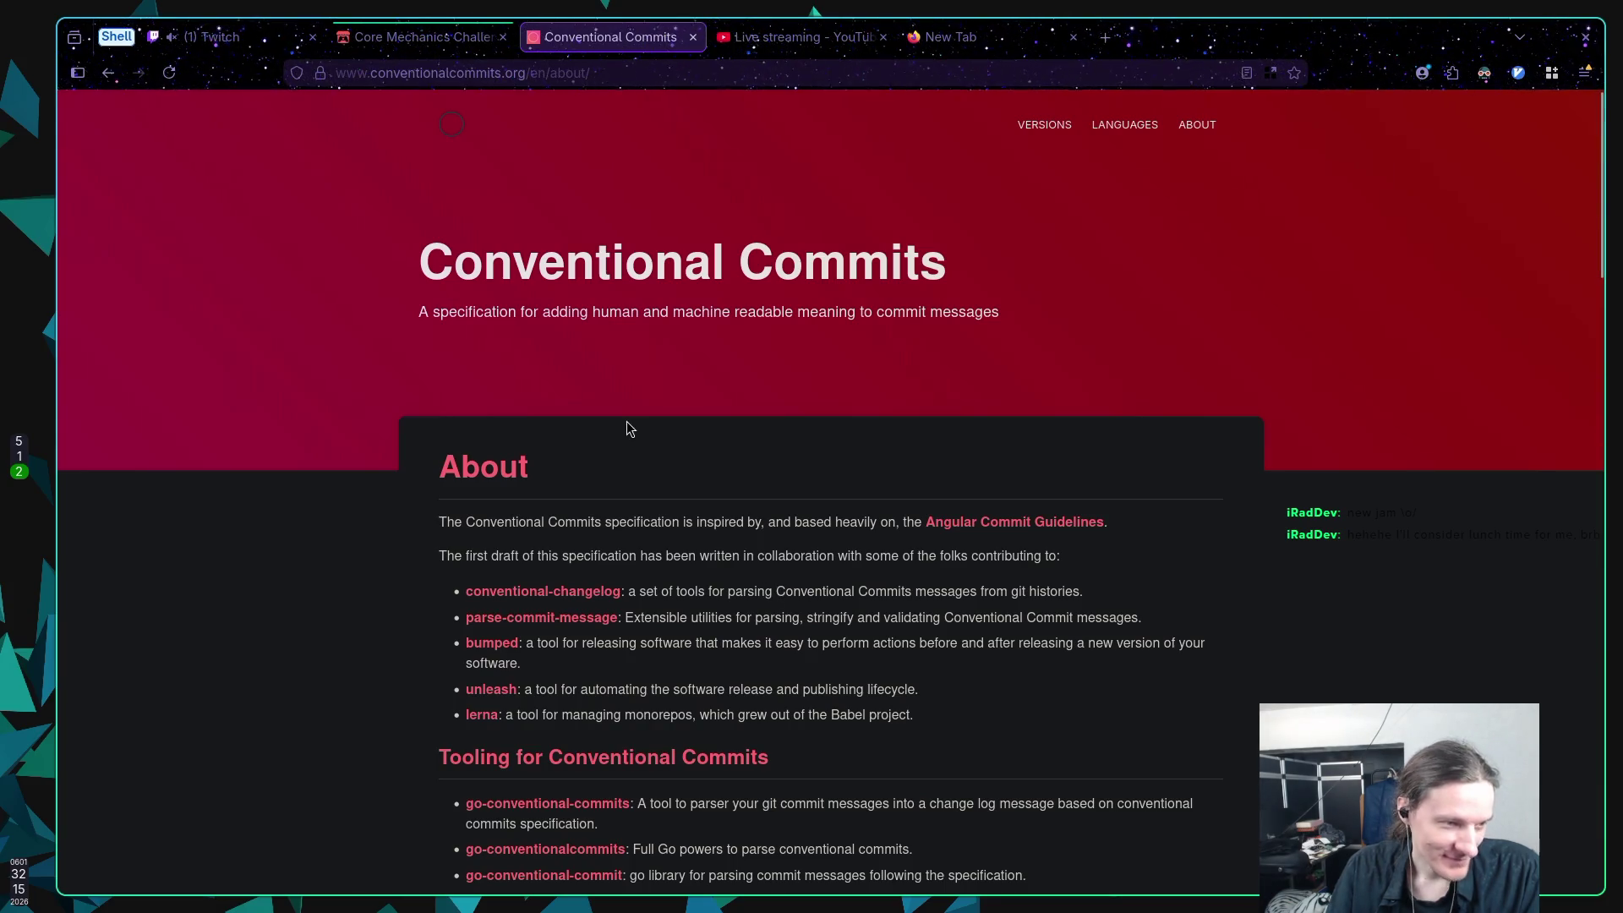
click(415, 38)
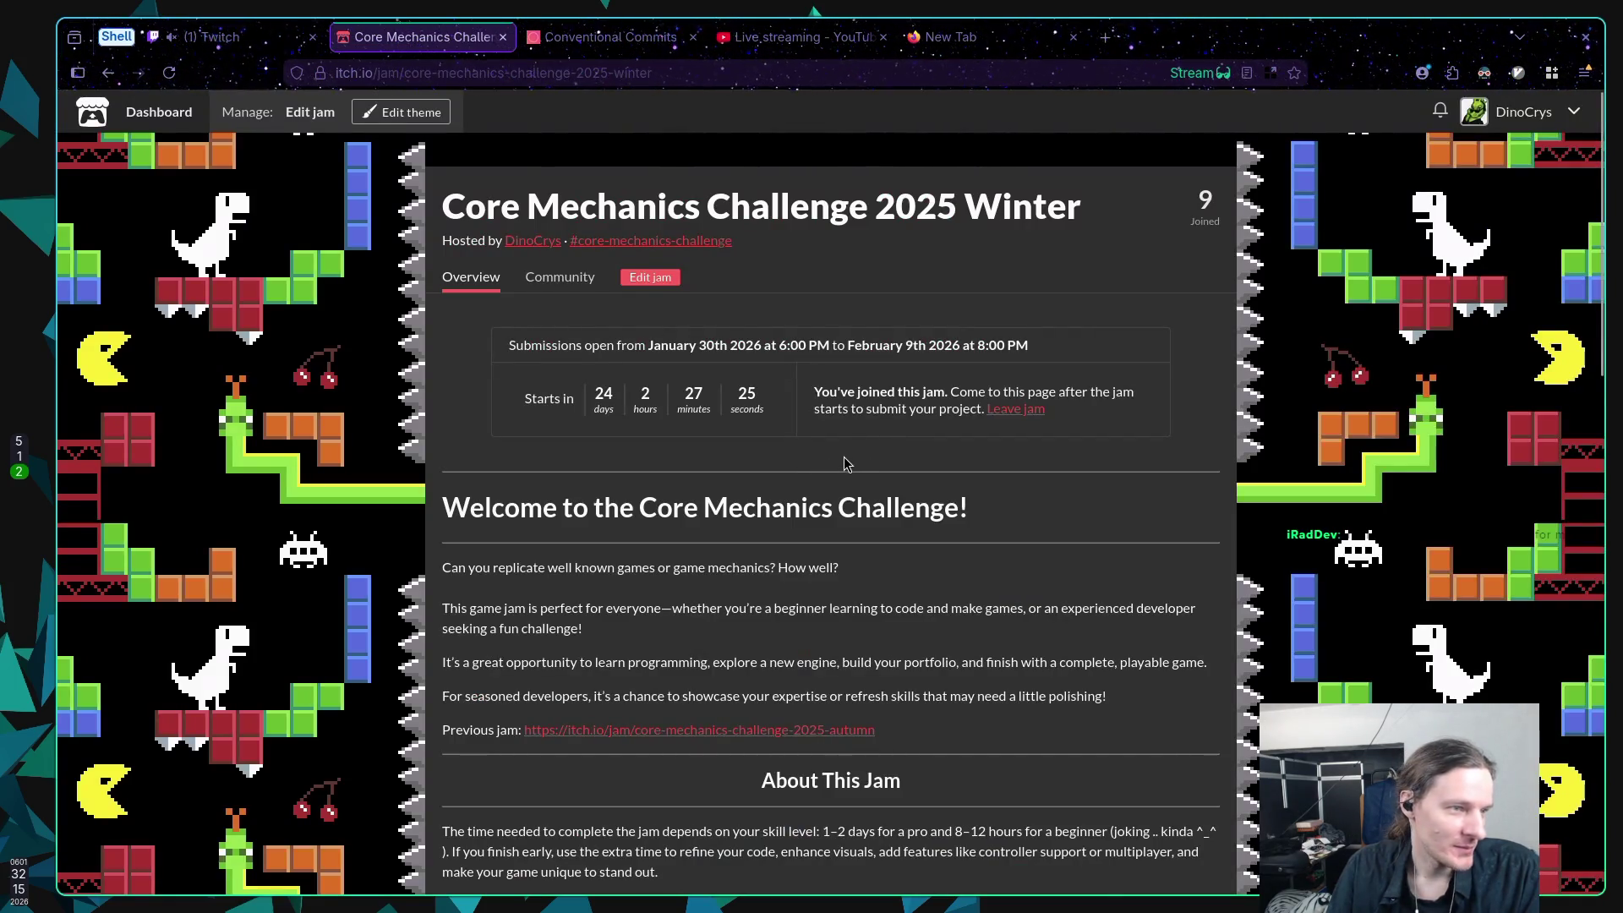
click(235, 37)
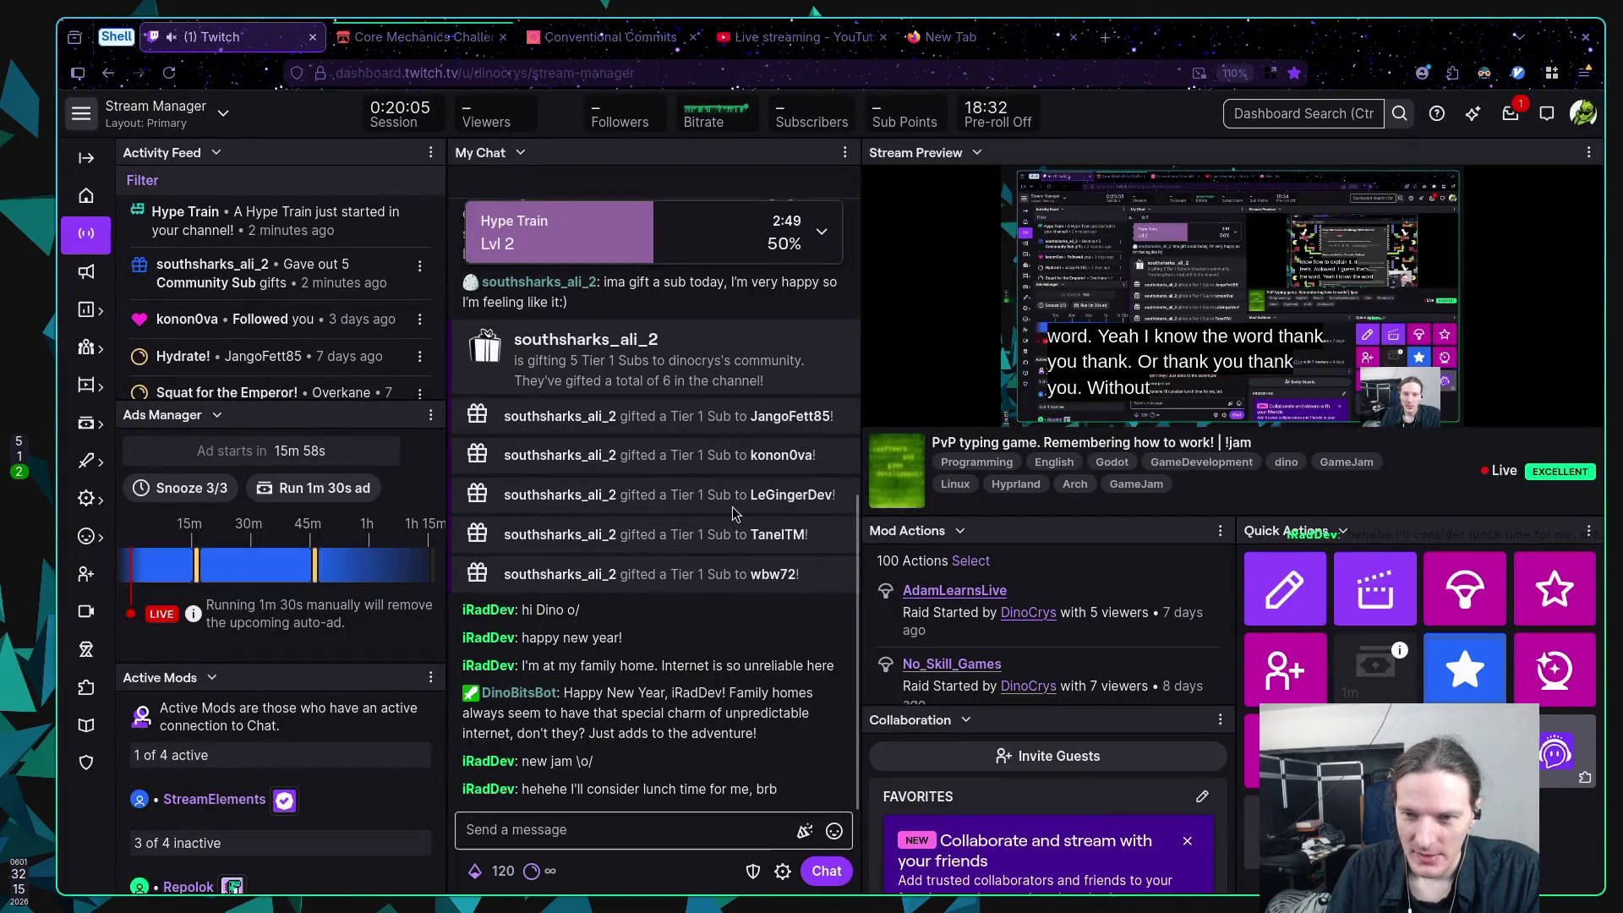
Step: Highlight a gift-sub message in chat, then scroll the My Chat panel up and back down
mouse_move(732, 506)
mouse_down()
mouse_move(850, 505)
mouse_move(732, 452)
mouse_up()
click(713, 461)
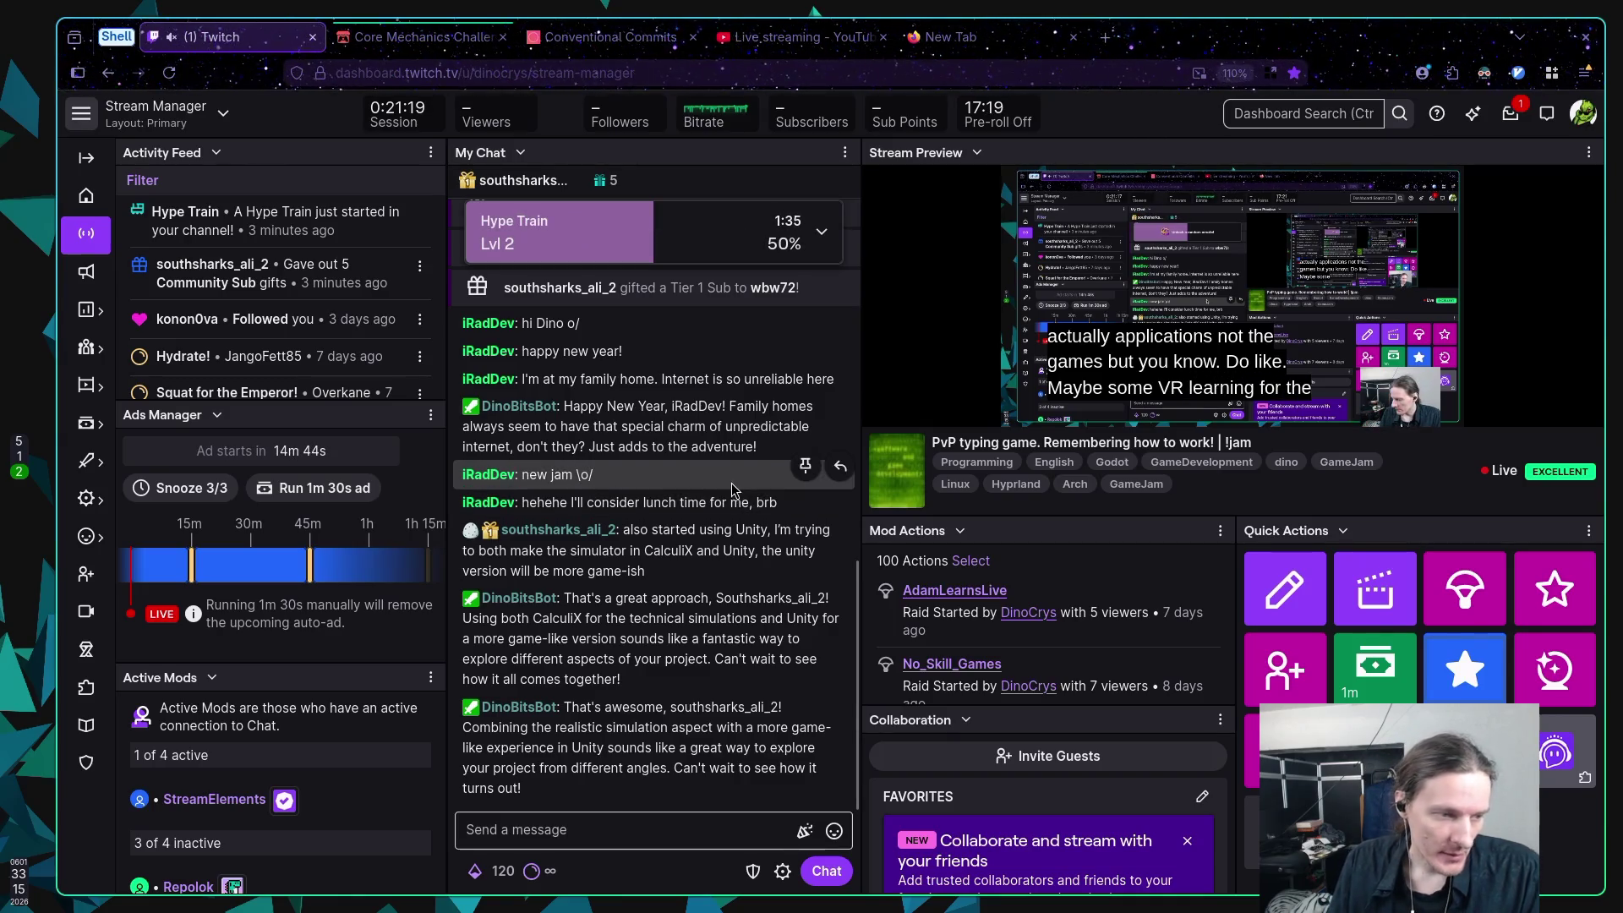
scroll(713, 502, up, 1)
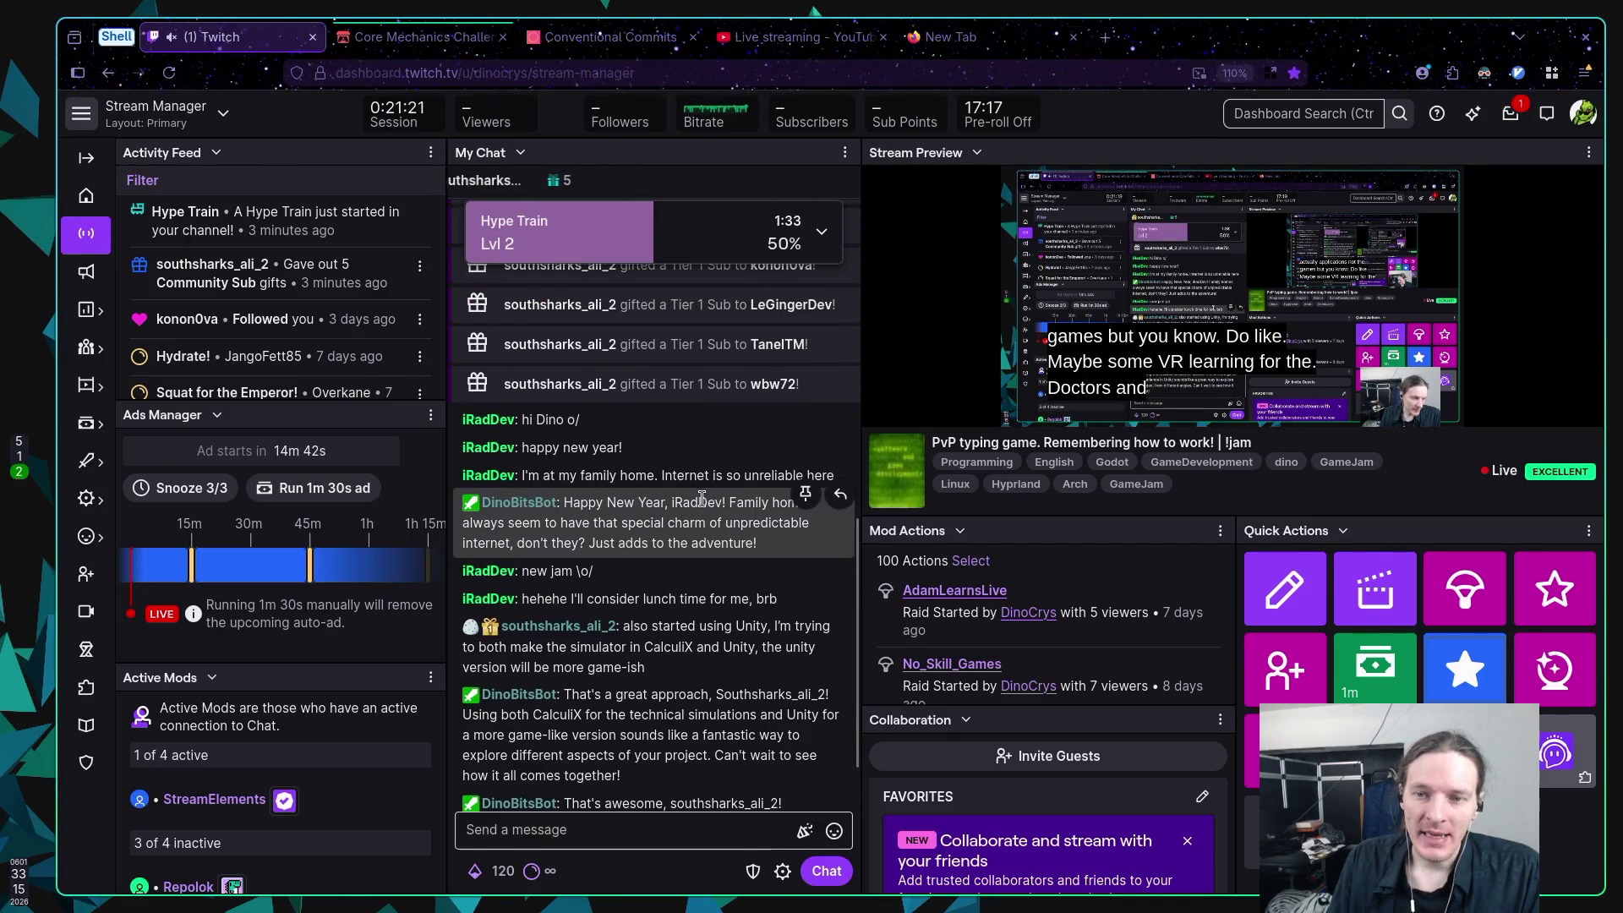
scroll(708, 502, up, 3)
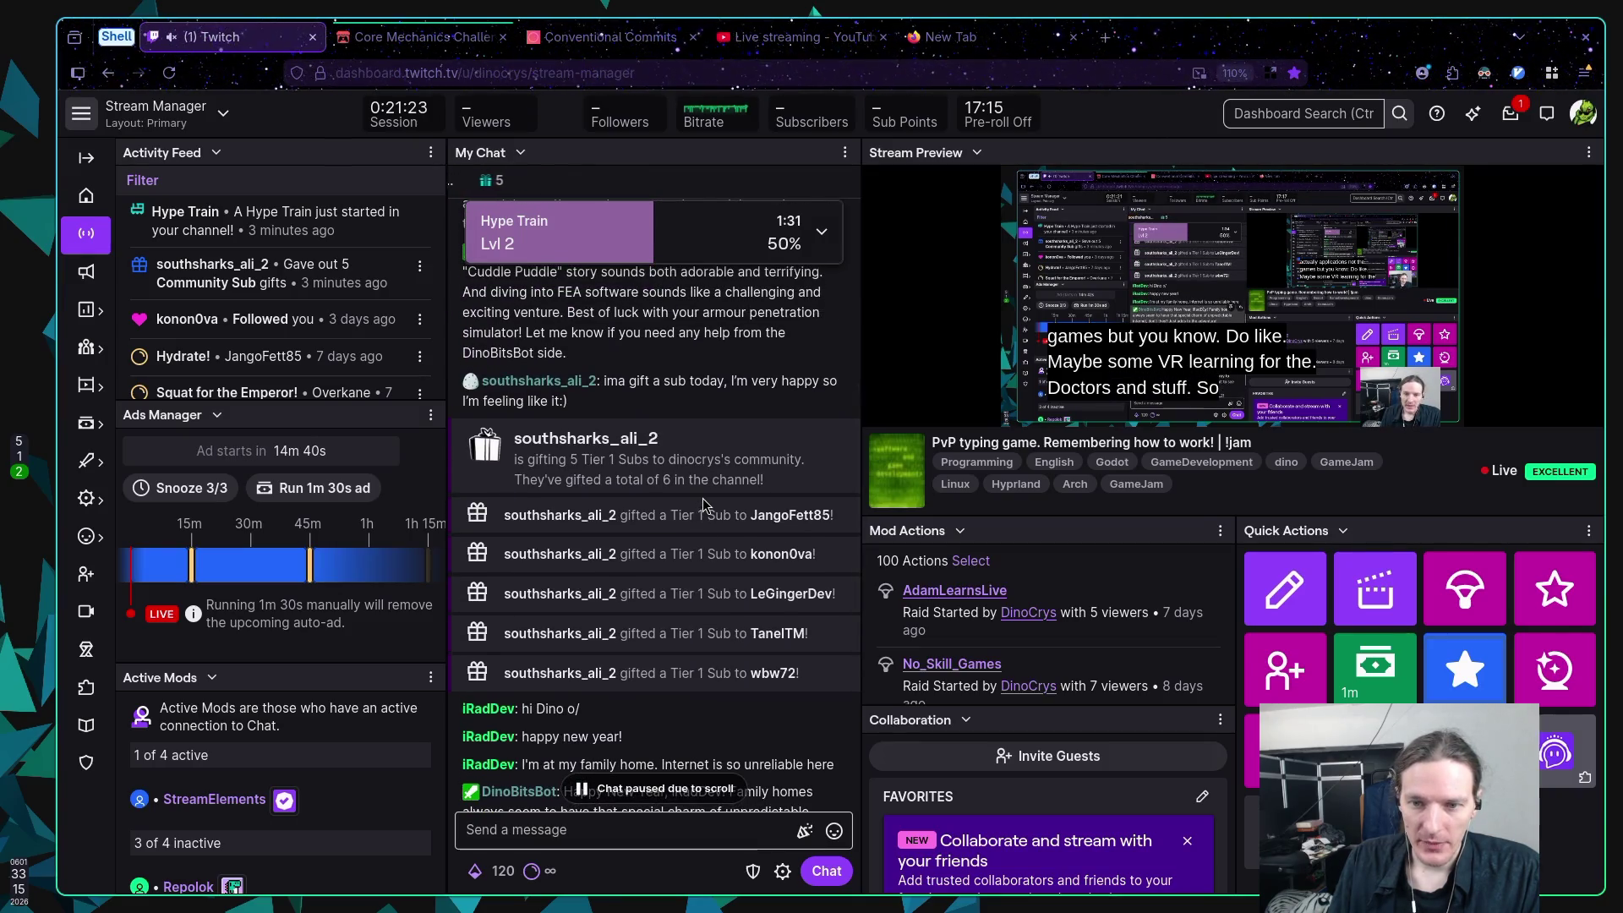
scroll(702, 499, up, 2)
scroll(702, 499, down, 2)
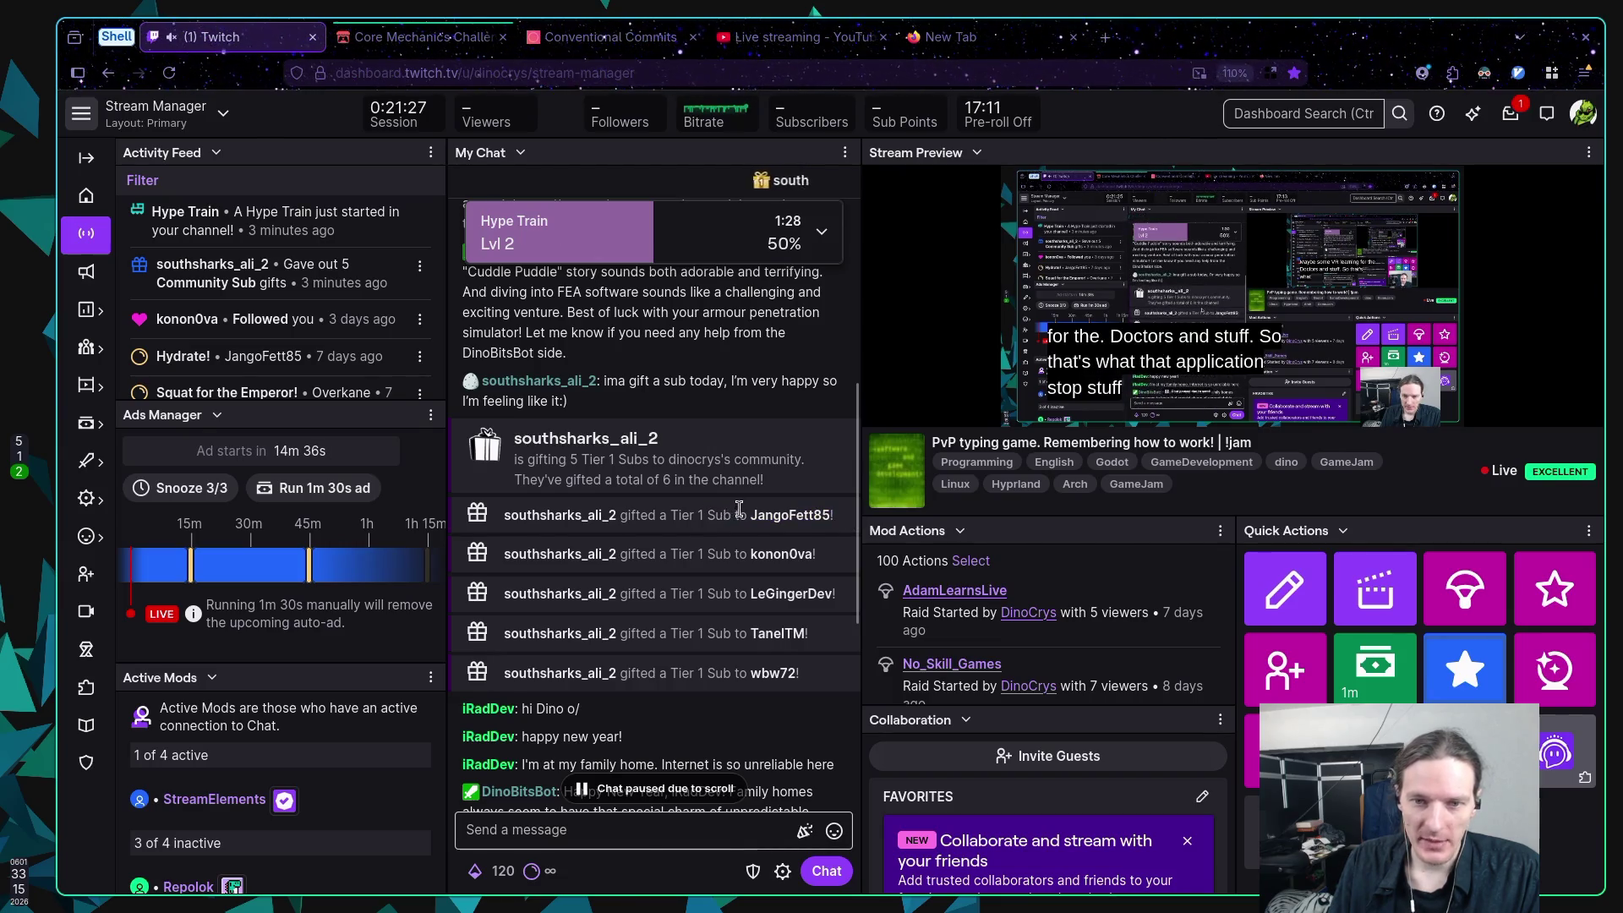
scroll(718, 511, down, 5)
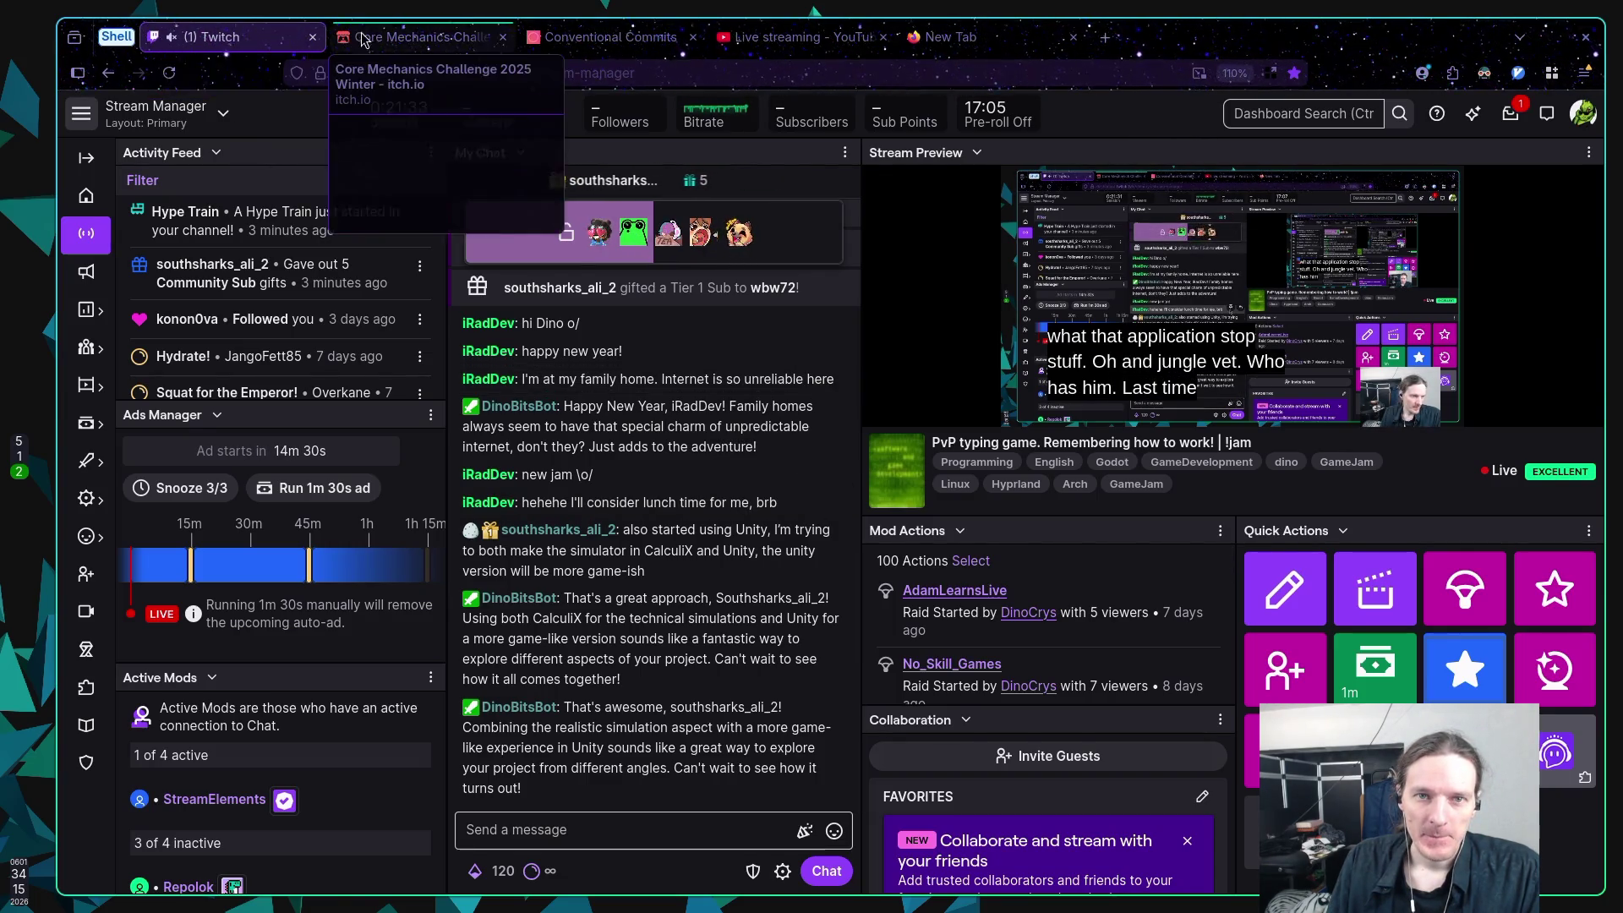
Step: Glance at the Core Mechanics Challenge jam page, discard a blank new tab, and return to Twitch
click(403, 39)
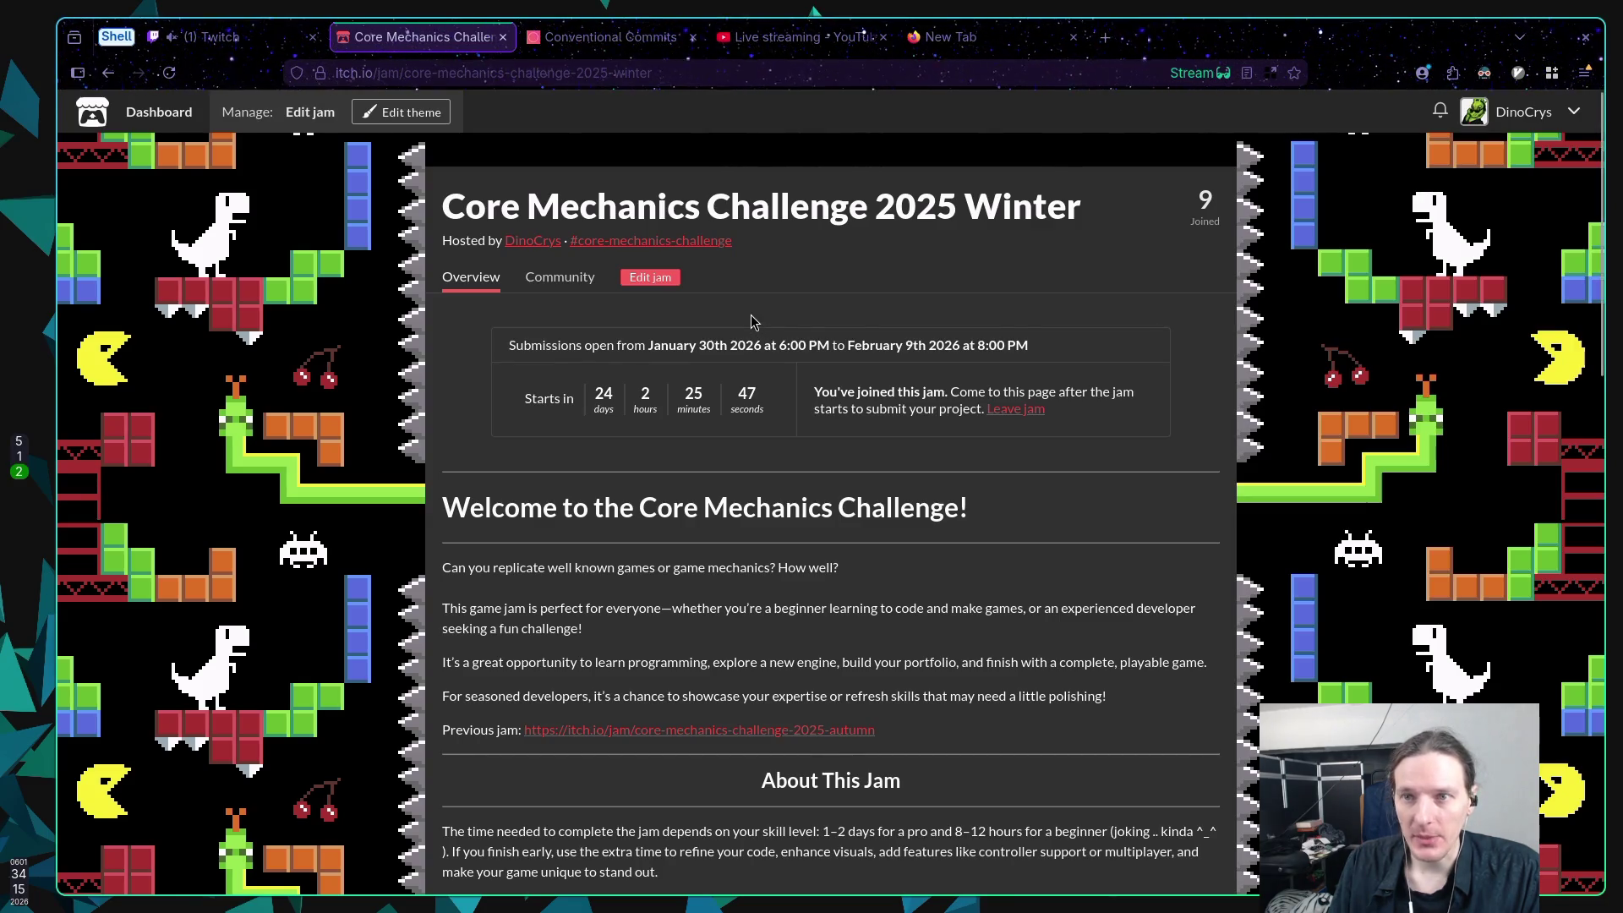
click(955, 34)
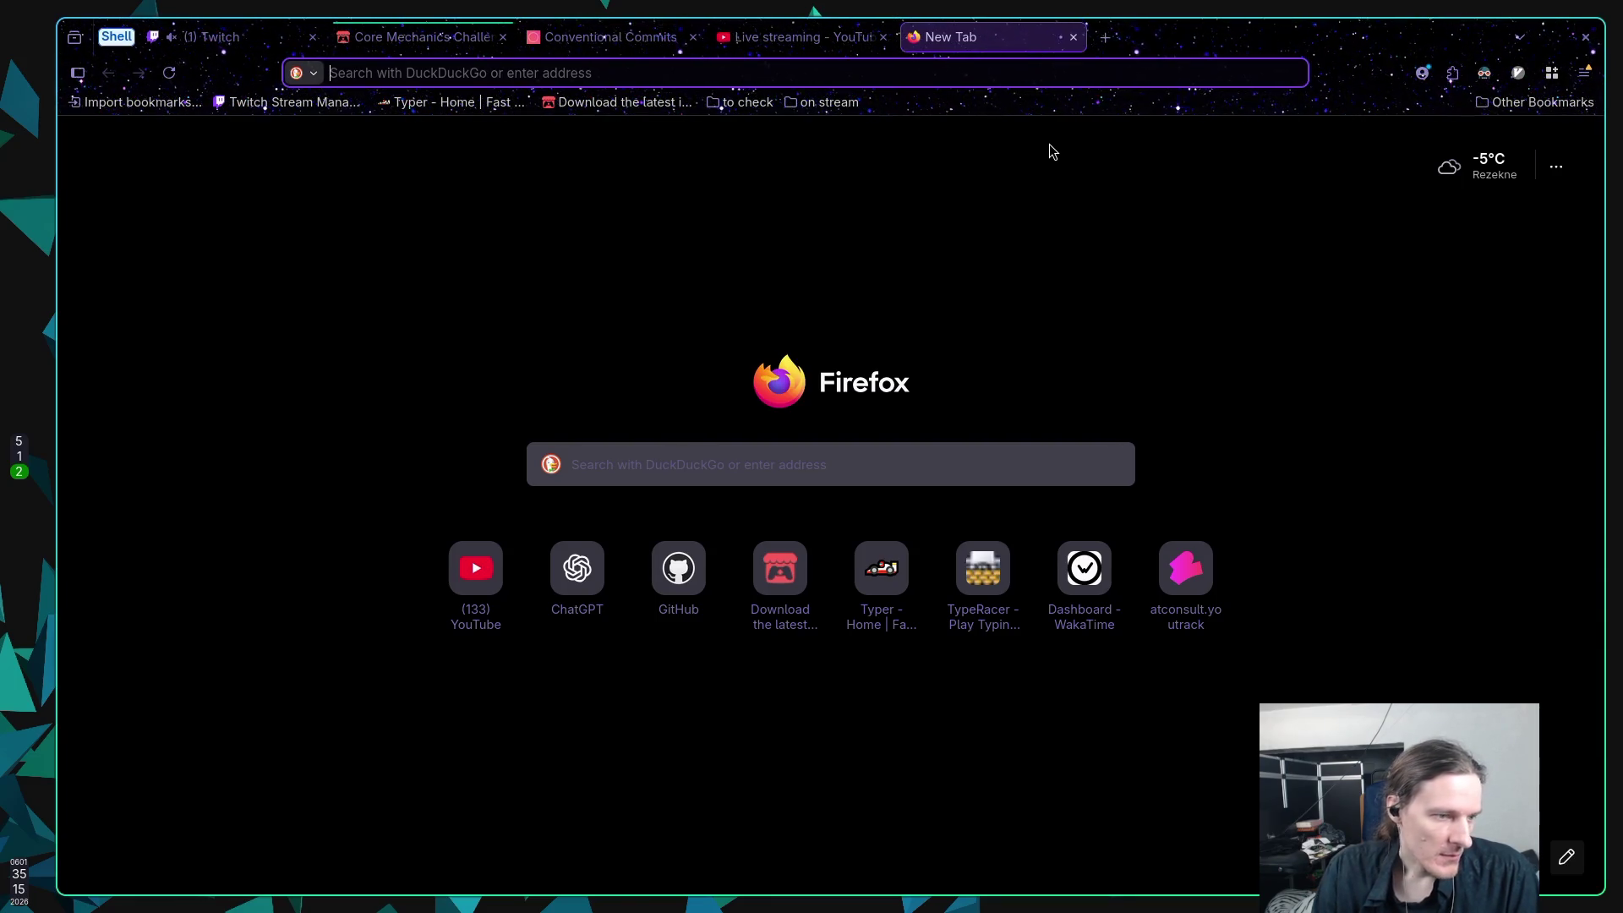
middle_click(982, 36)
click(218, 36)
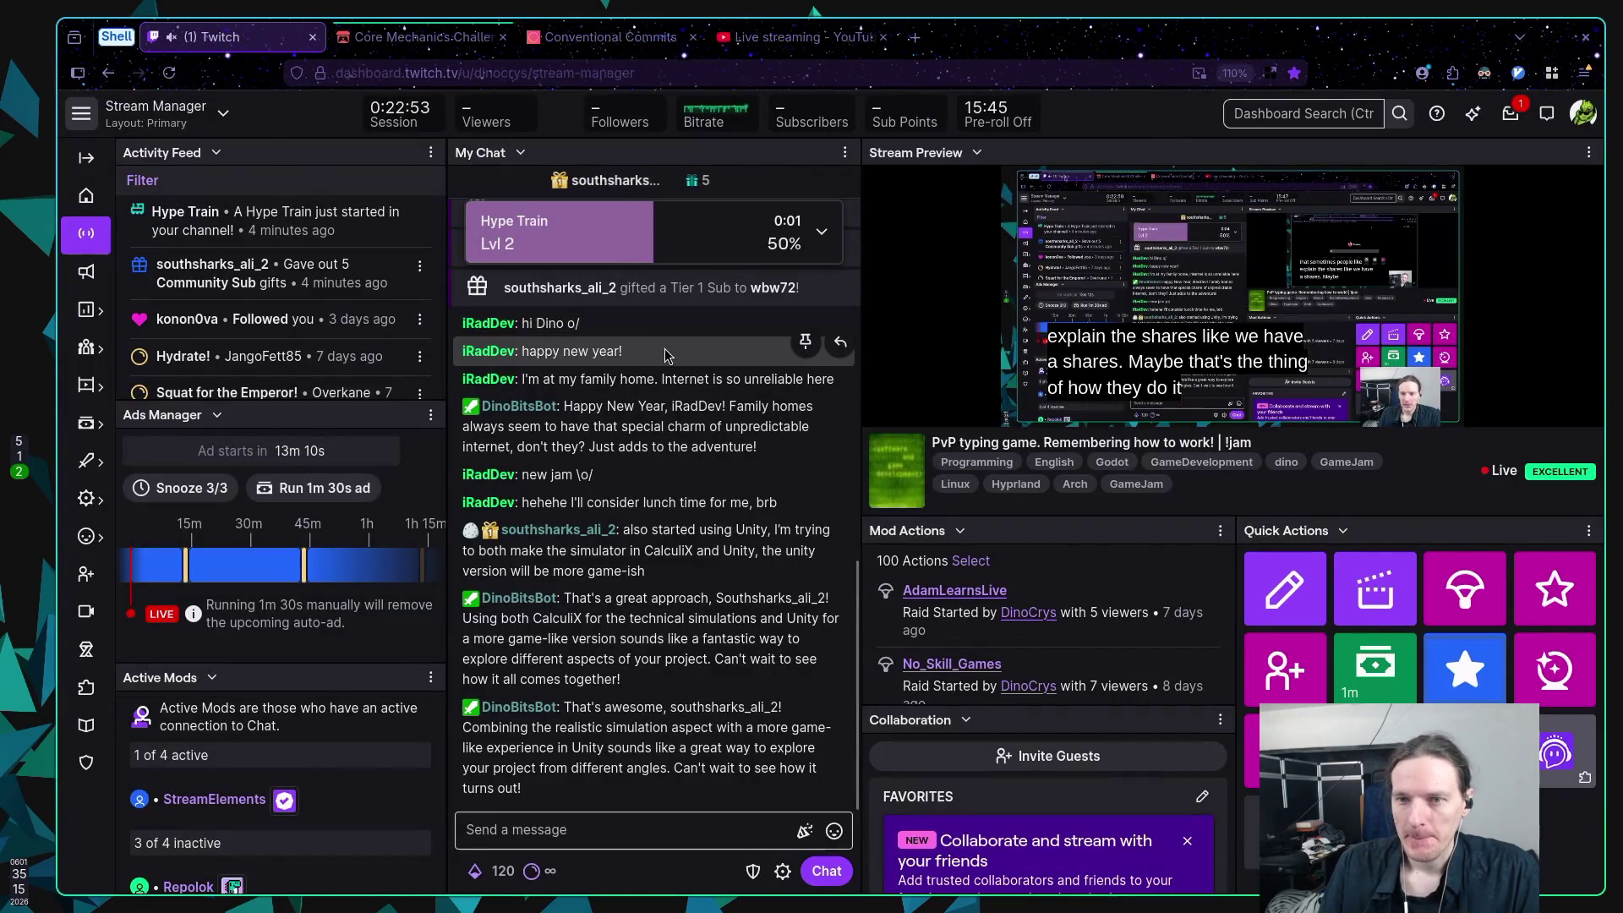
Step: Open the Hype Chest and post its OhWow emote reward as a 'Choo Chooo' chat message
click(586, 217)
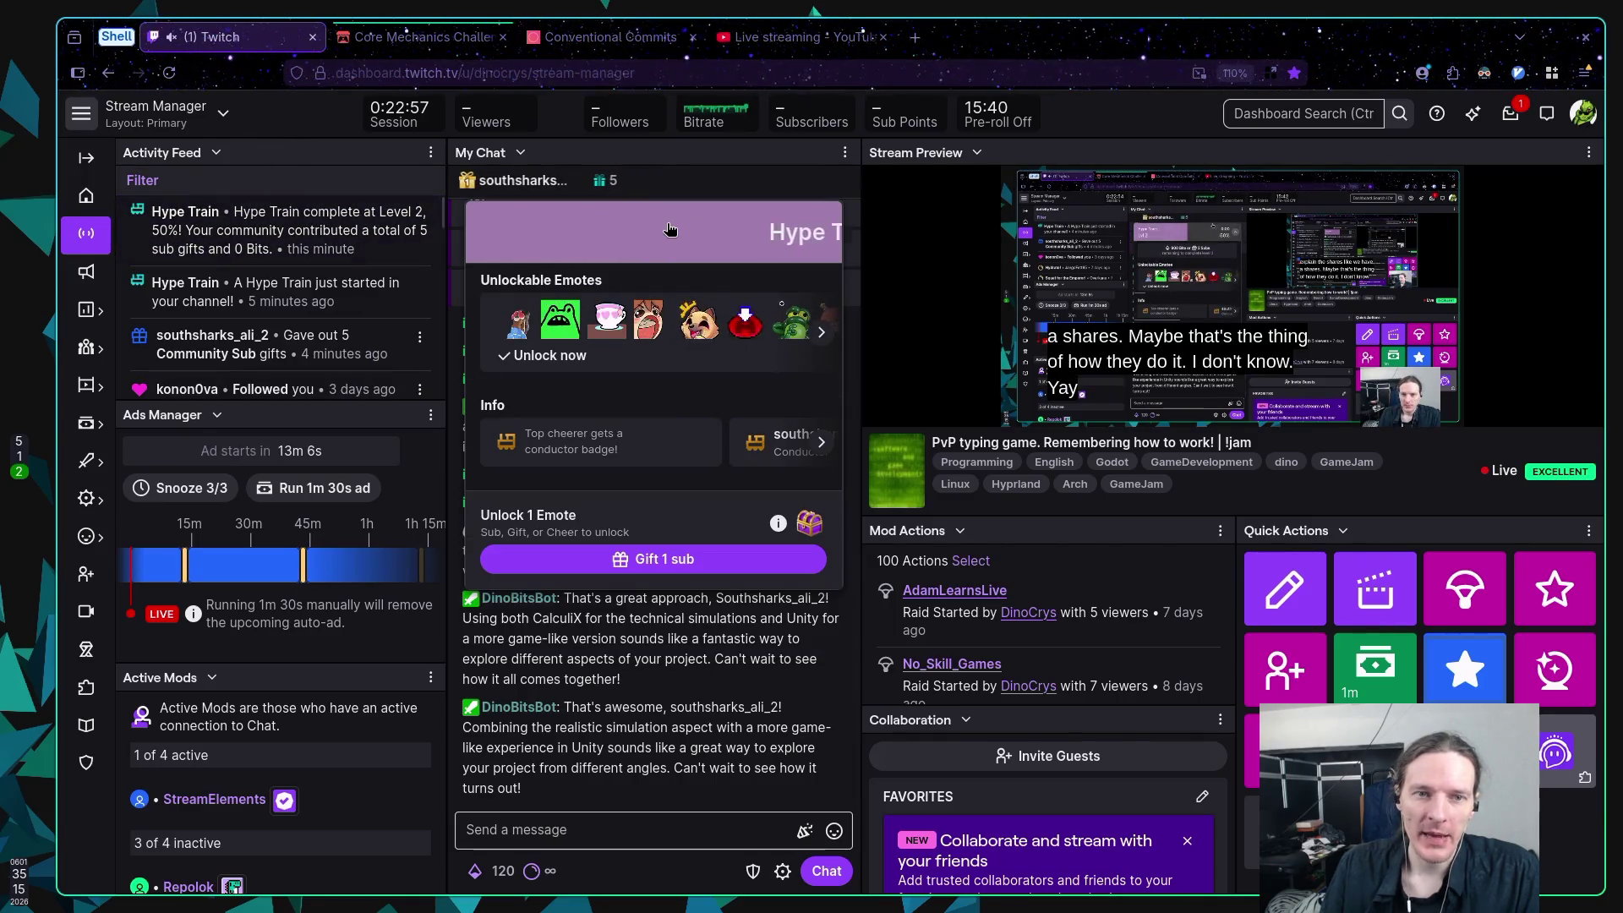
click(767, 236)
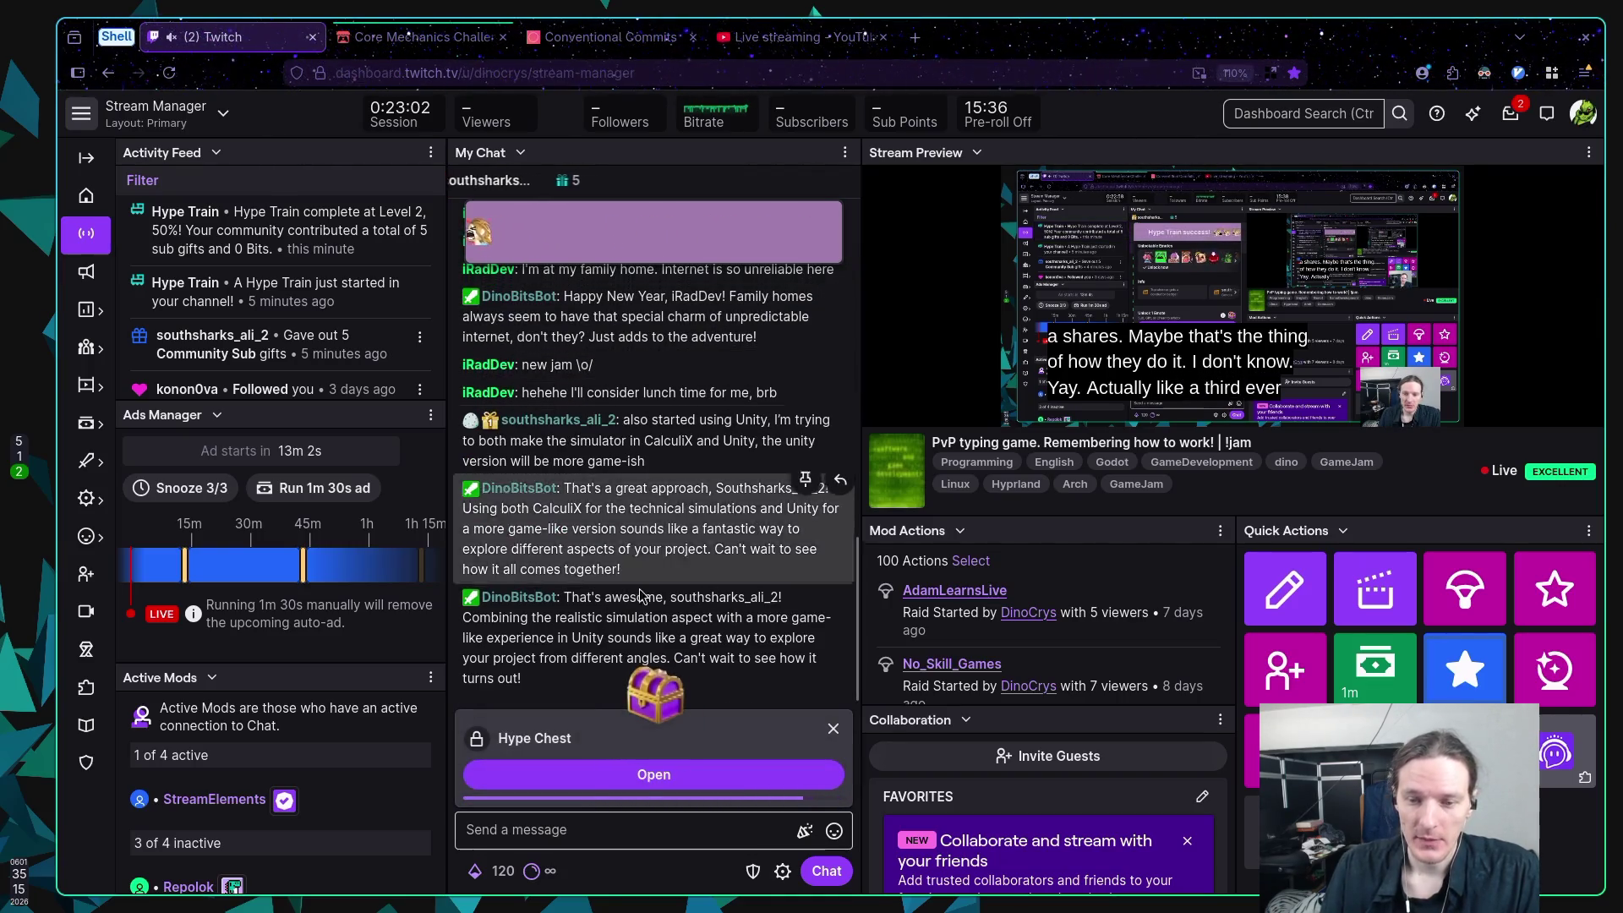
click(622, 782)
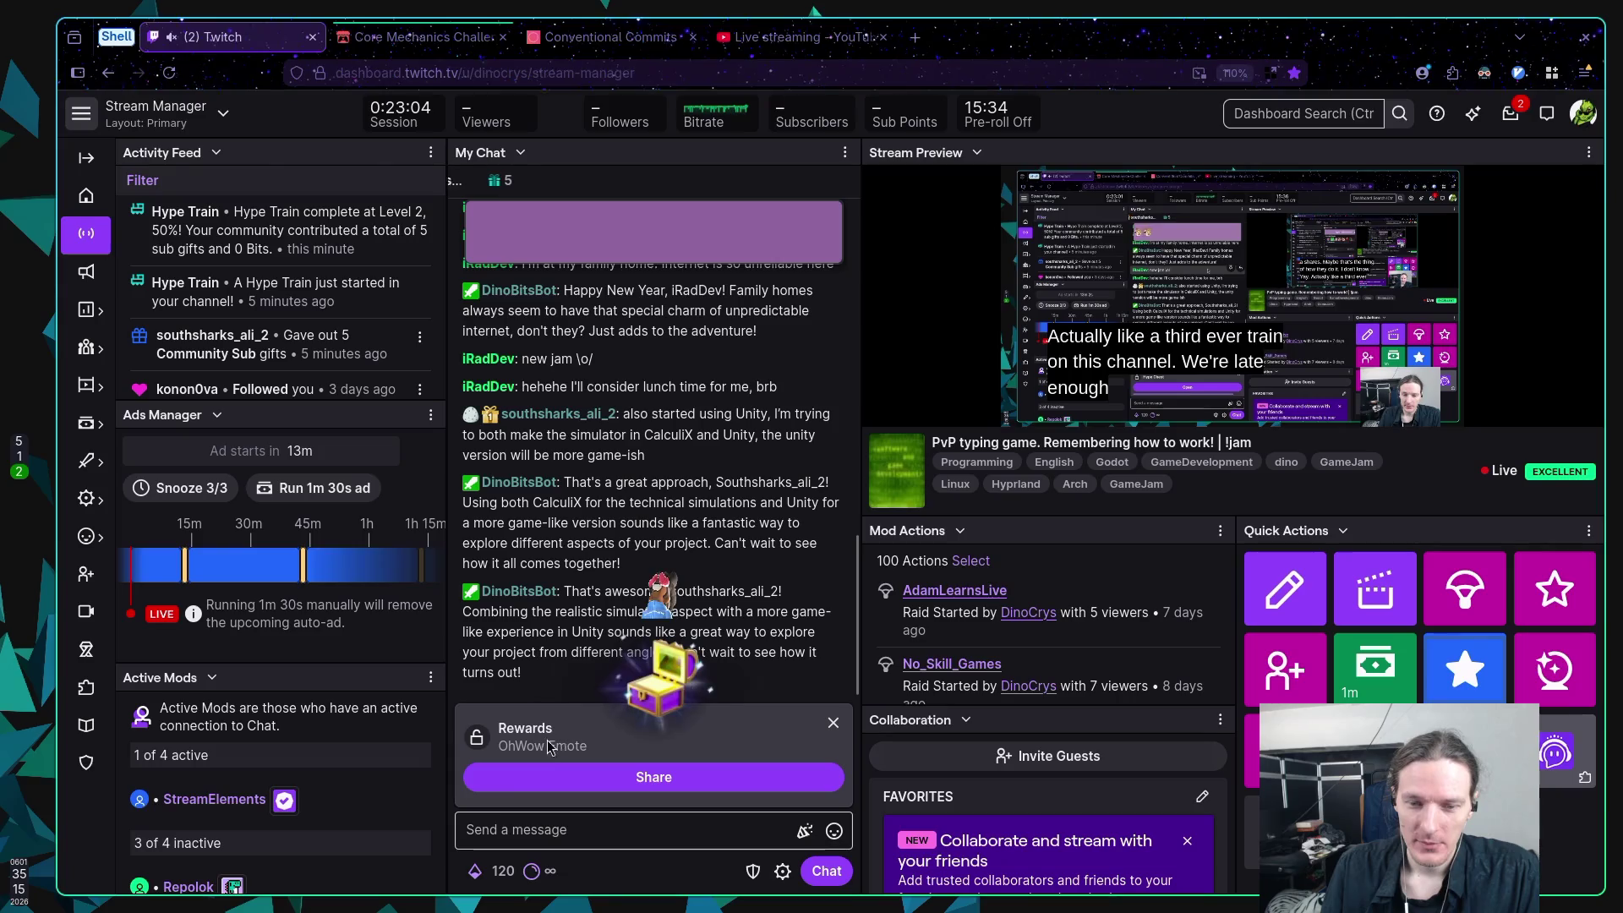
click(654, 777)
text(Choo Chooo OhWow)
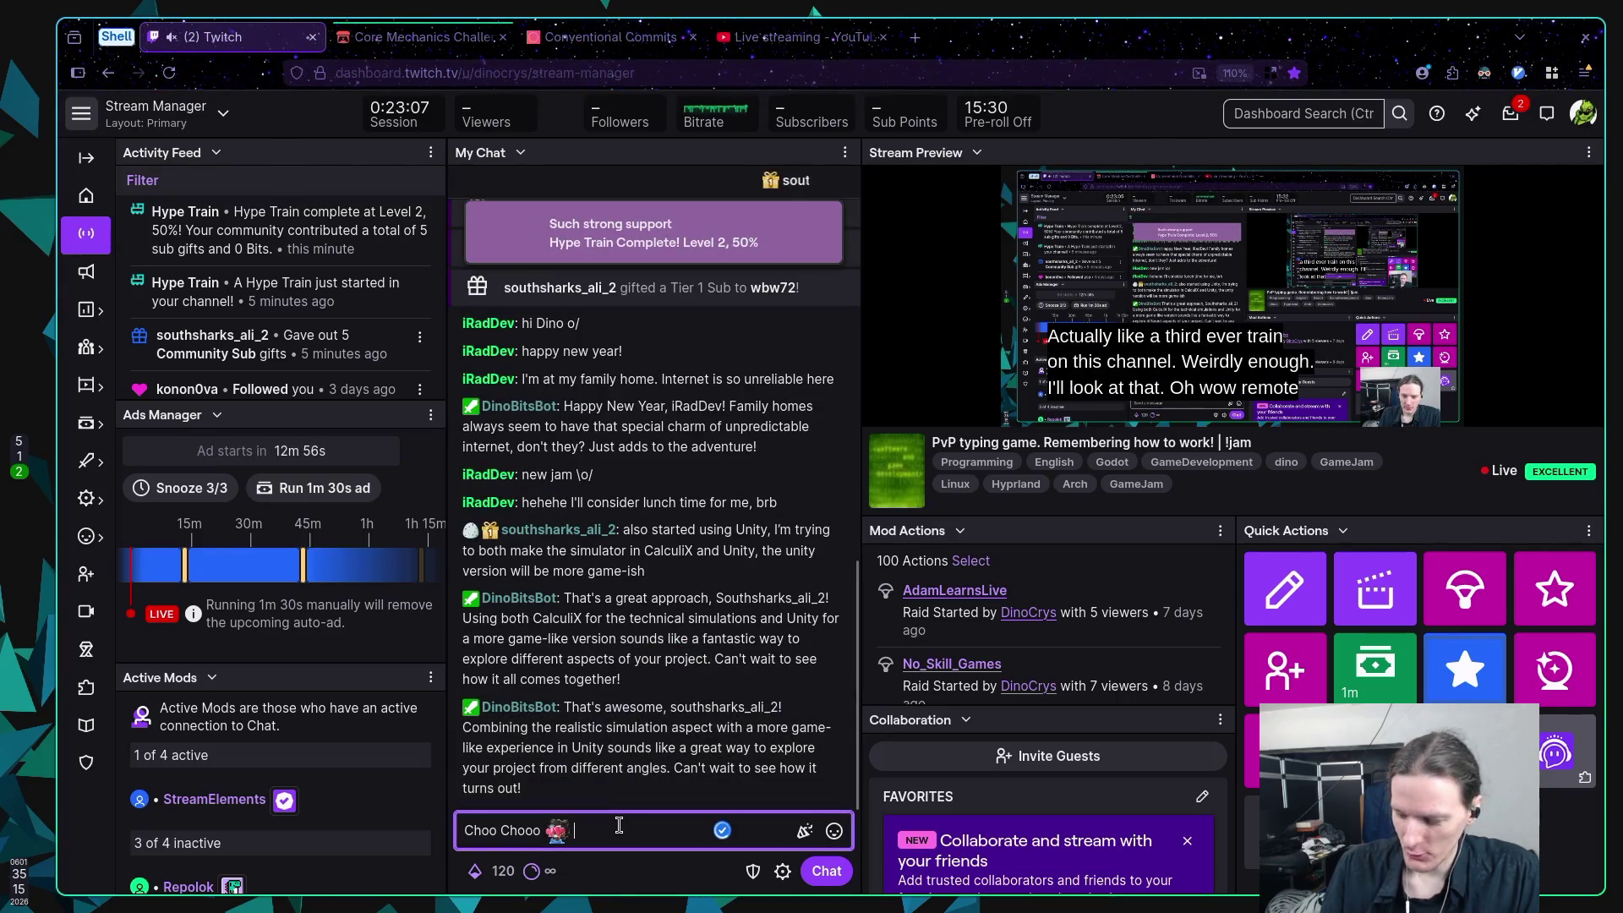
key(Return)
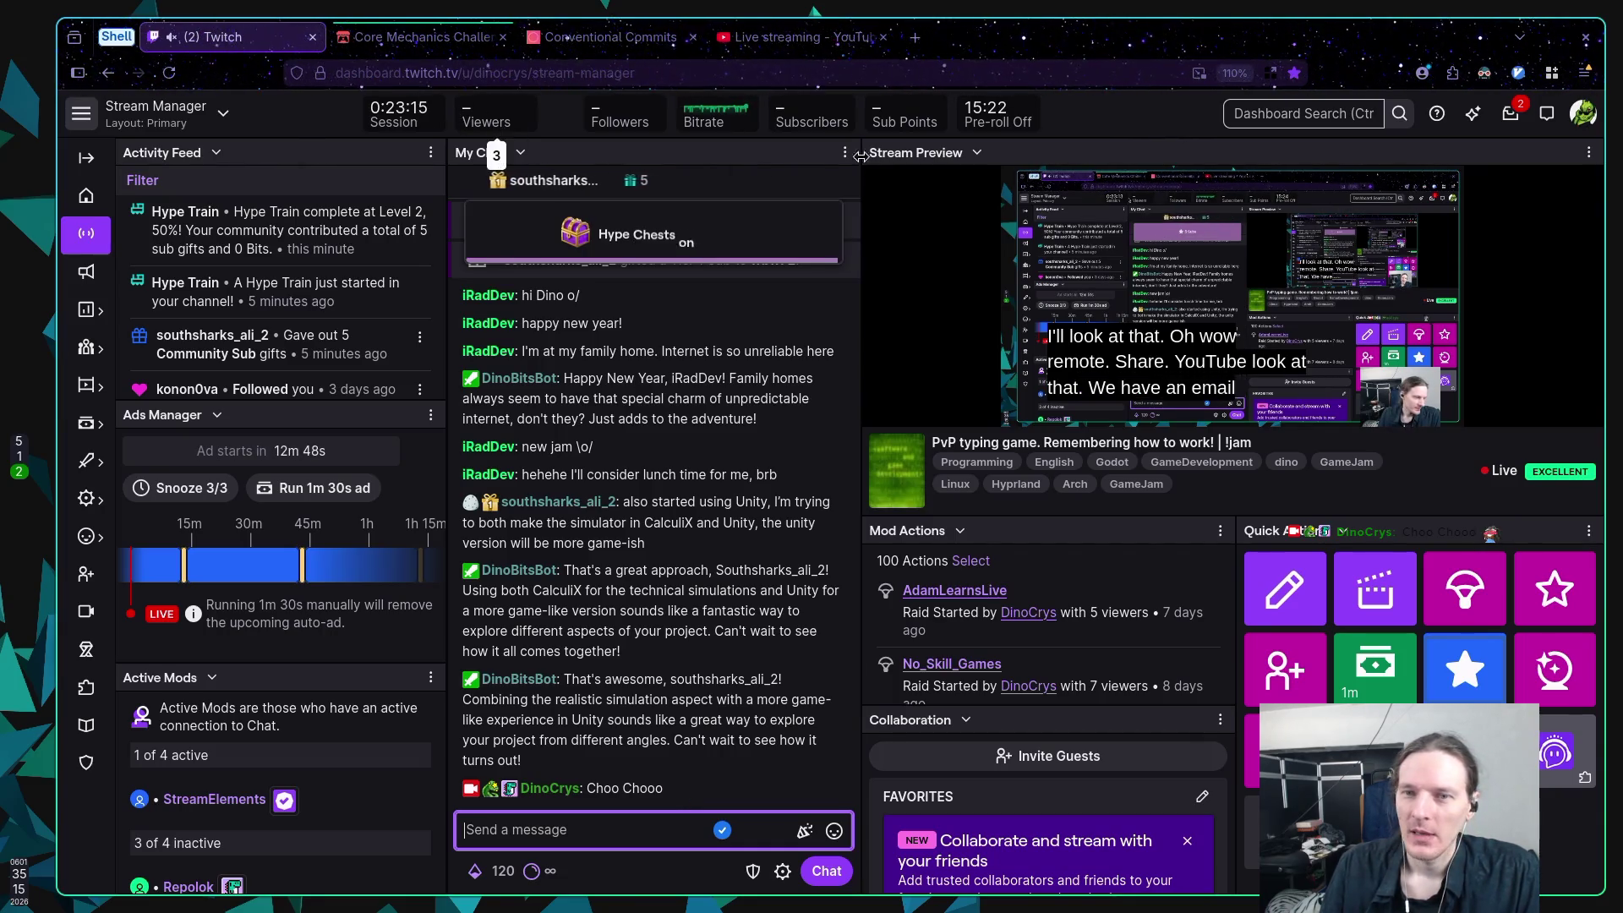
click(422, 37)
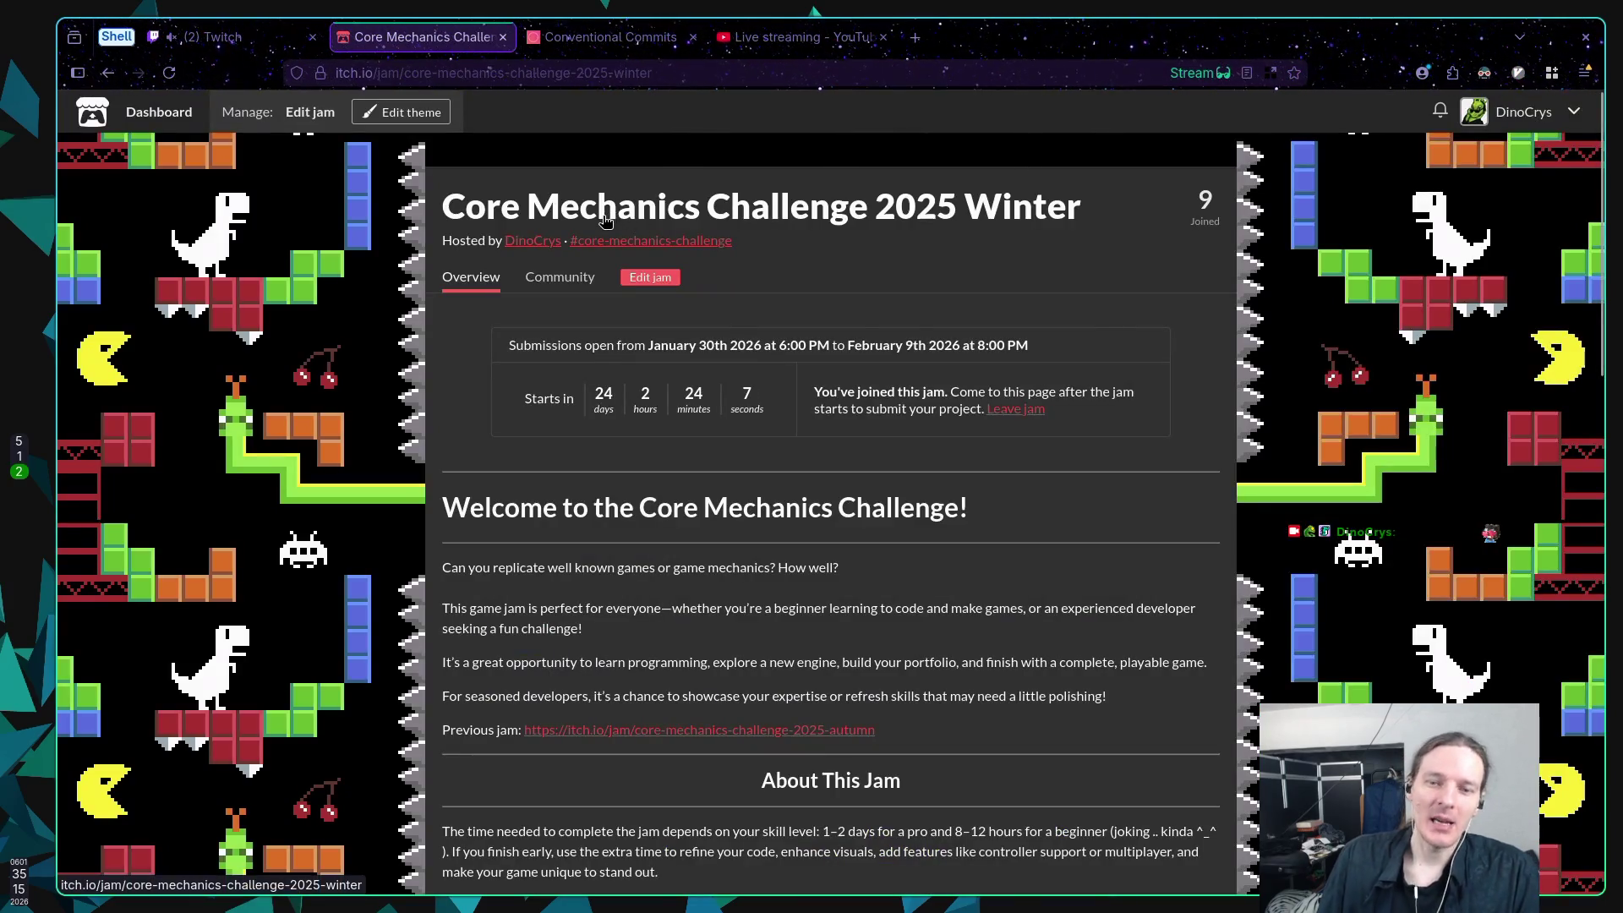
scroll(660, 544, down, 6)
scroll(660, 543, up, 3)
scroll(660, 543, up, 4)
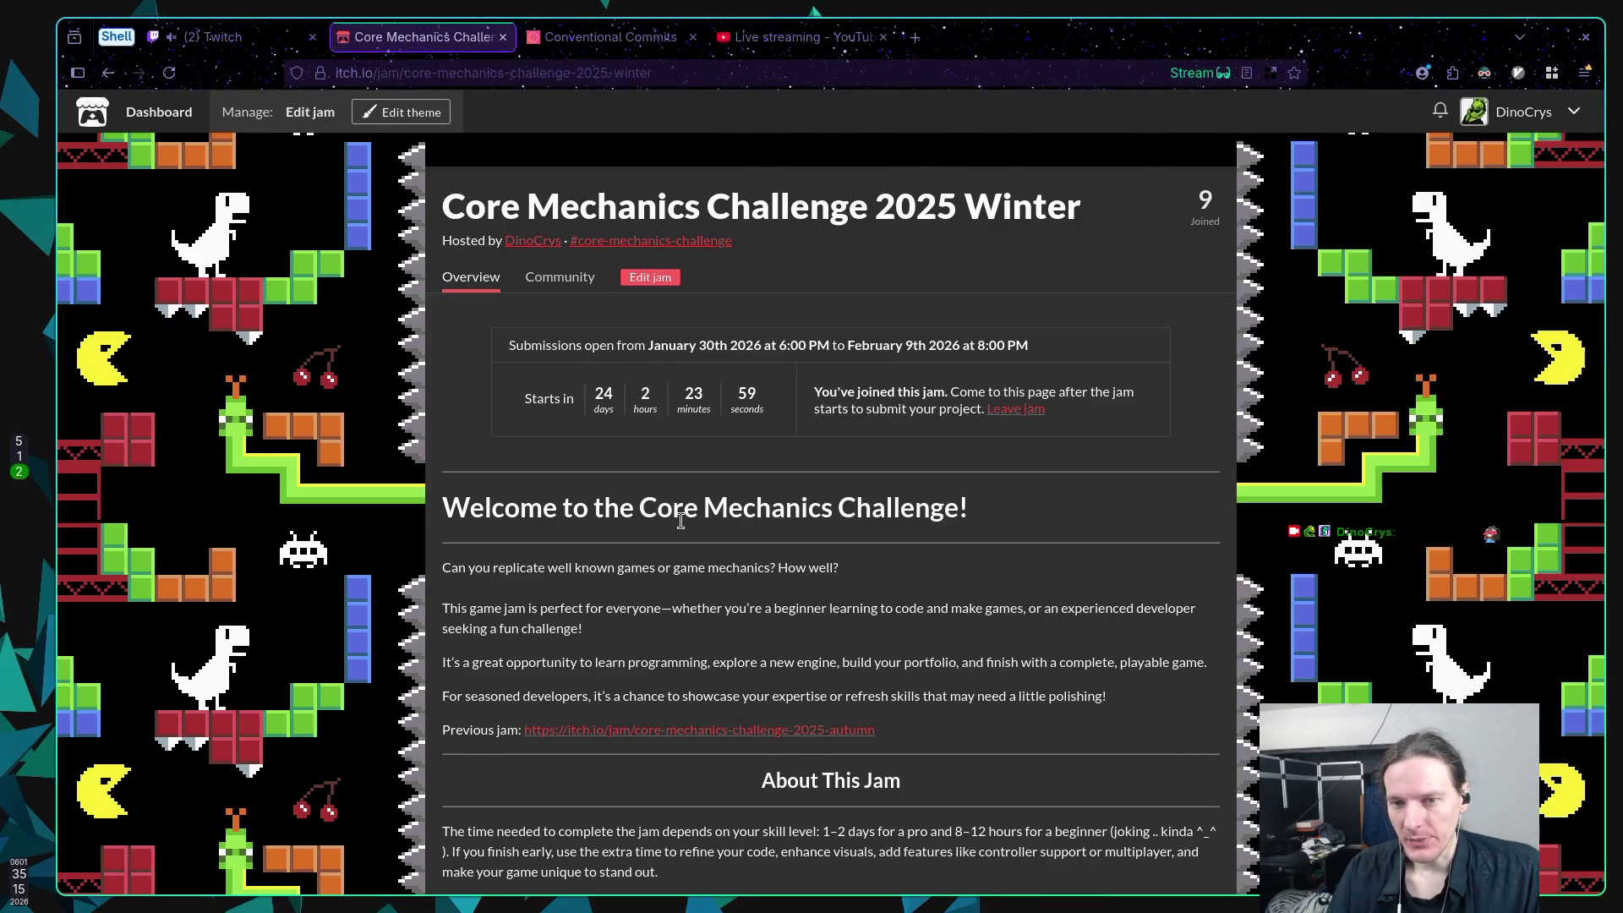
scroll(681, 520, down, 5)
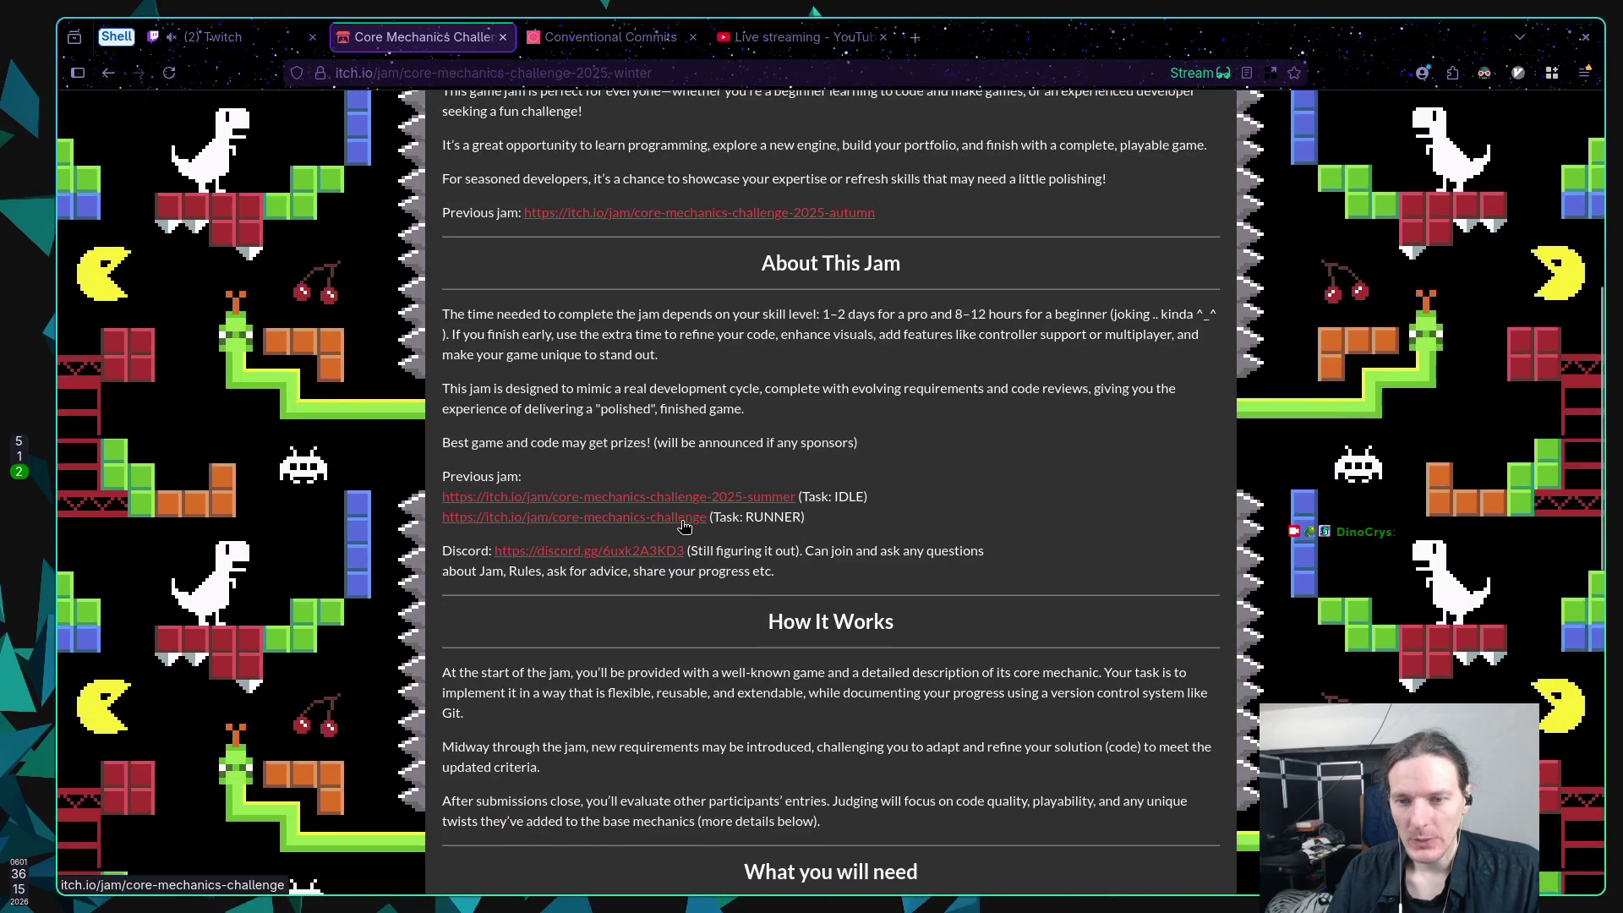
scroll(852, 551, down, 10)
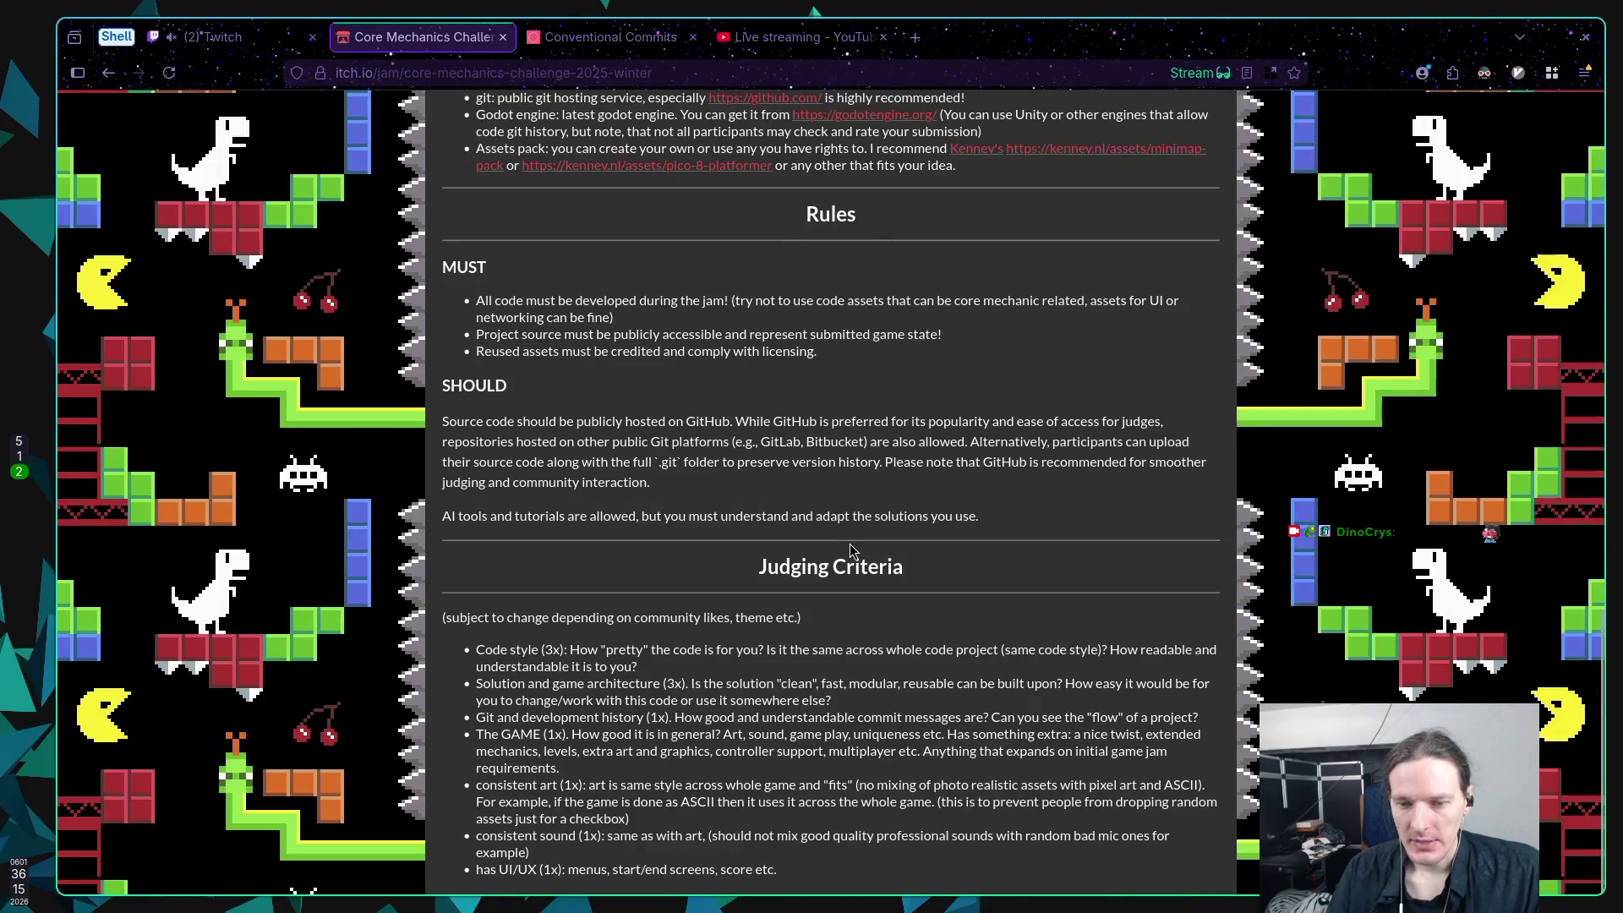
scroll(849, 544, up, 15)
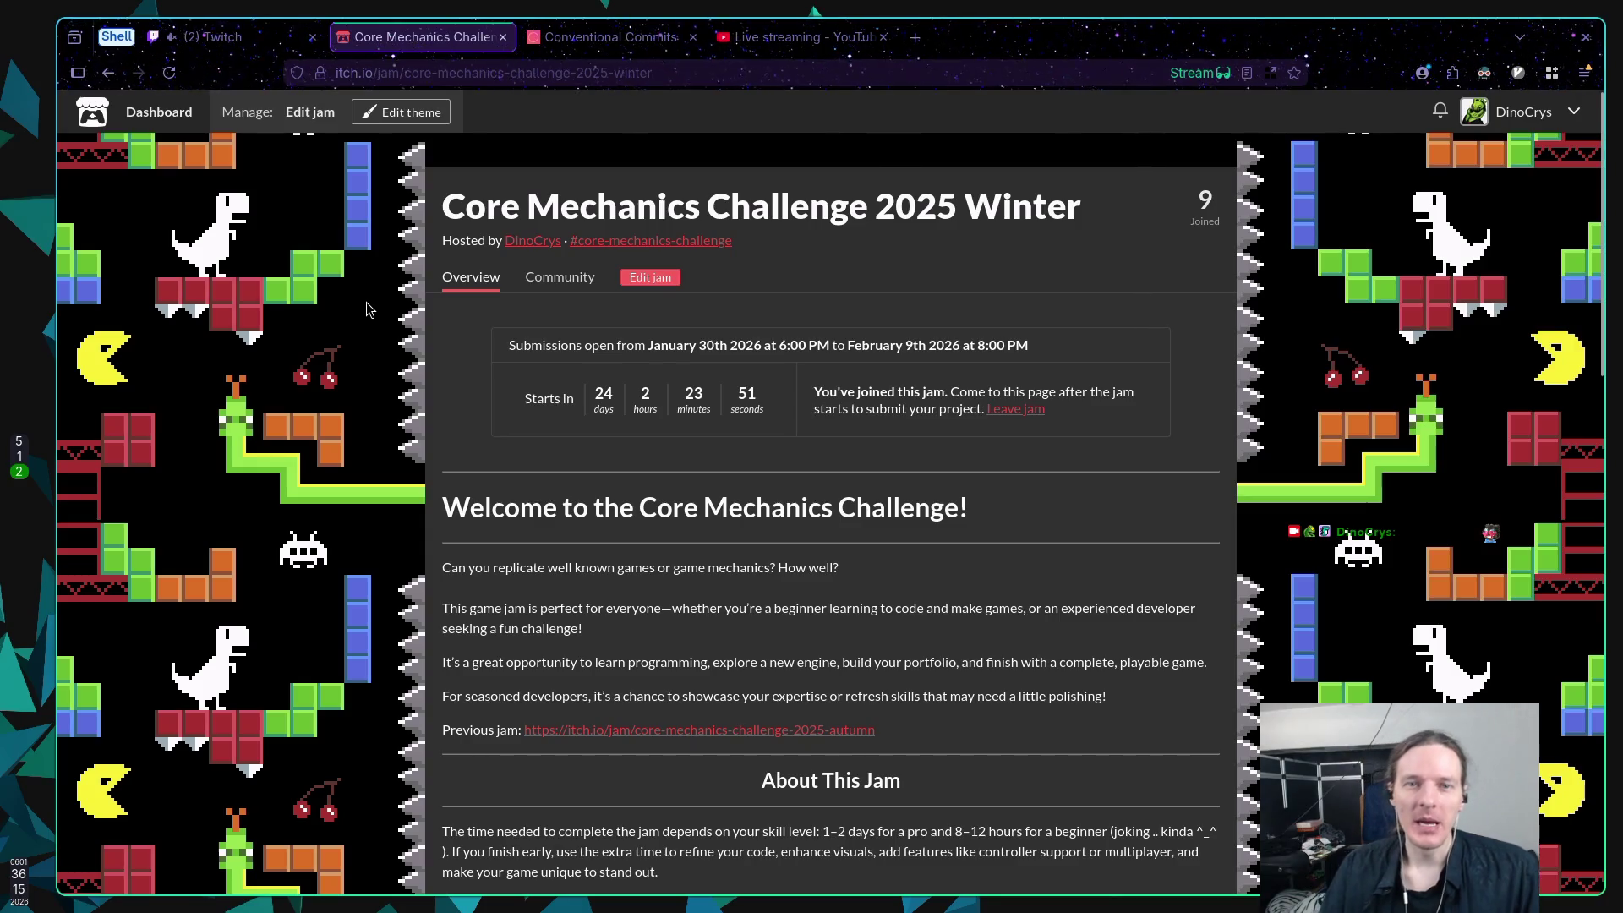
key(super+1)
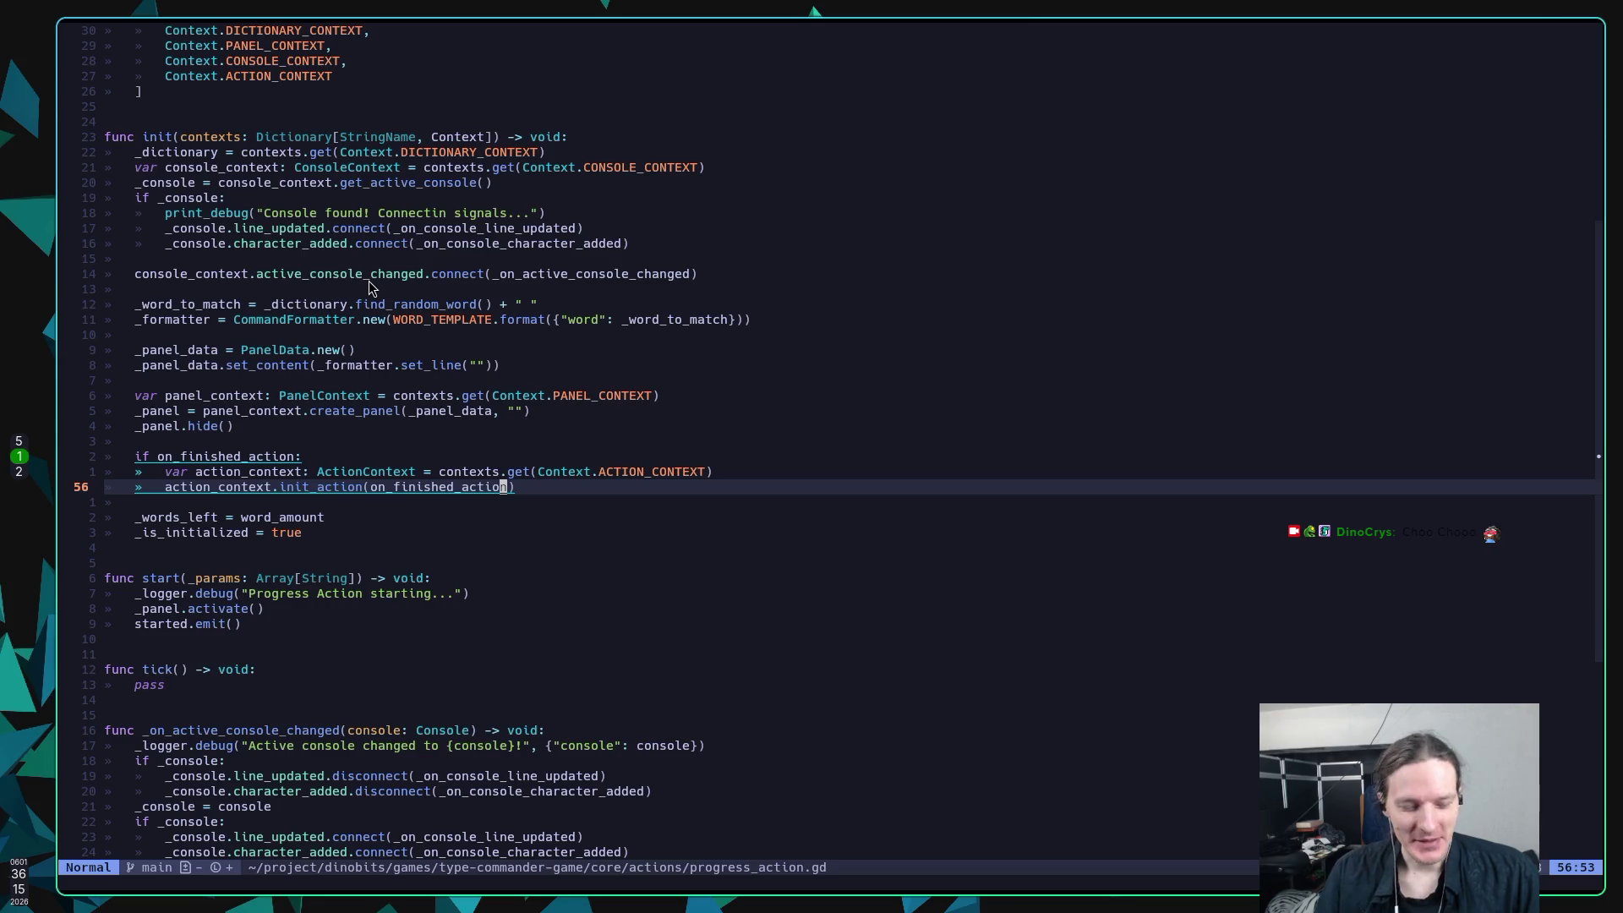
Step: Glance at the Godot editor, then in Neovim open lazygit for type-commander-game with Space g
key(super+5)
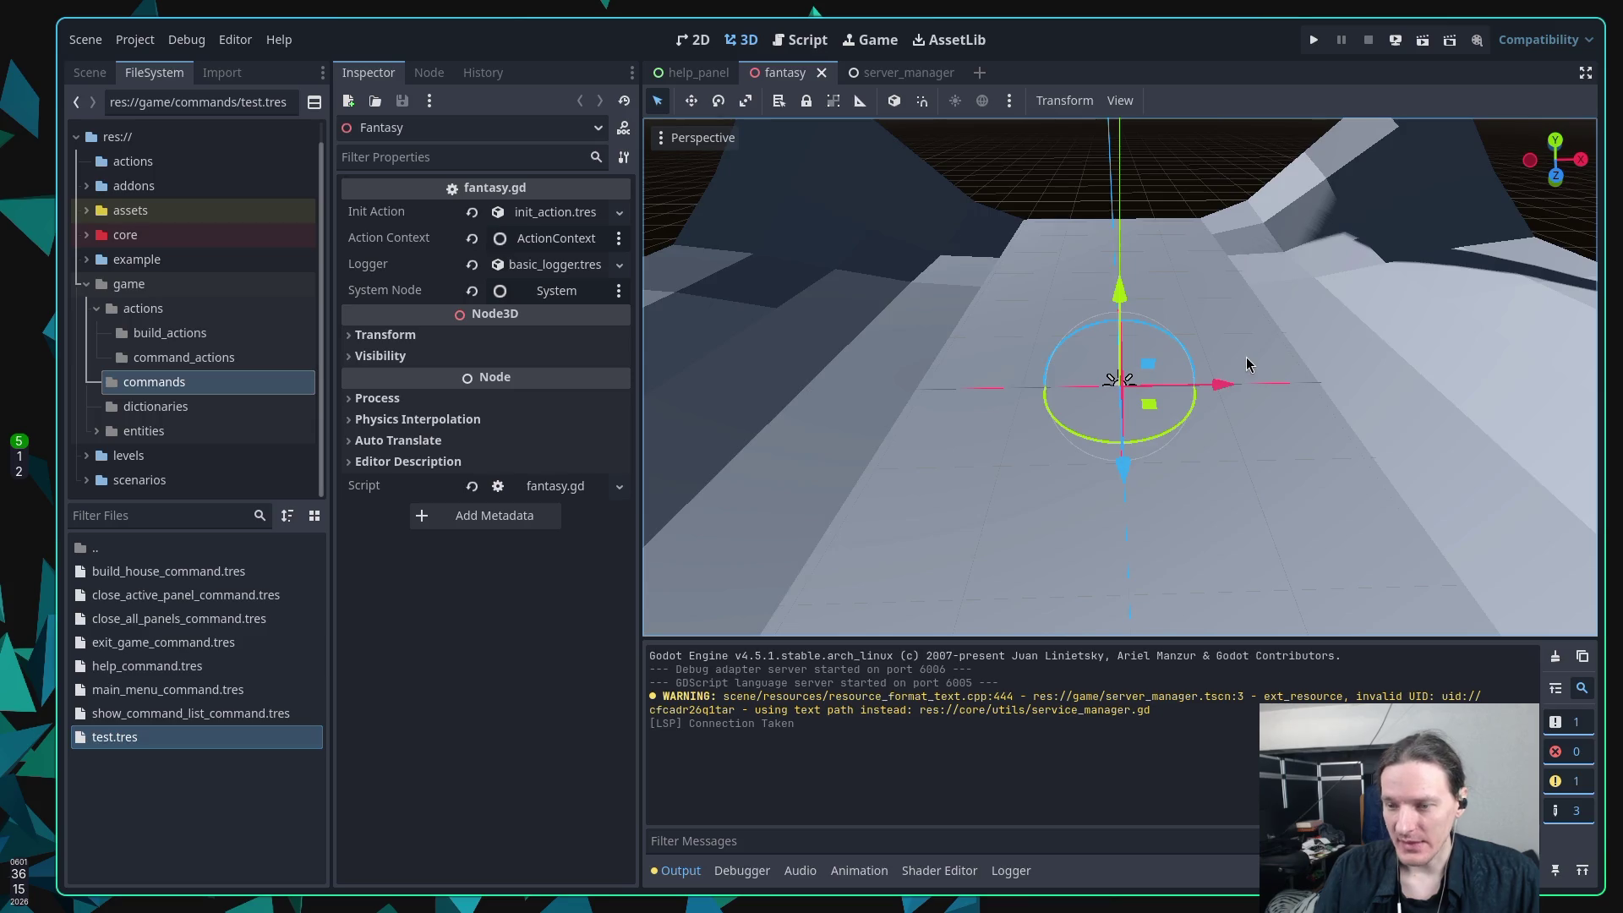
scroll(1252, 372, down, 2)
scroll(1252, 372, up, 2)
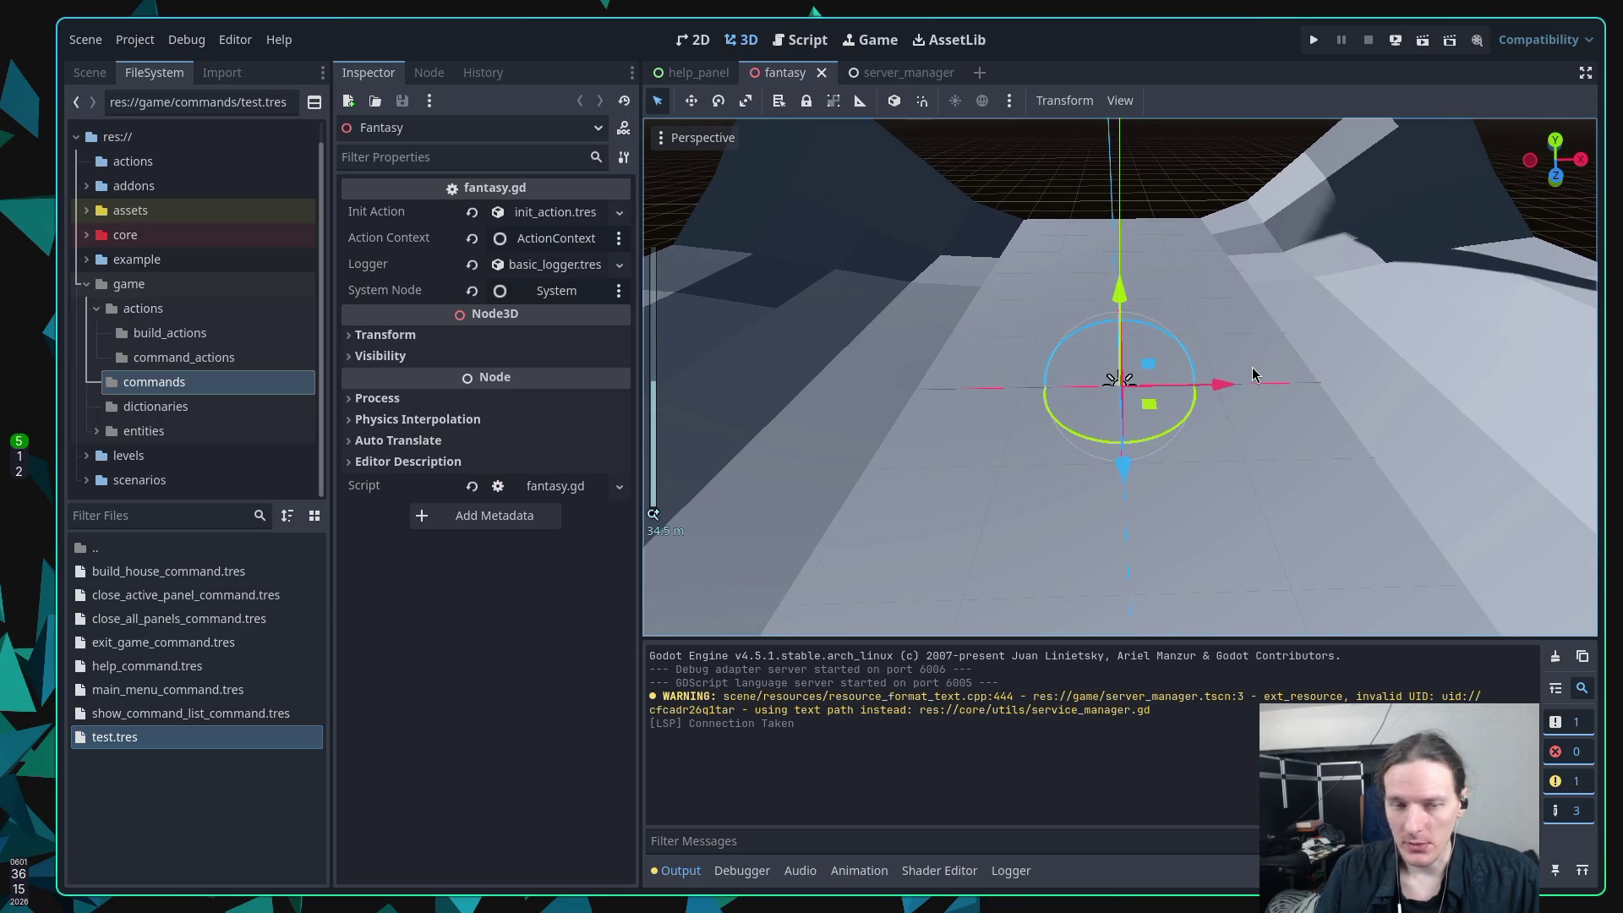
key(super+1)
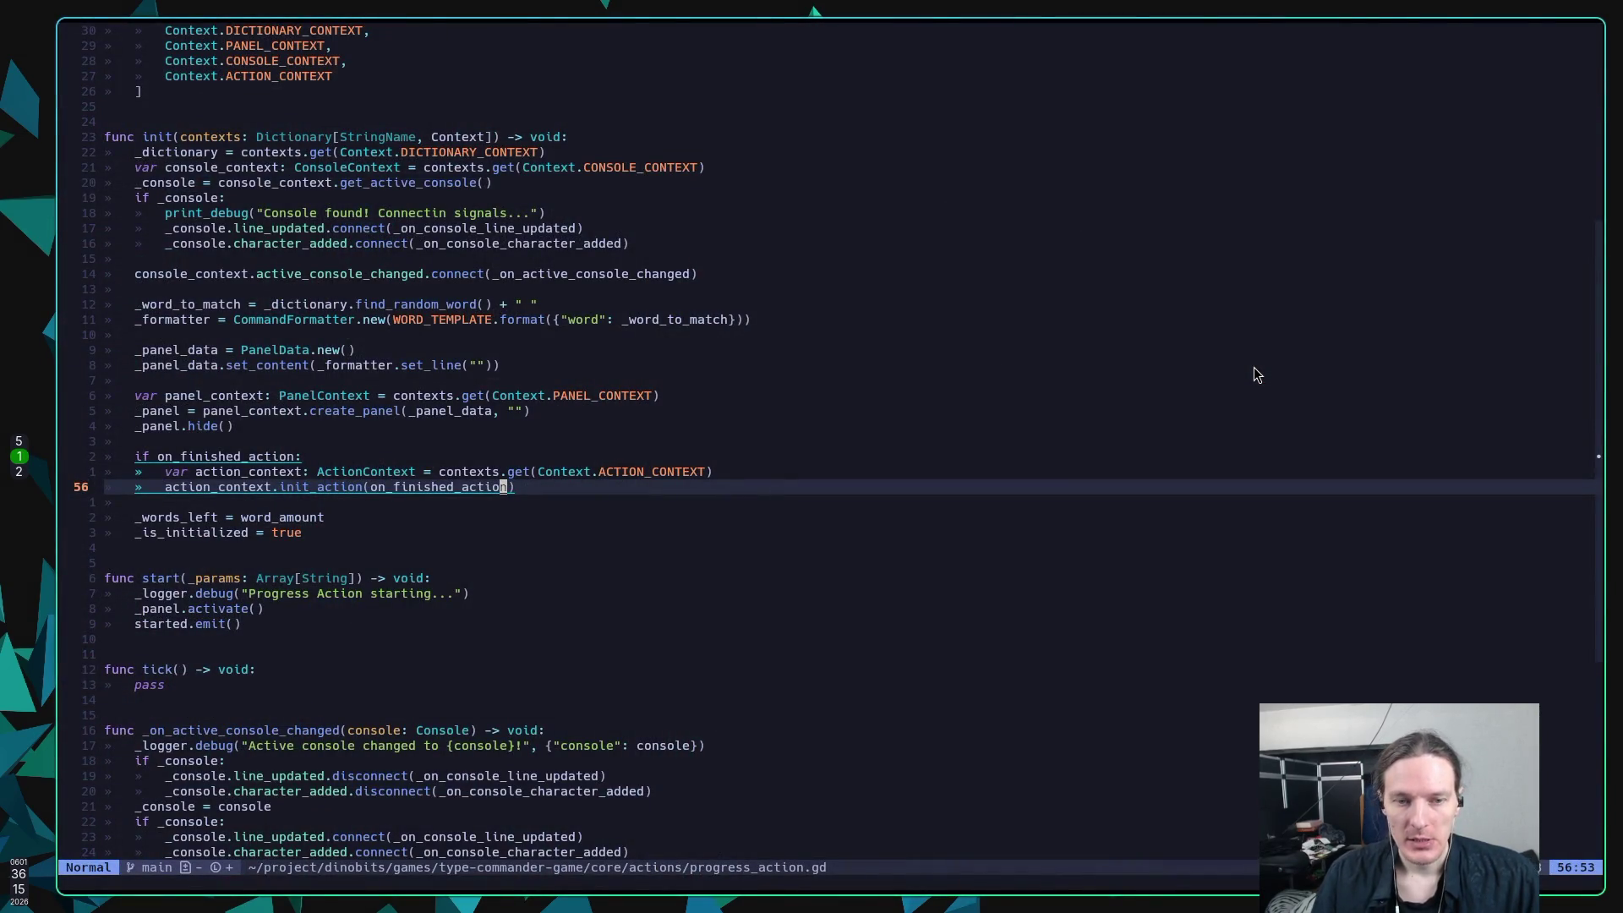
key(space)
key(g)
key(g)
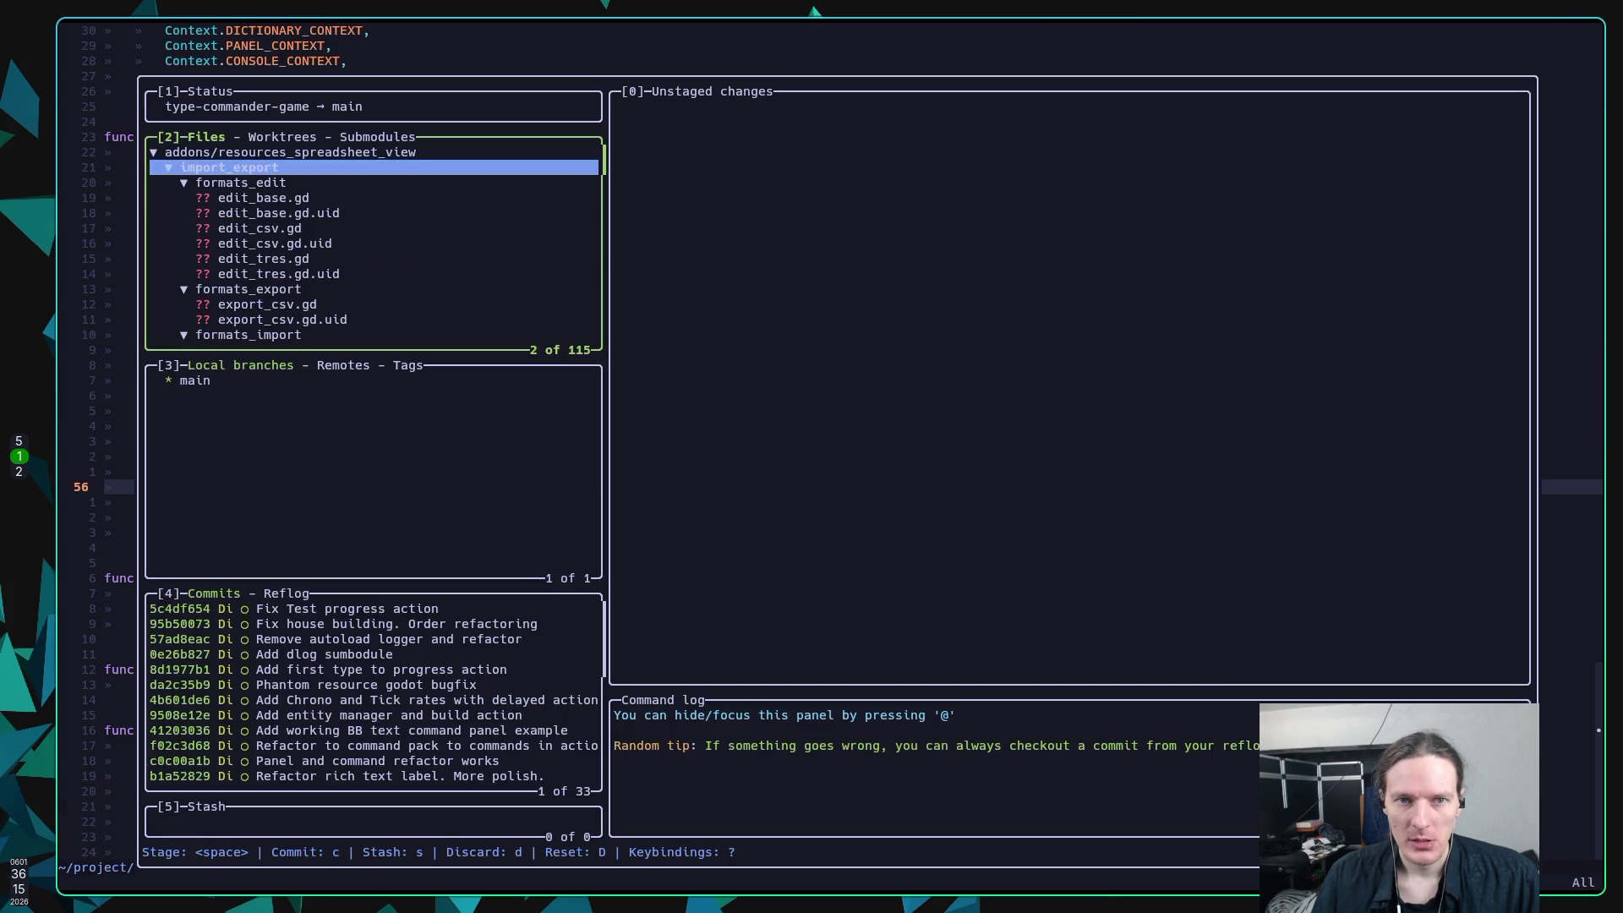
Step: Collapse the addons/resources_spreadsheet_view folder in lazygit's Files panel
key(Return)
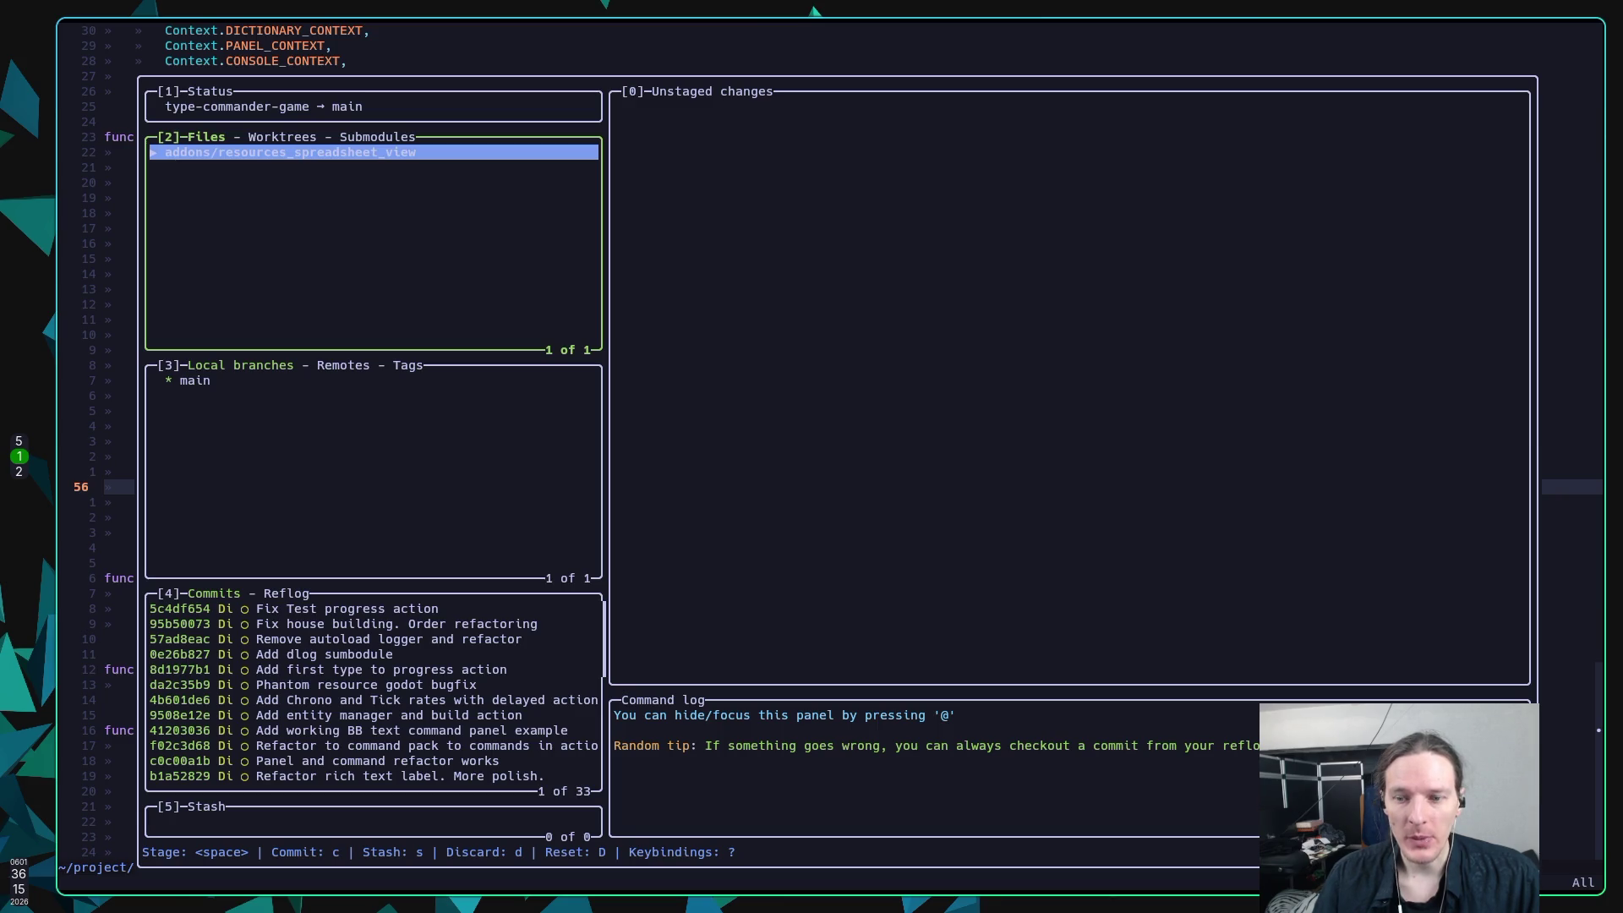
key(q)
key(q)
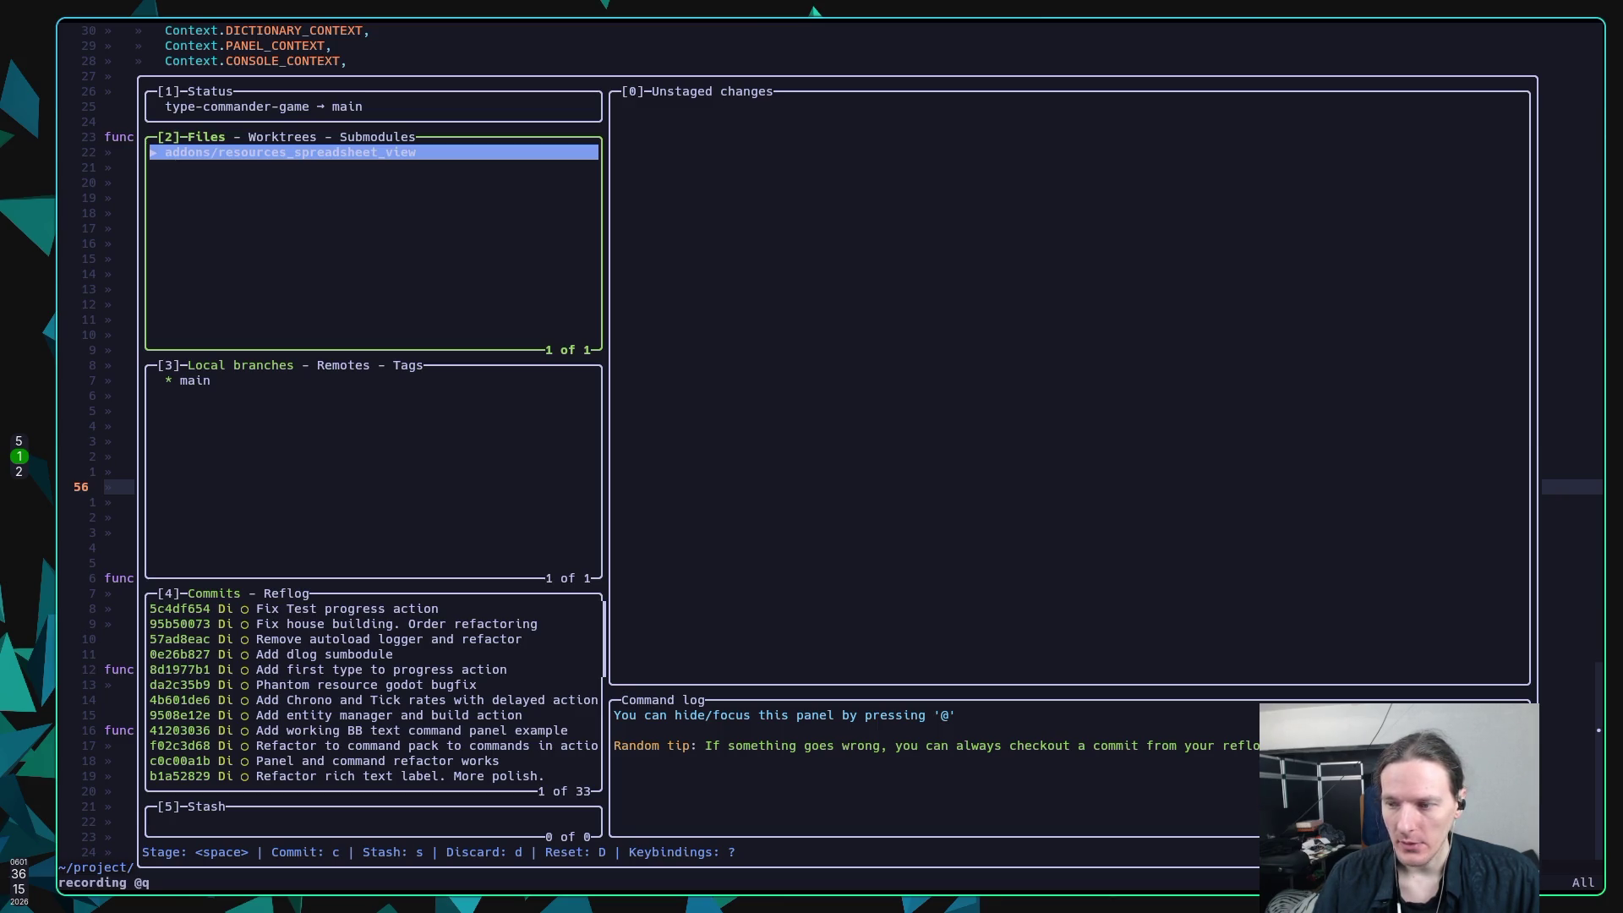
key(q)
key(q)
key(q)
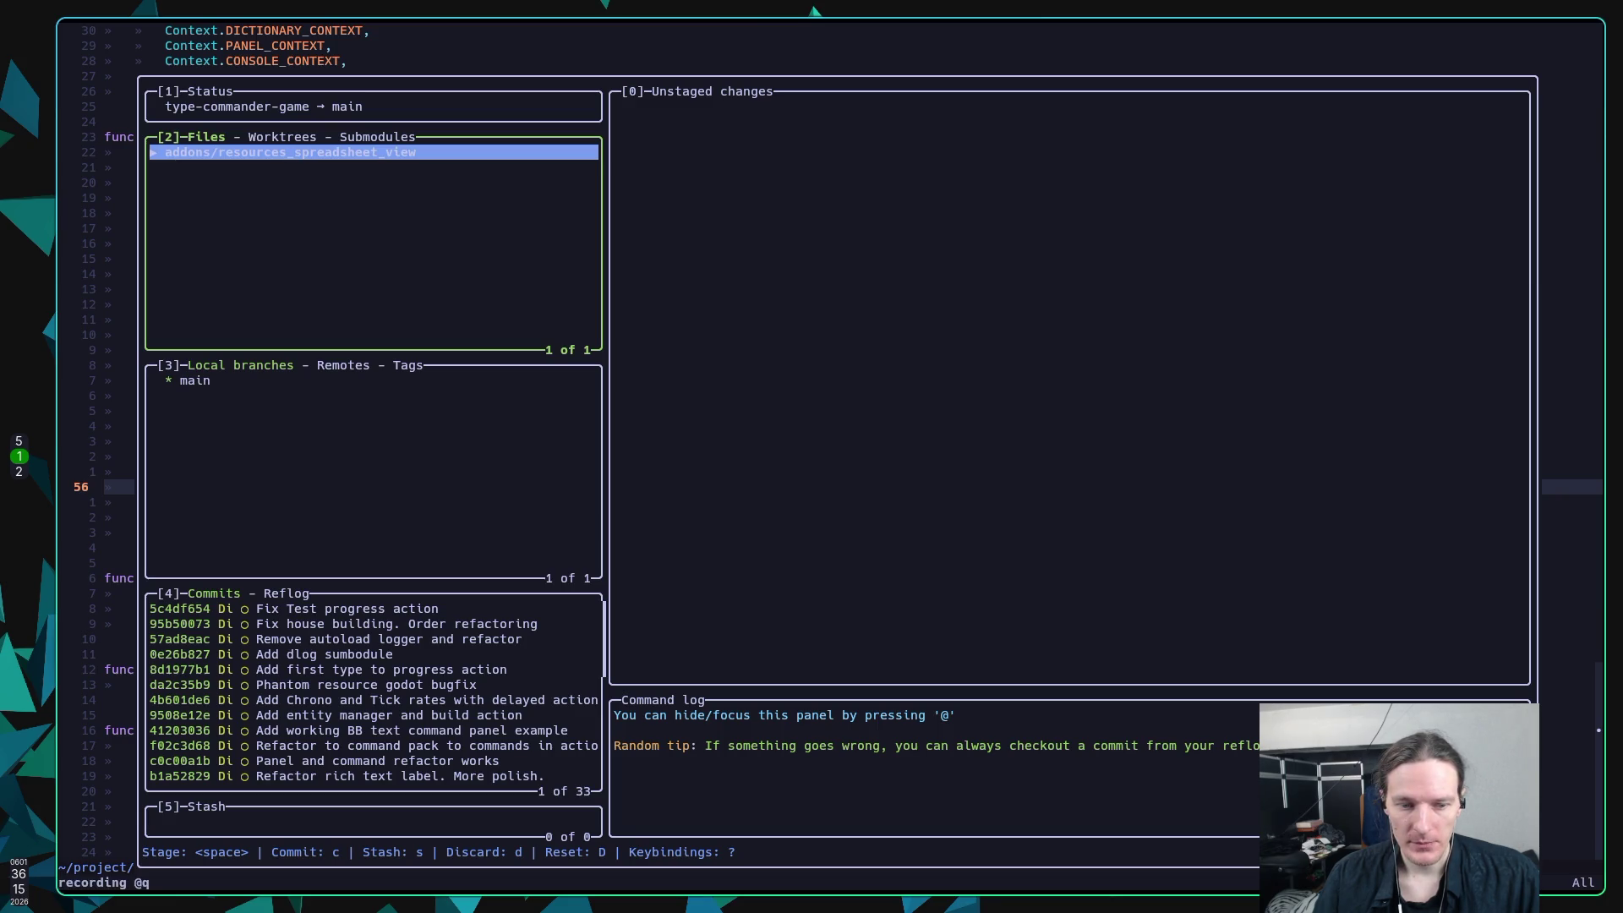
key(q)
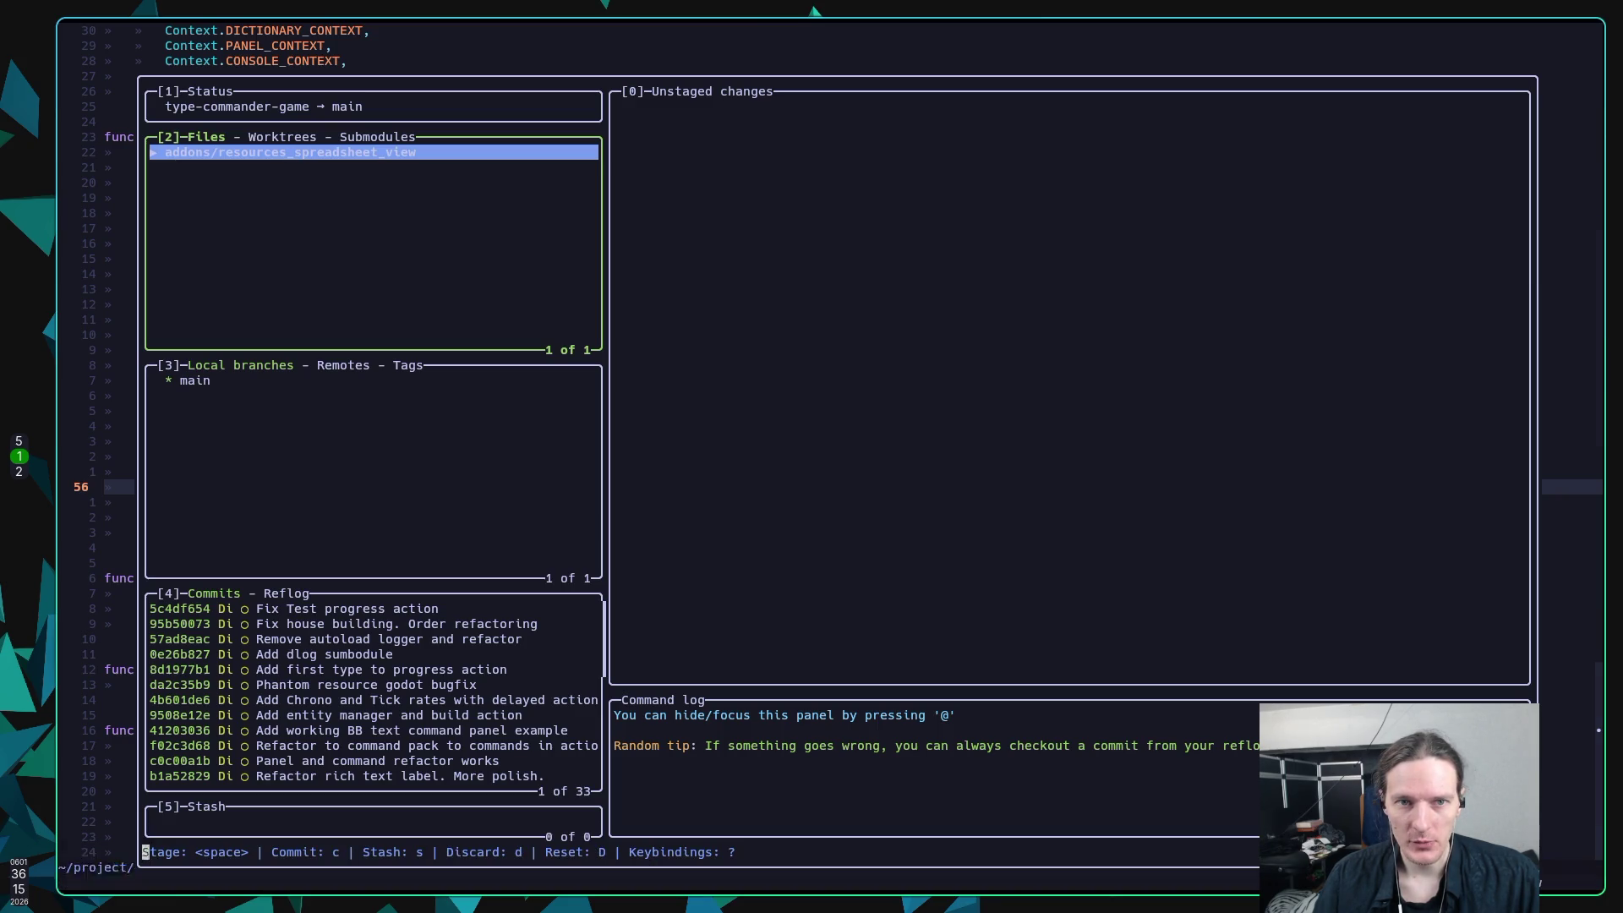
Step: Leave terminal mode and quit the lazygit floating window
key(Escape)
key(Escape)
key(j)
key(j)
key(ctrl+w)
key(Escape)
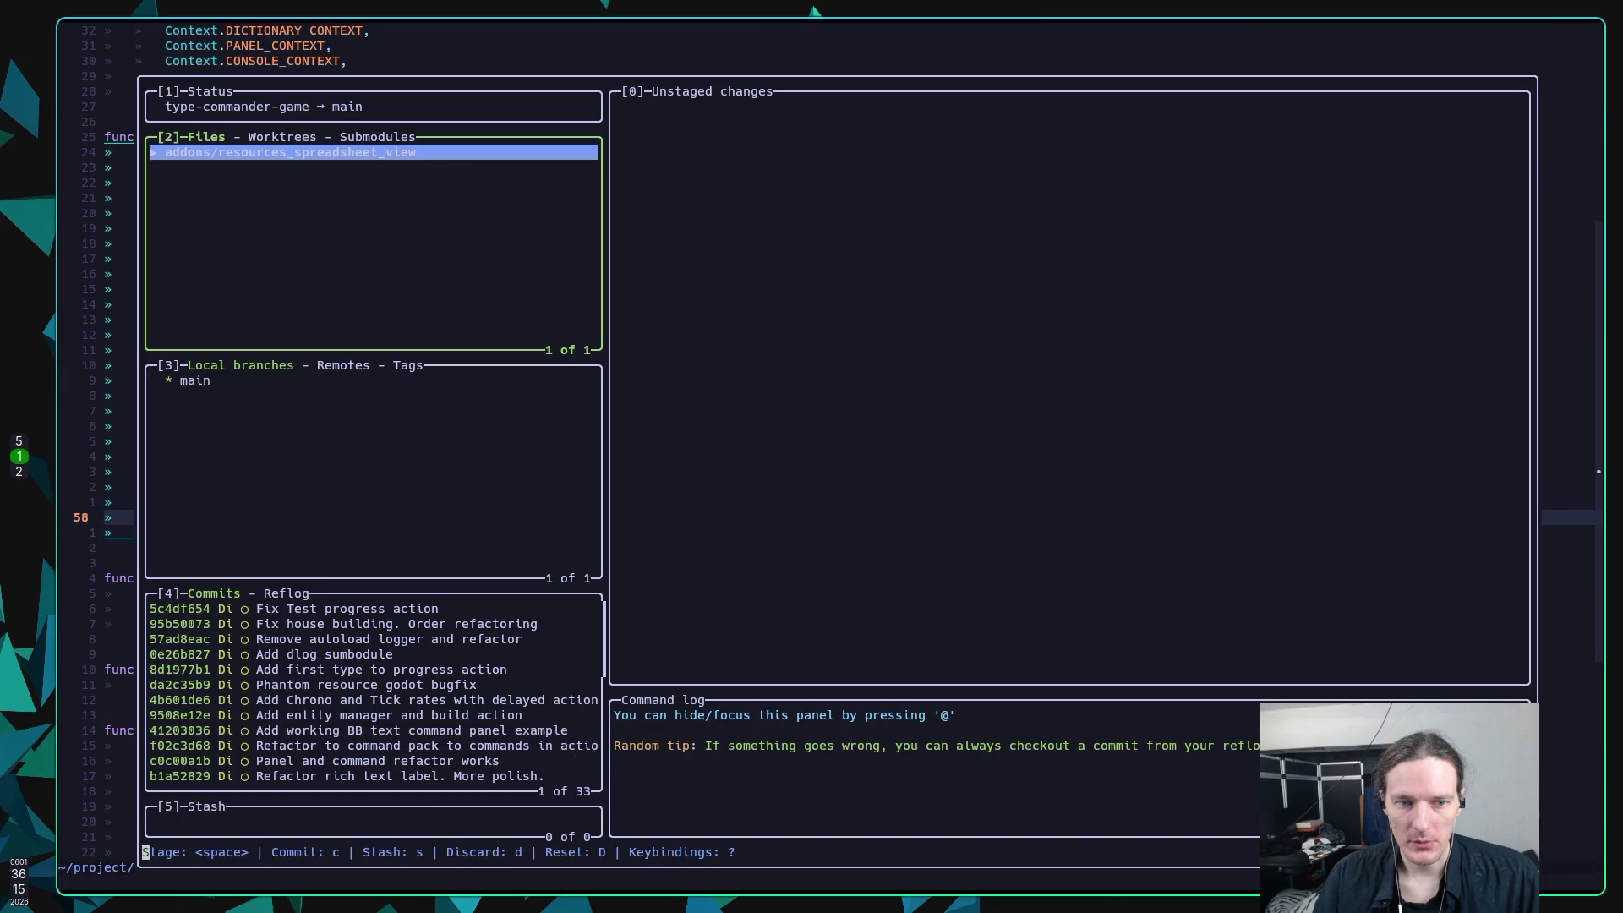
key(i)
key(q)
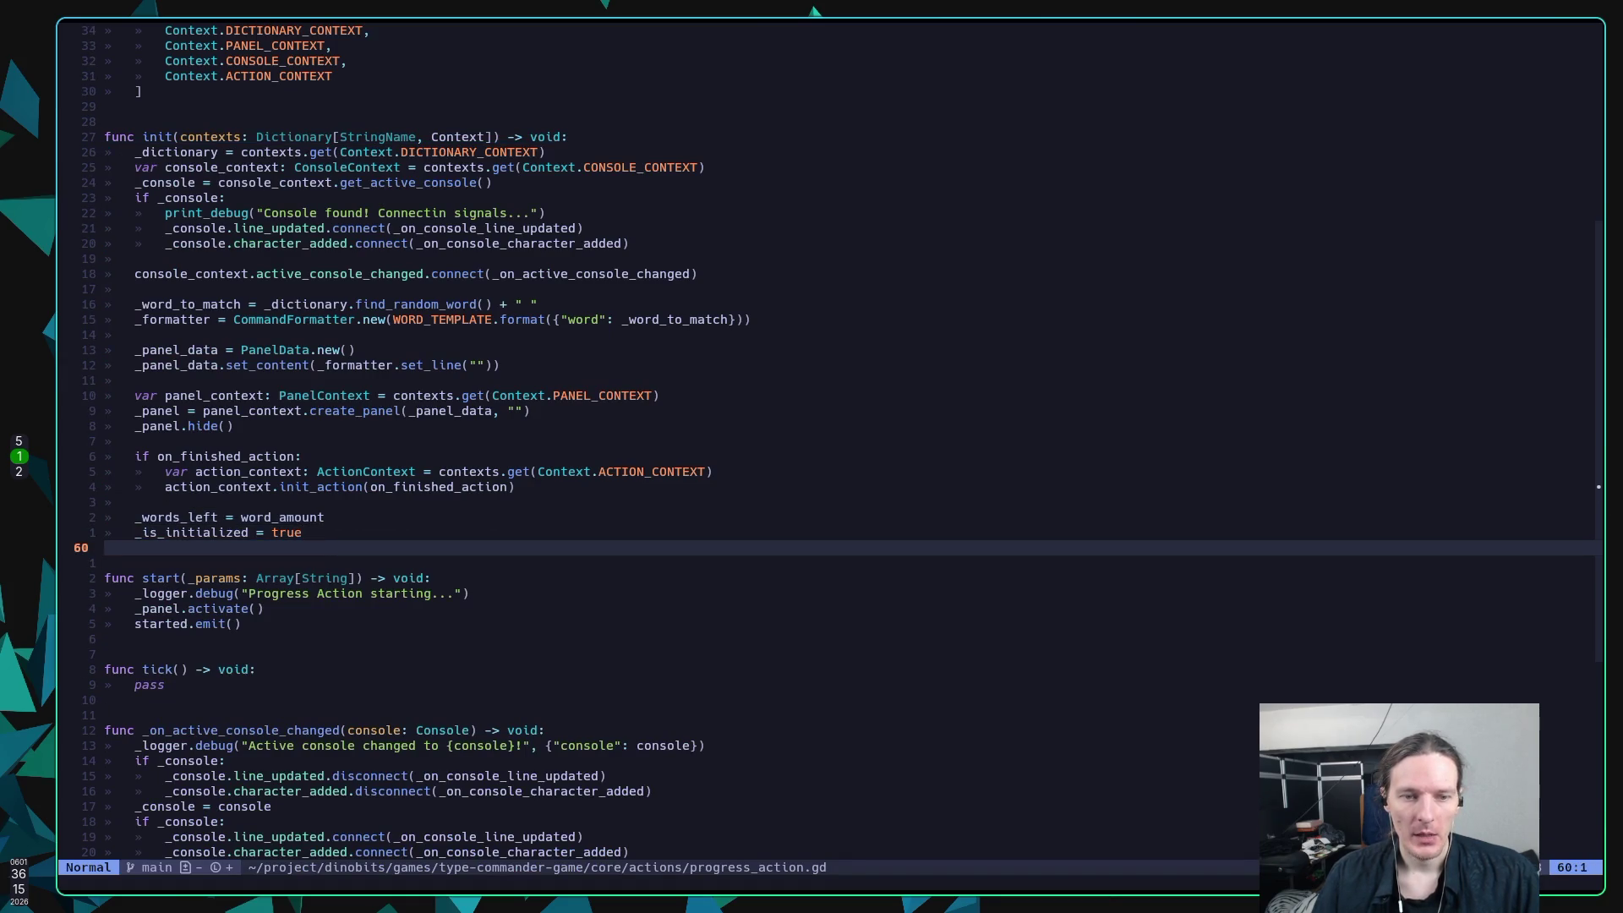
key(super+2)
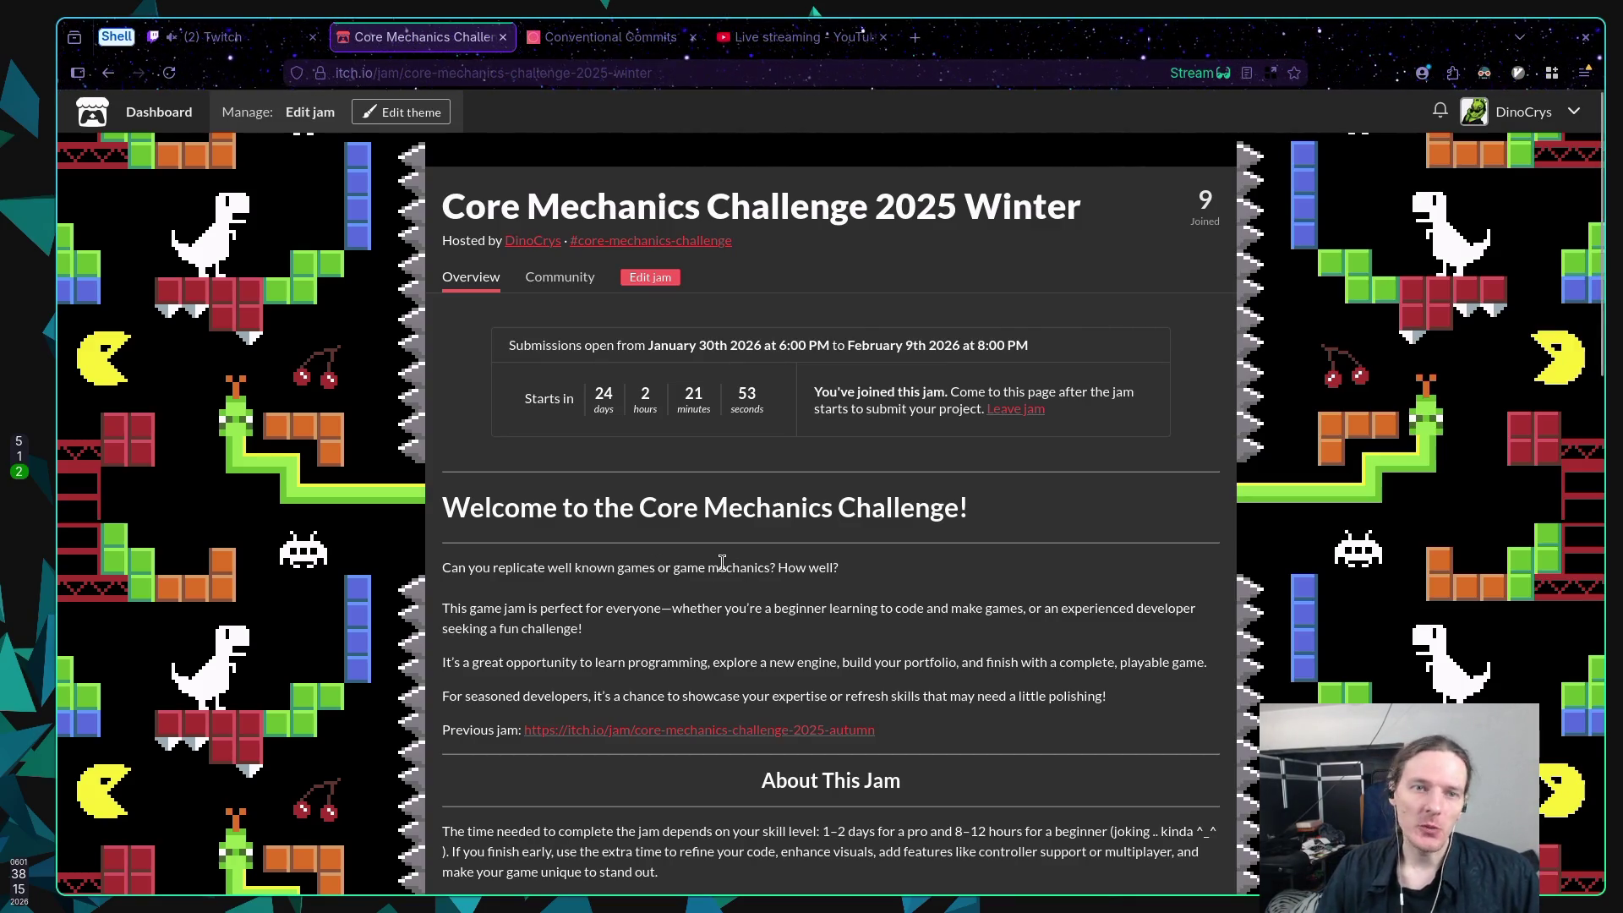
scroll(761, 532, down, 5)
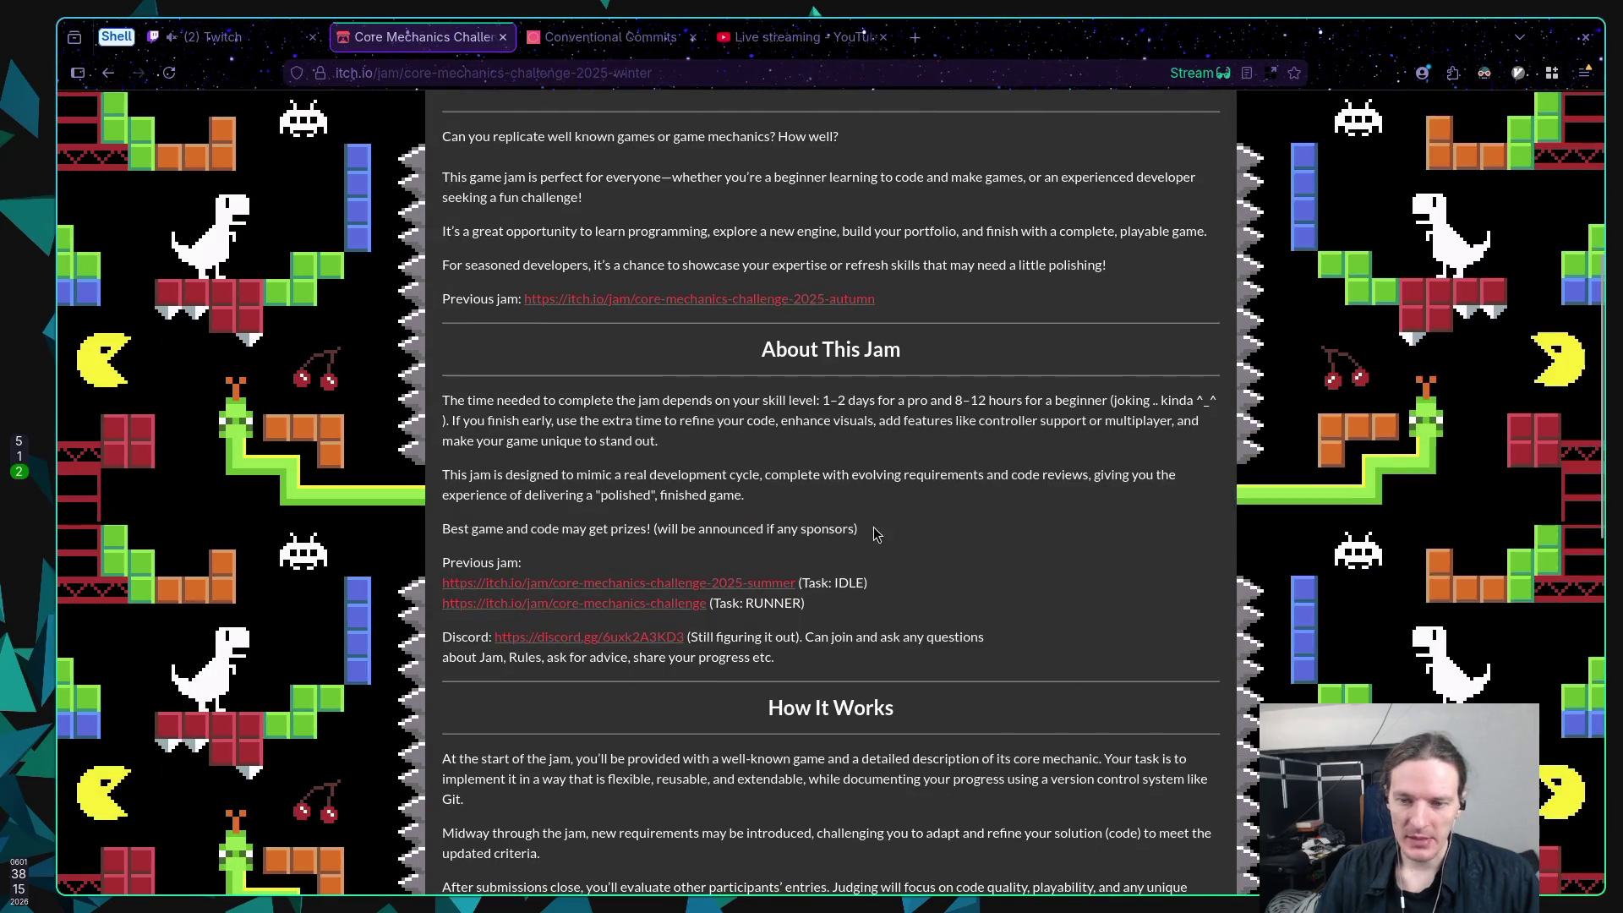
scroll(921, 526, down, 5)
scroll(921, 525, up, 8)
scroll(921, 526, up, 3)
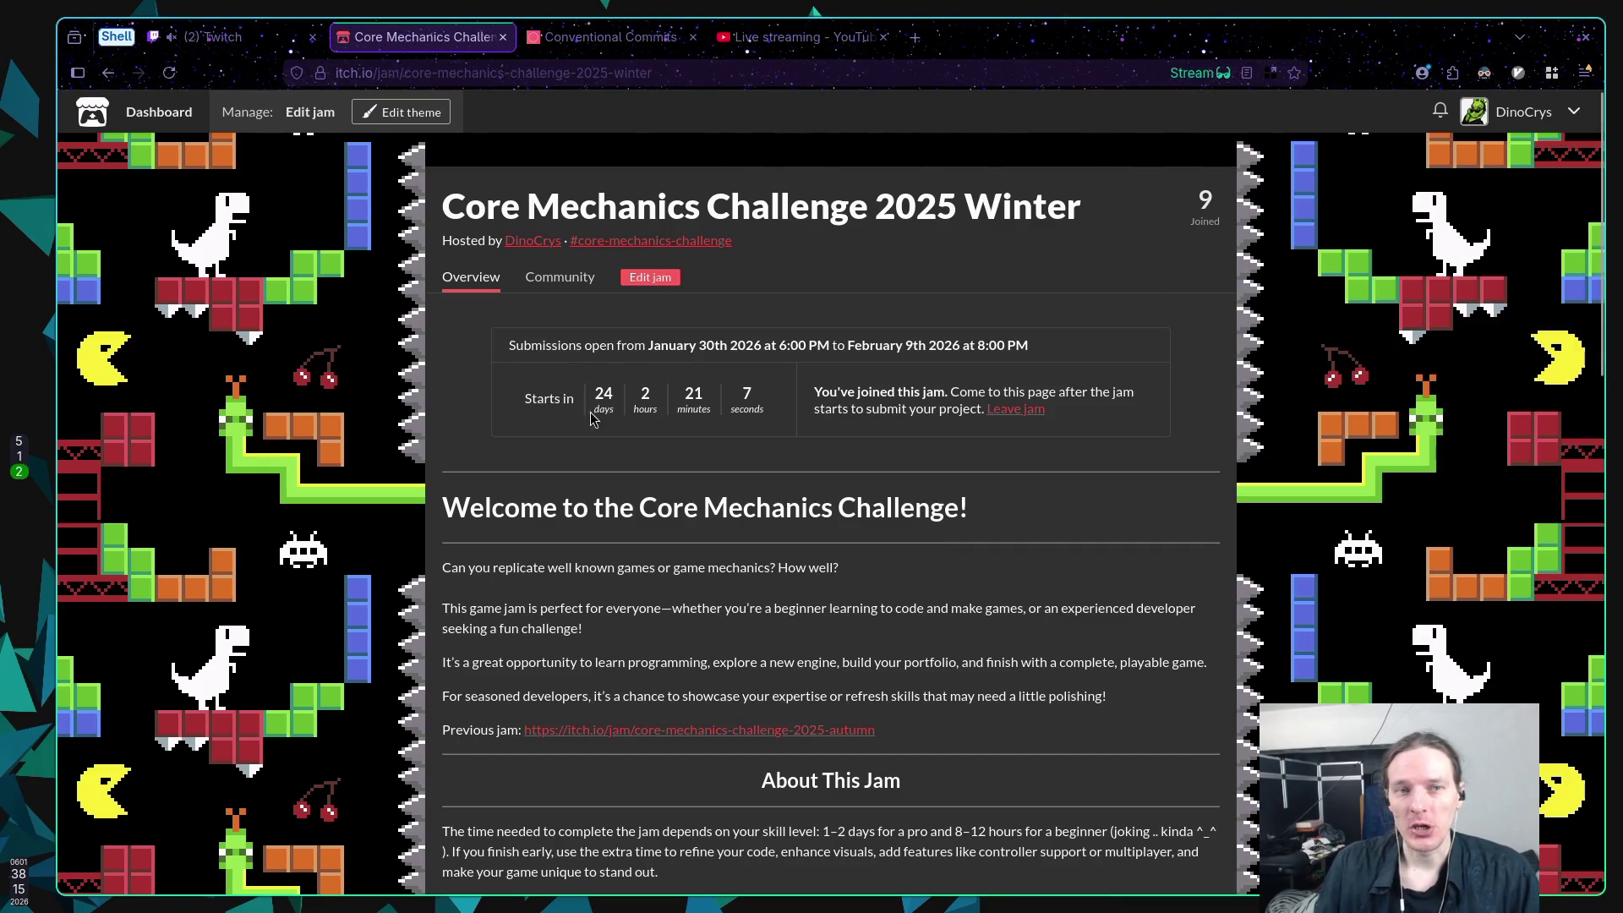
Step: Run the fantasy scene with F5 in Godot and focus the embedded Game viewport
key(super+1)
key(super+5)
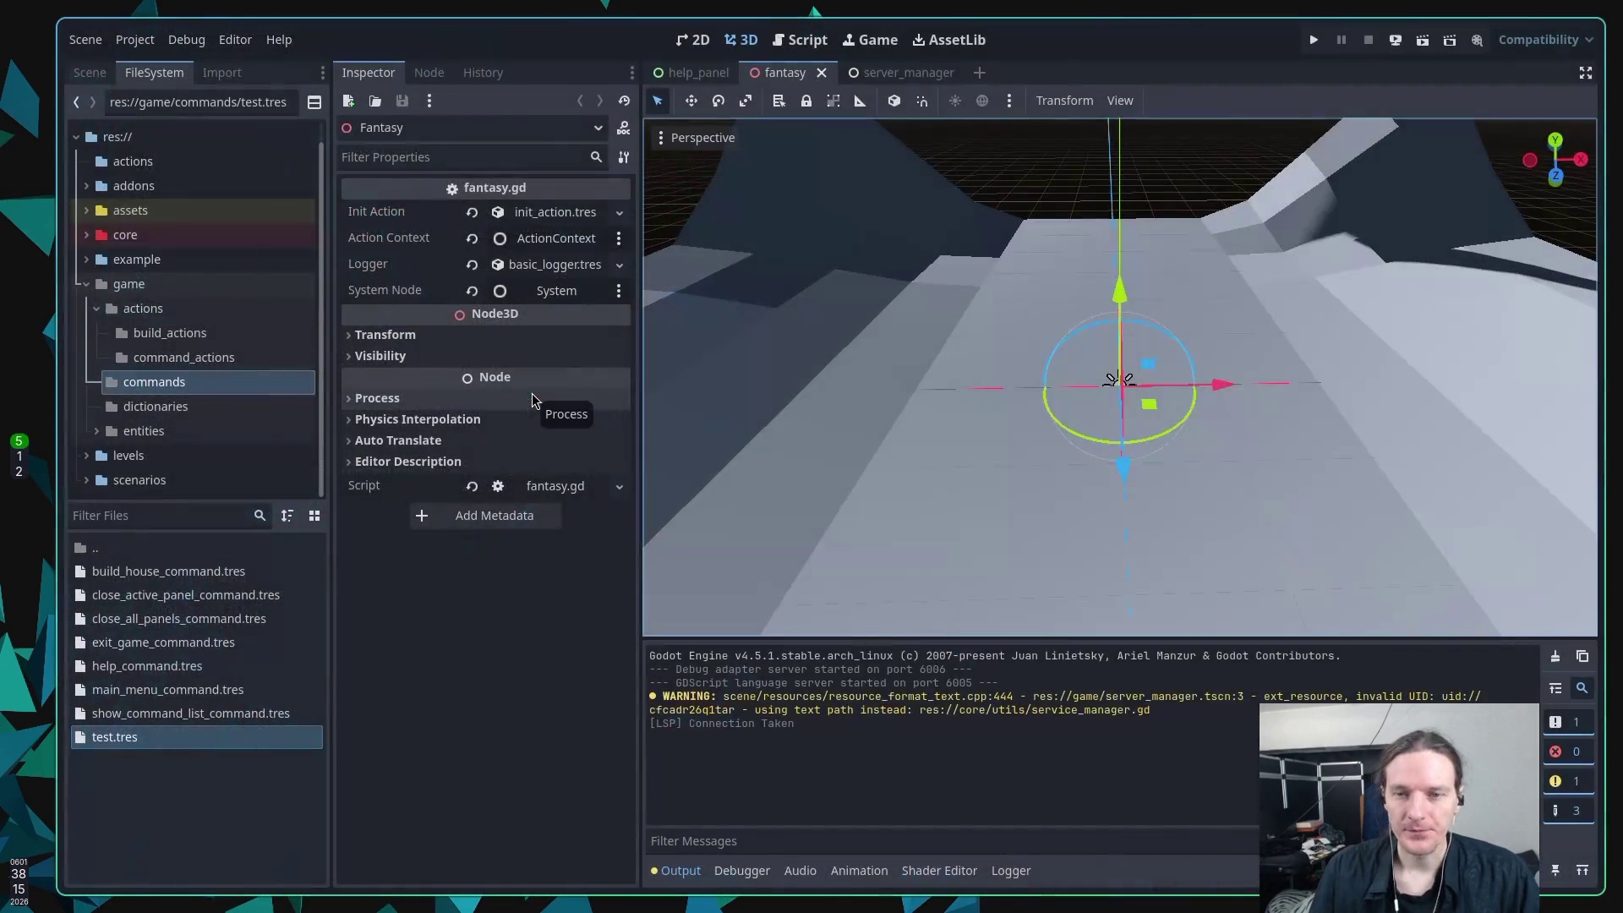
key(F5)
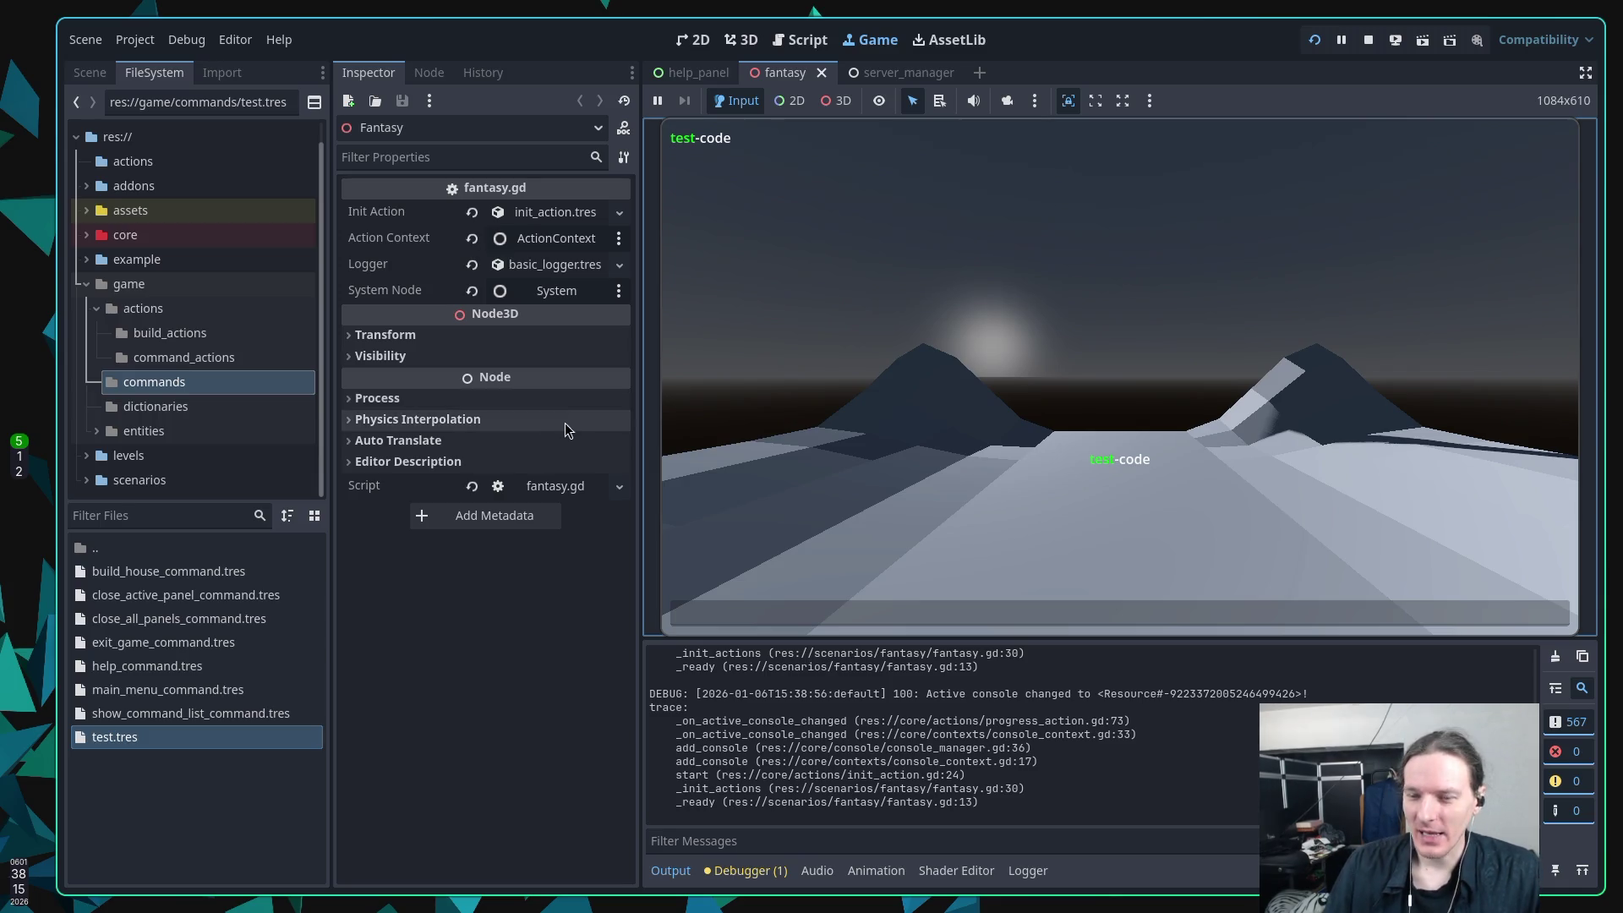
click(963, 556)
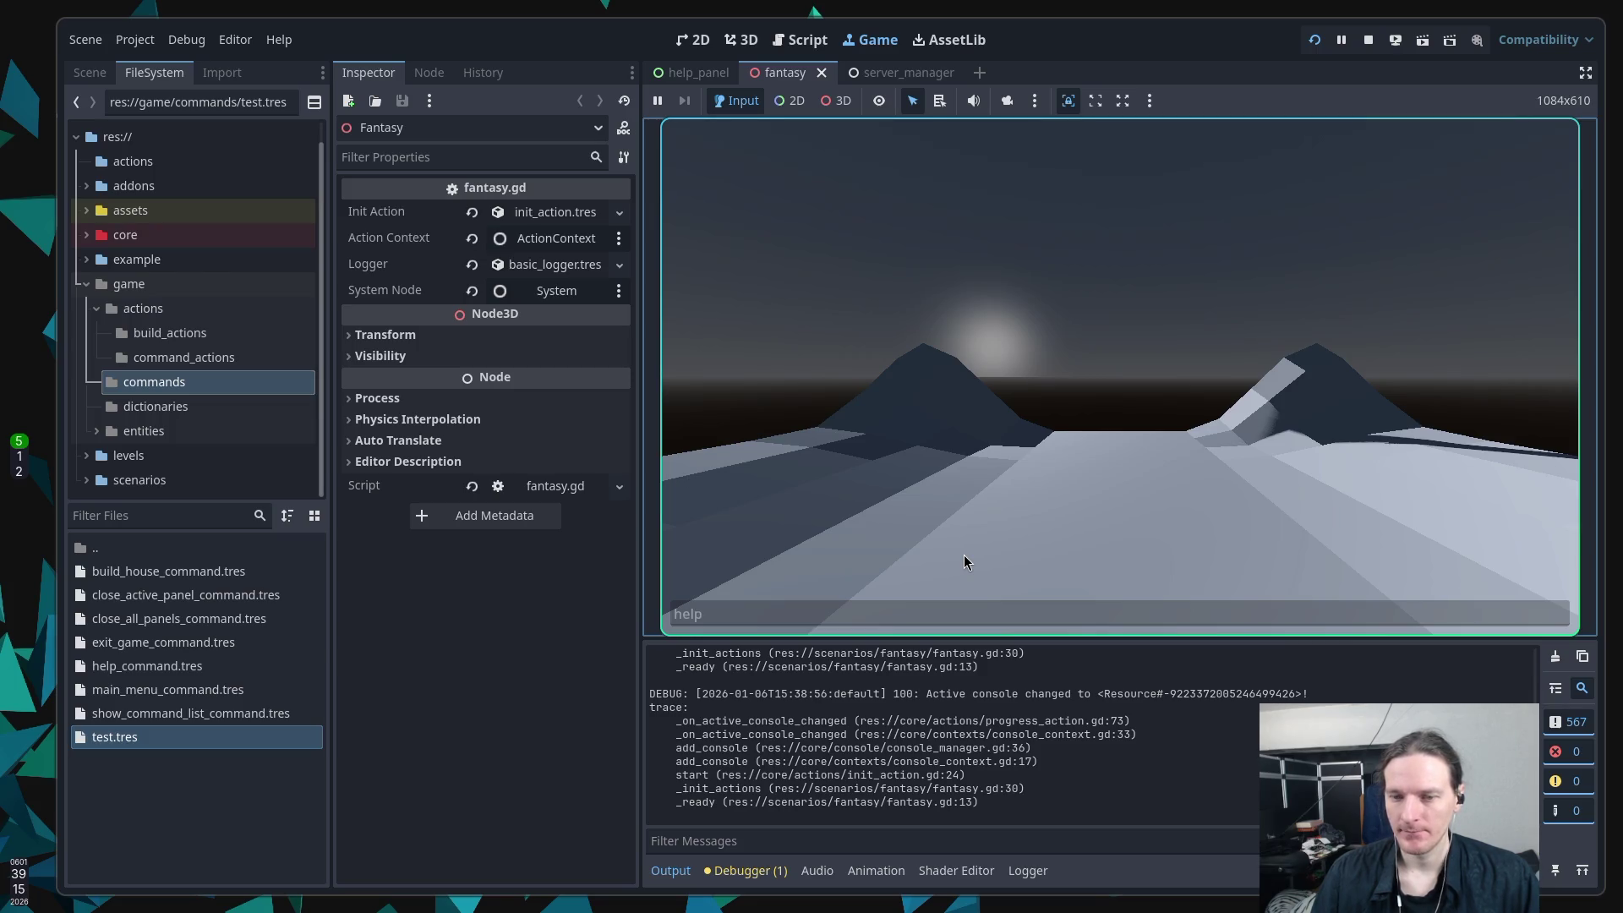
Step: Clear a stray letter and submit the console command that opens the shield spell panel
text(c)
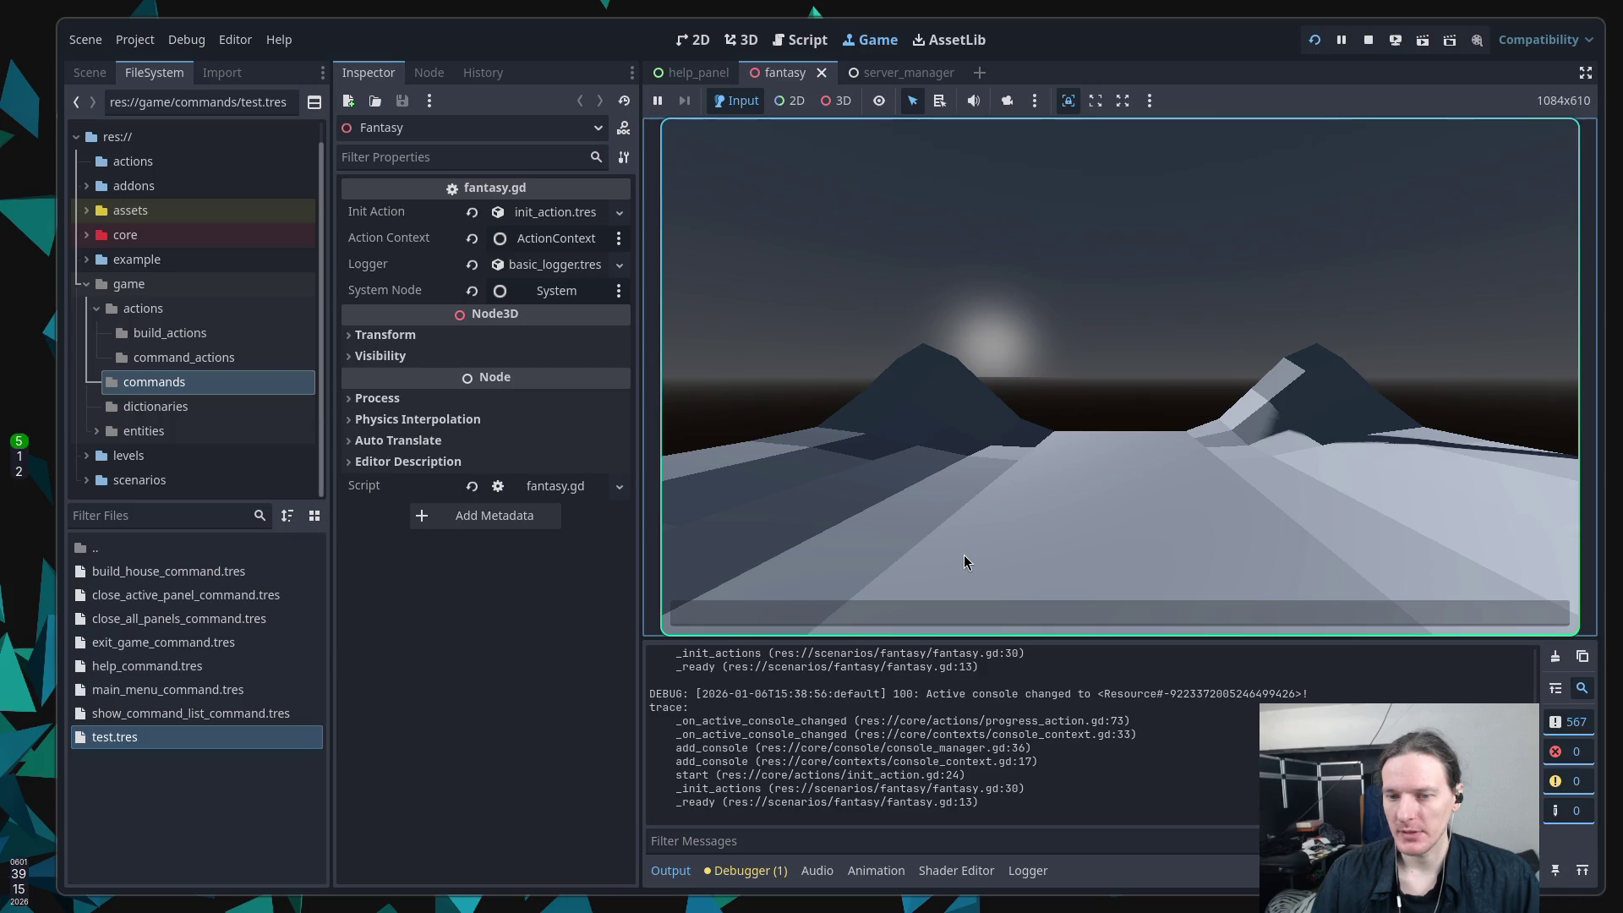
key(BackSpace)
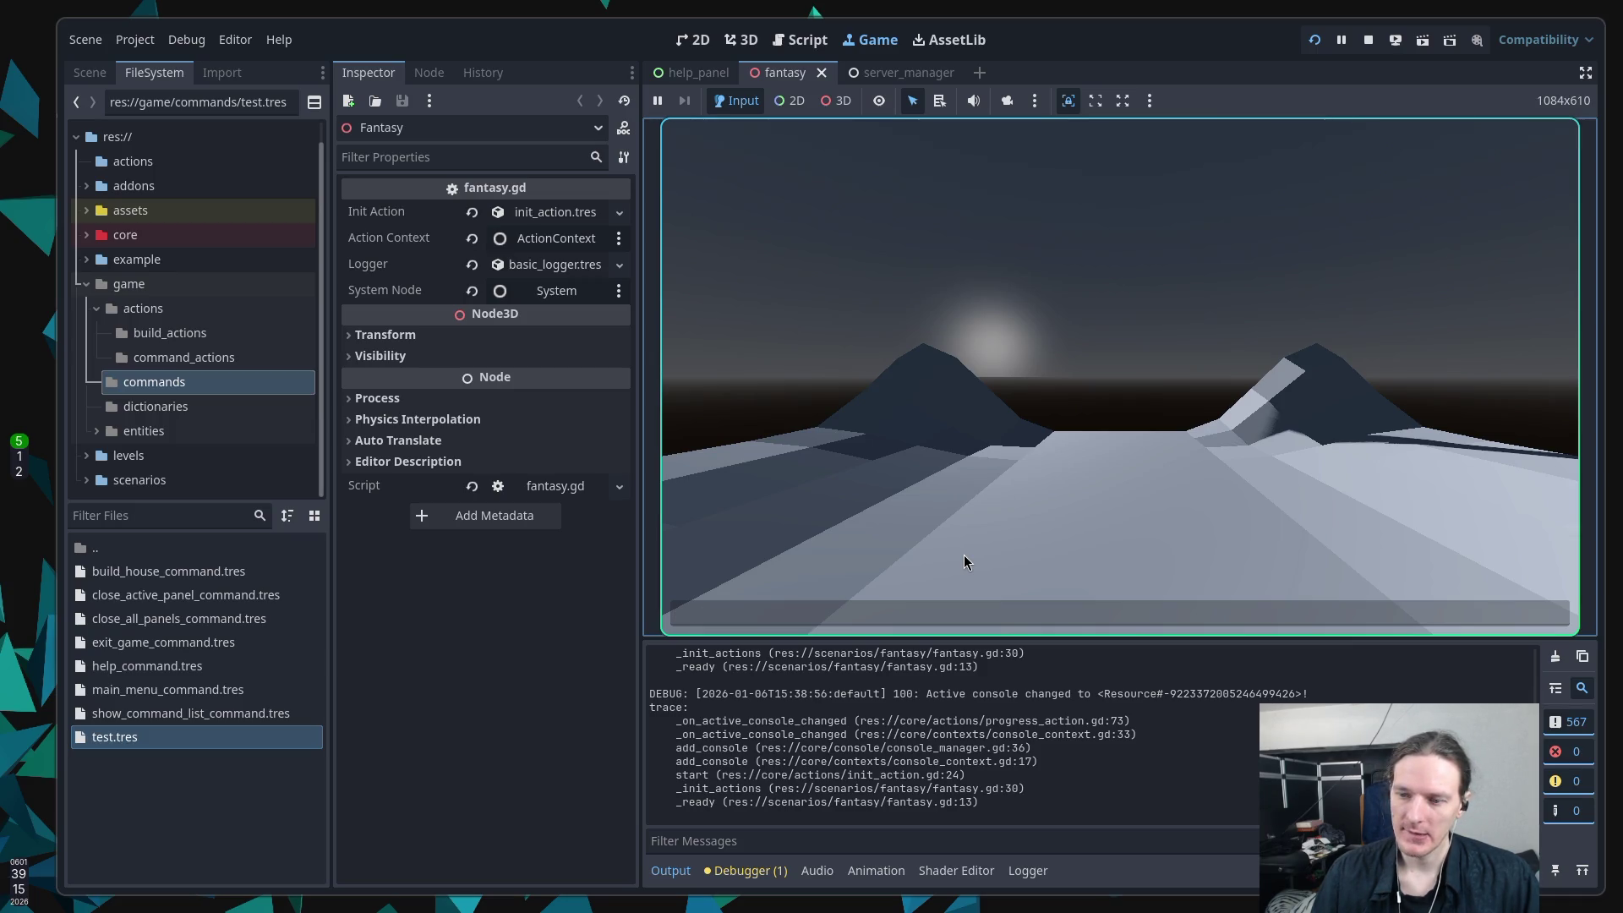
text(tes)
key(Return)
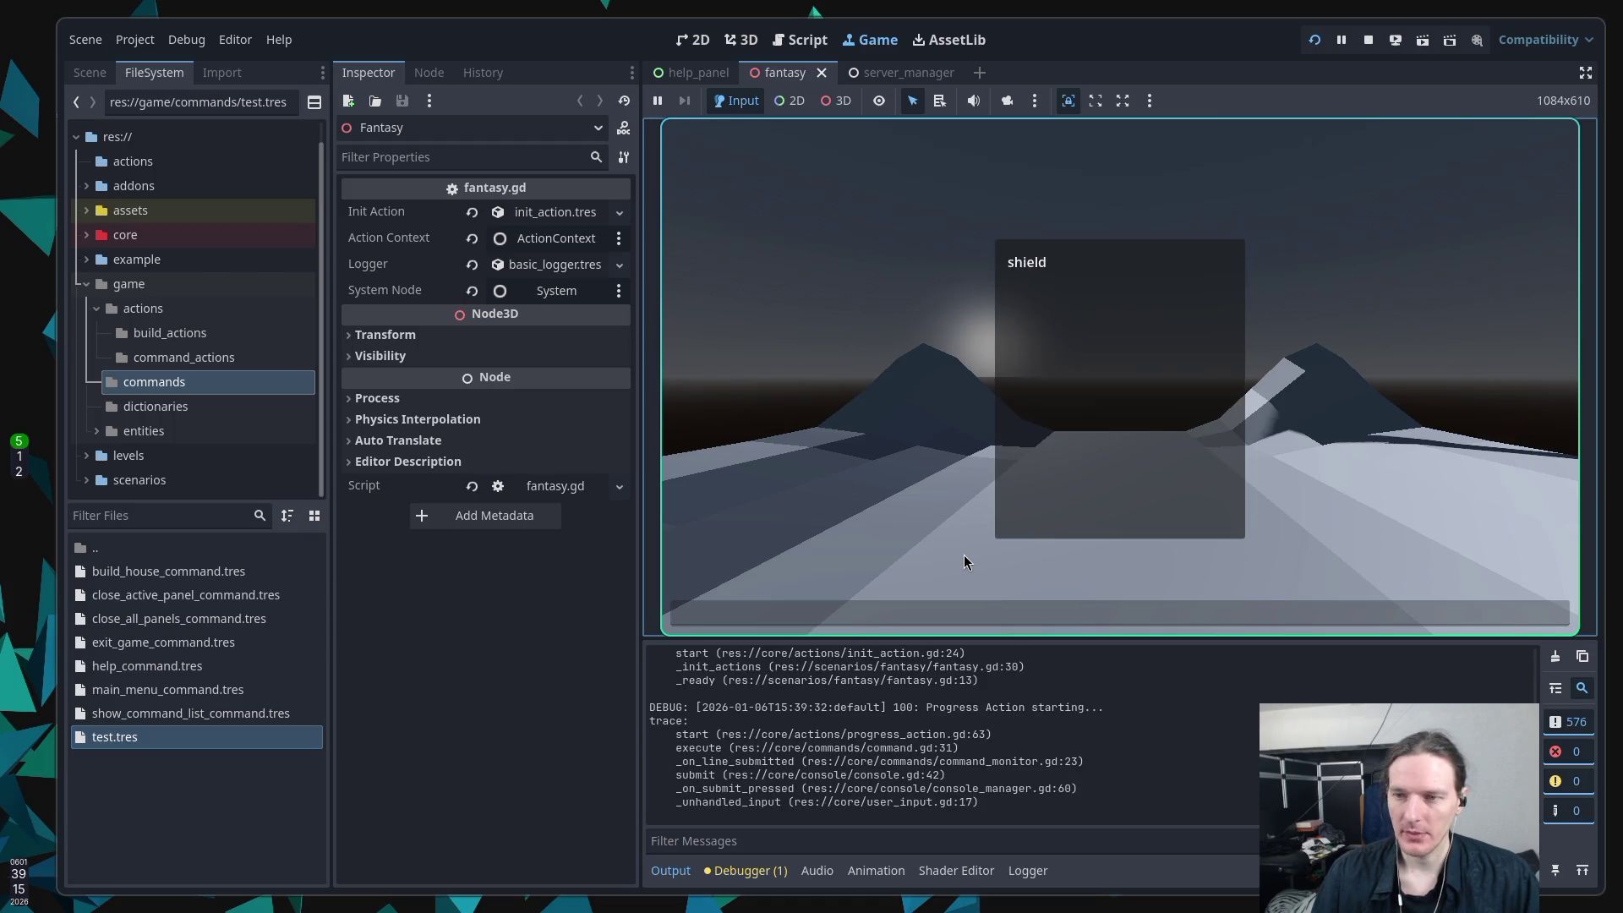
Step: Type the spell words shield, crystal and shield in the game console, then enter close
text(she)
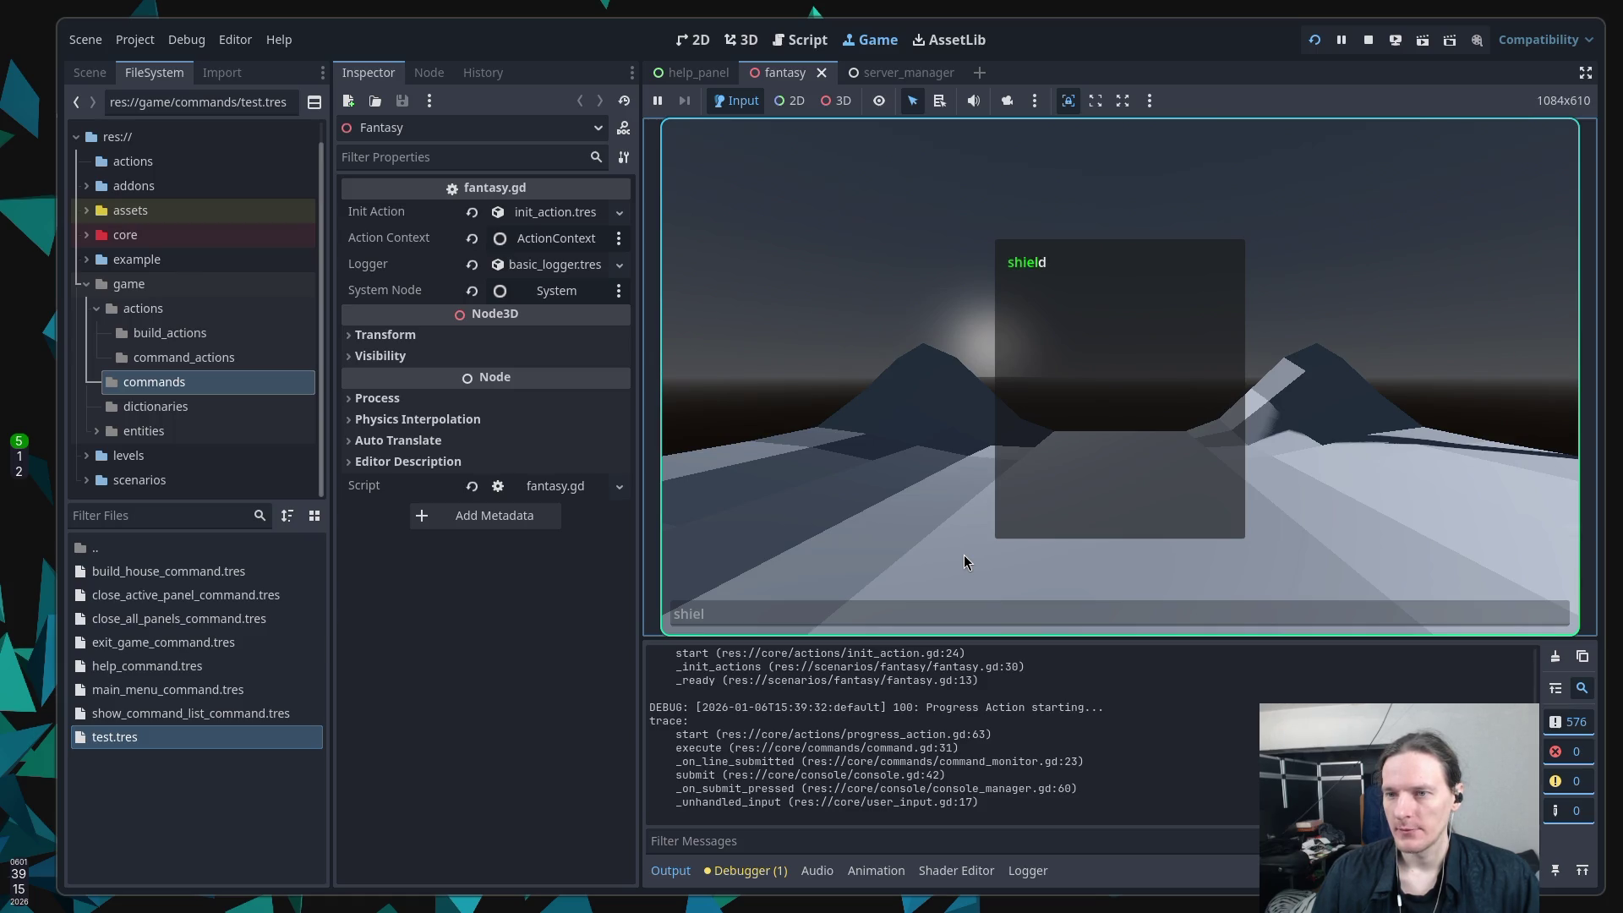
key(Return)
text(shi)
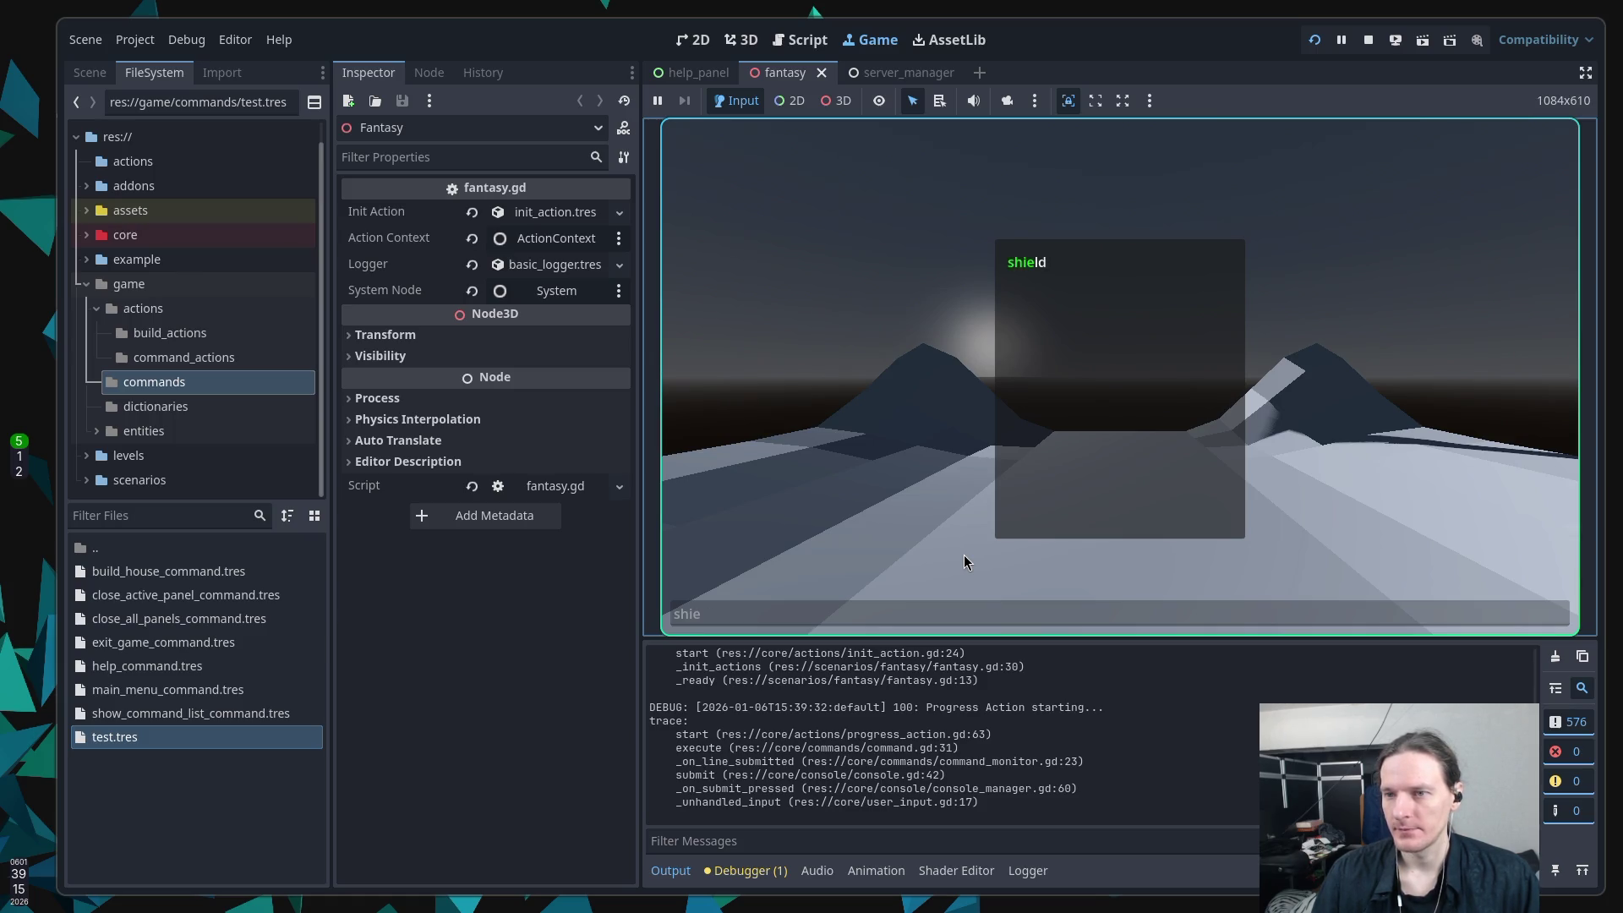
key(Return)
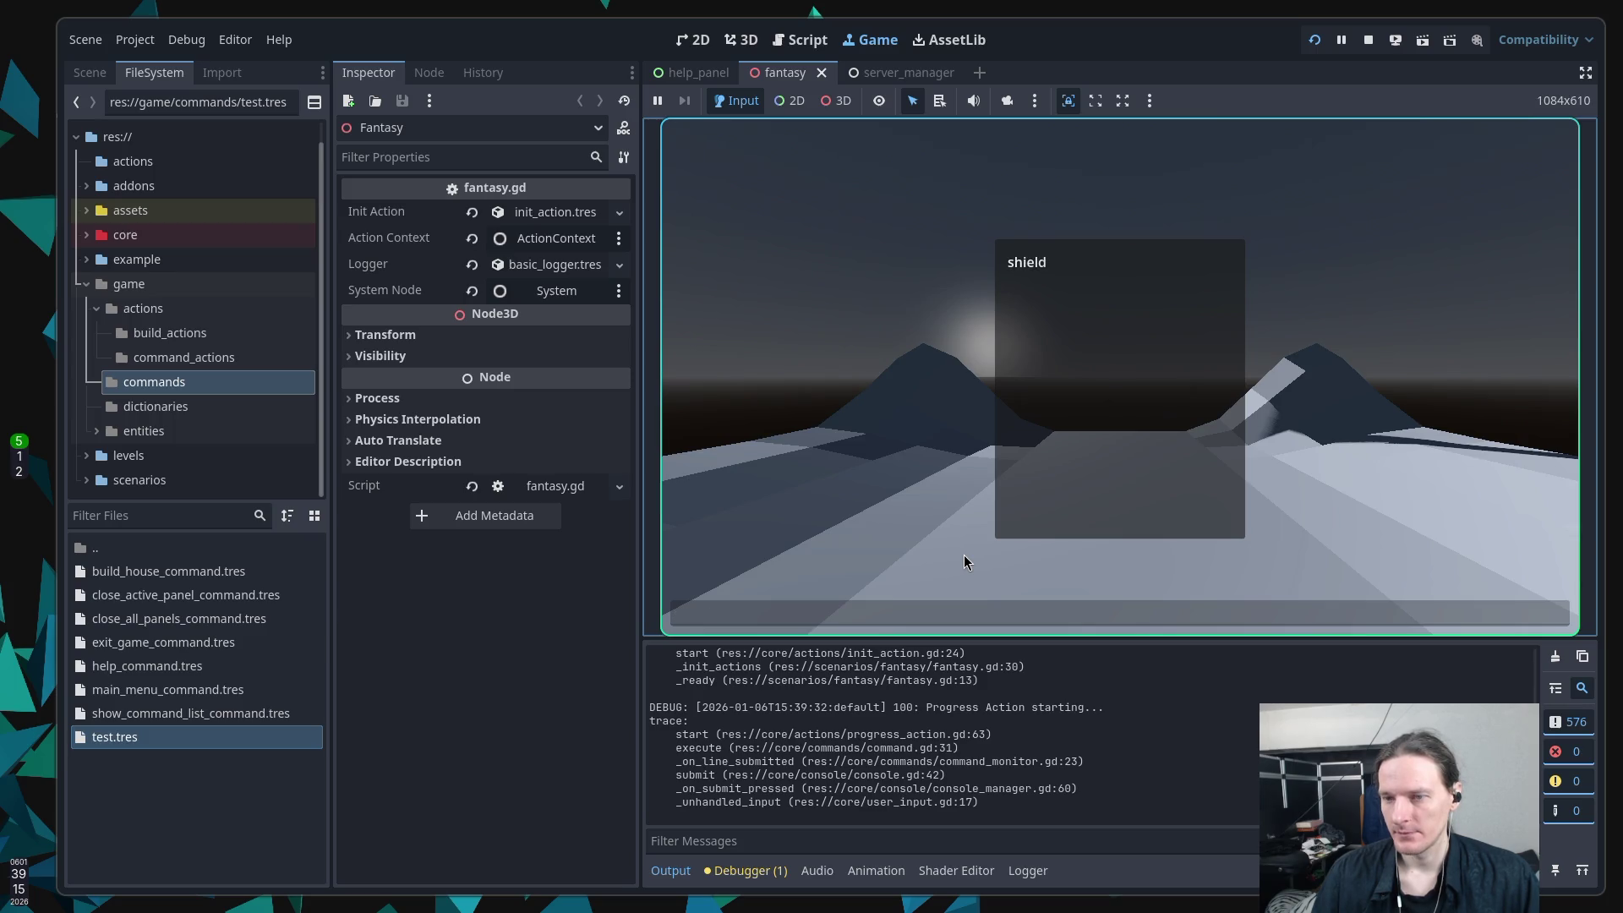
text(shield)
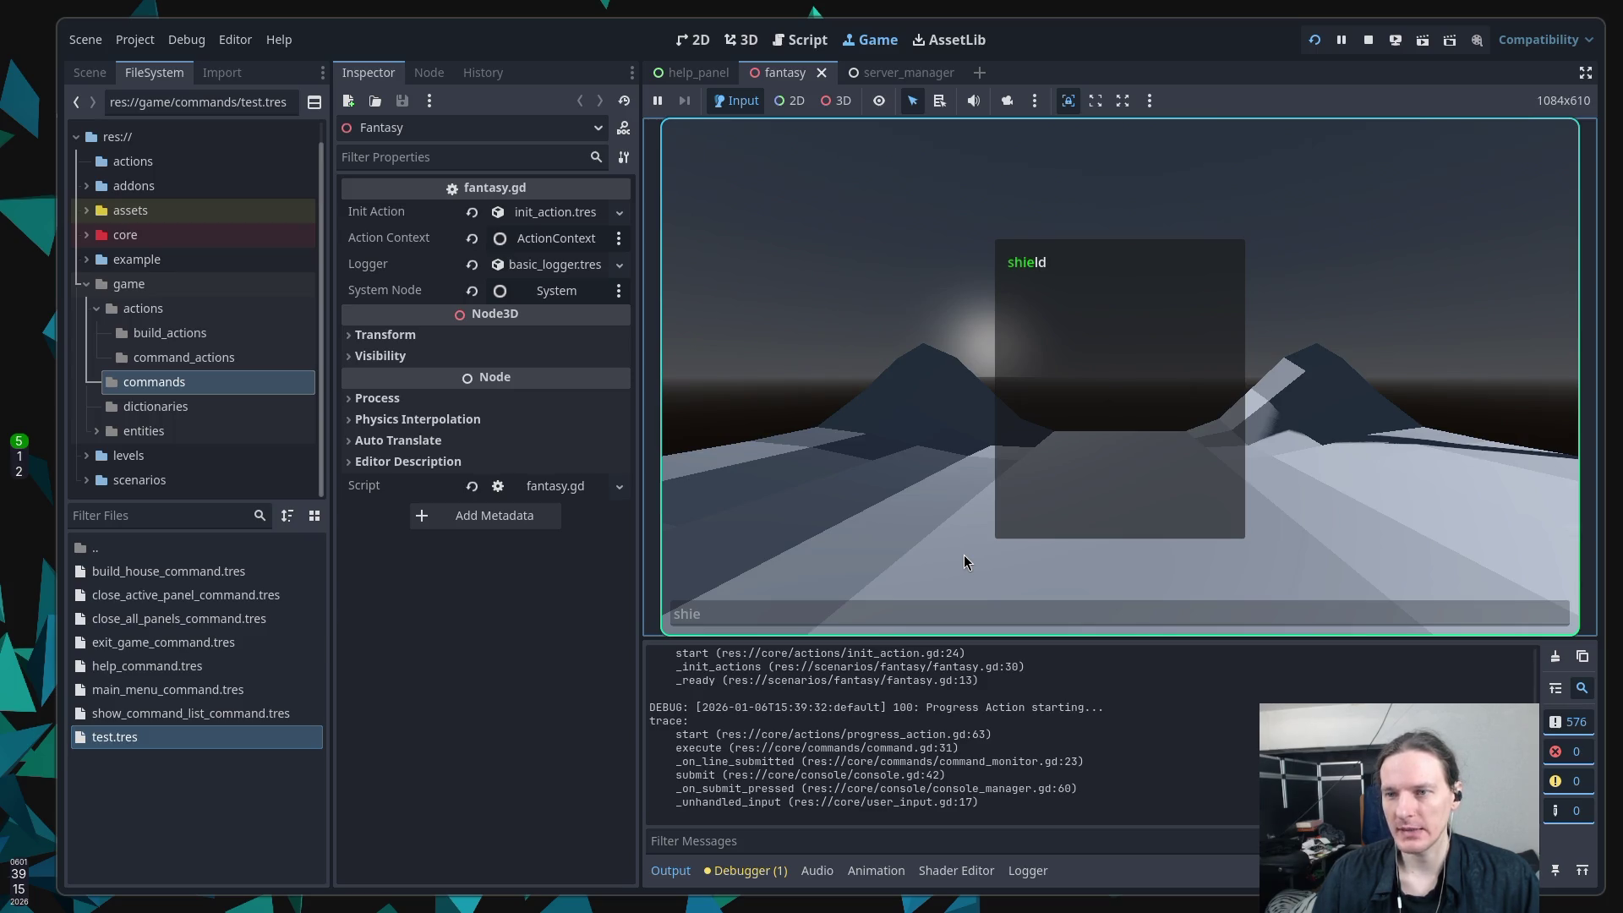
text(ryst)
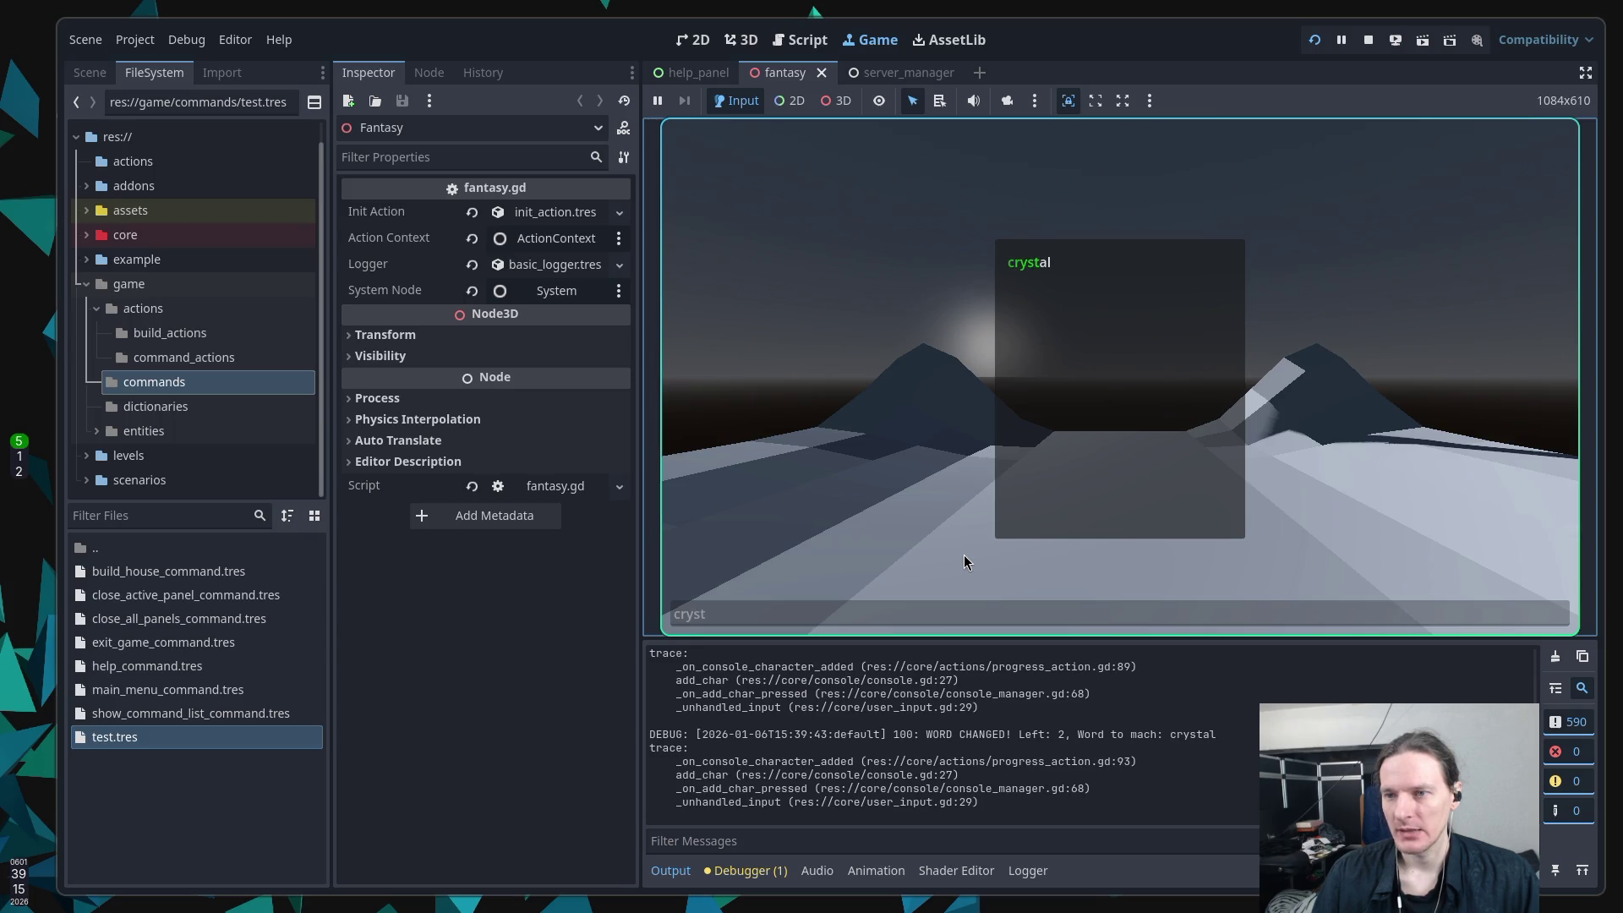
text(alhield)
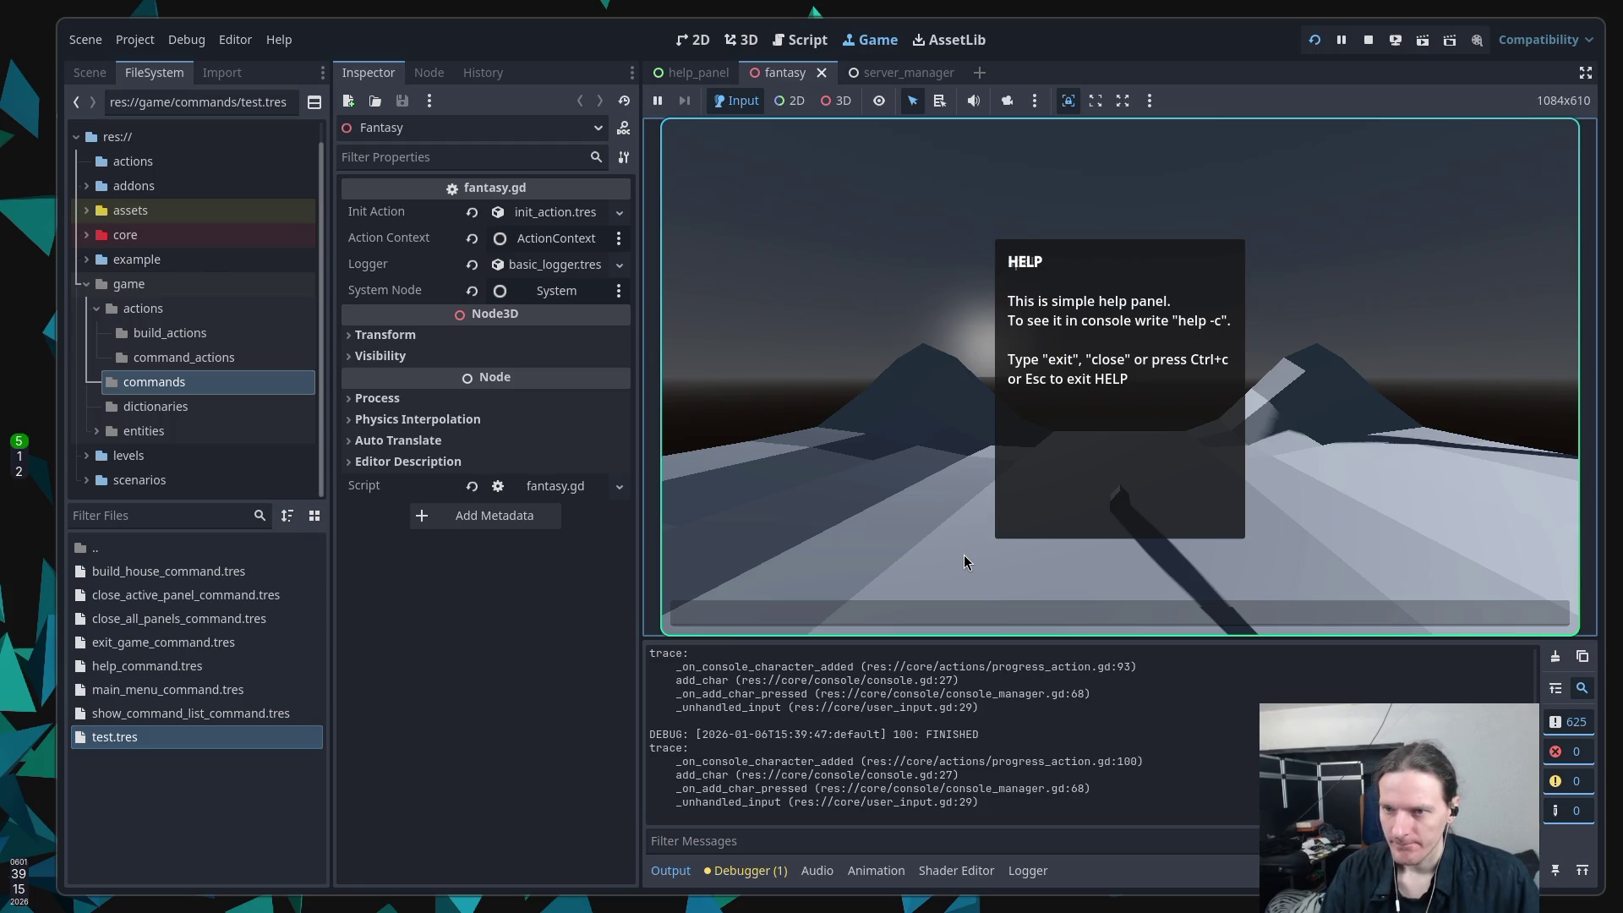
text(close)
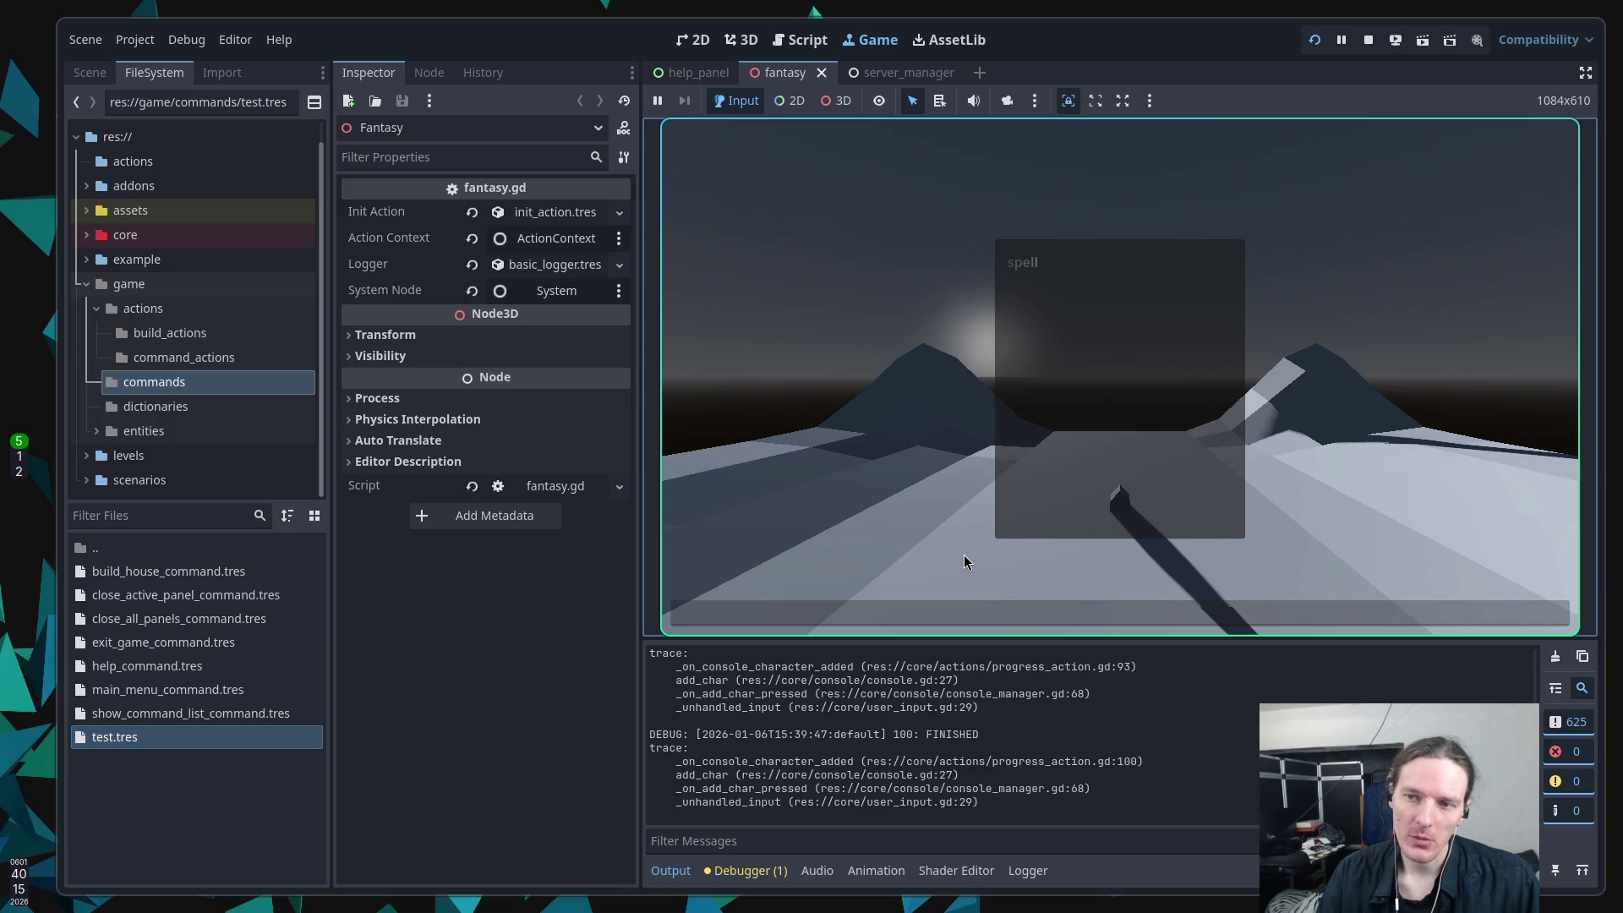
Step: Type the prompted spell words shadow, summon, spell, summon, flame and shadow, submitting each
text(shadowshadows)
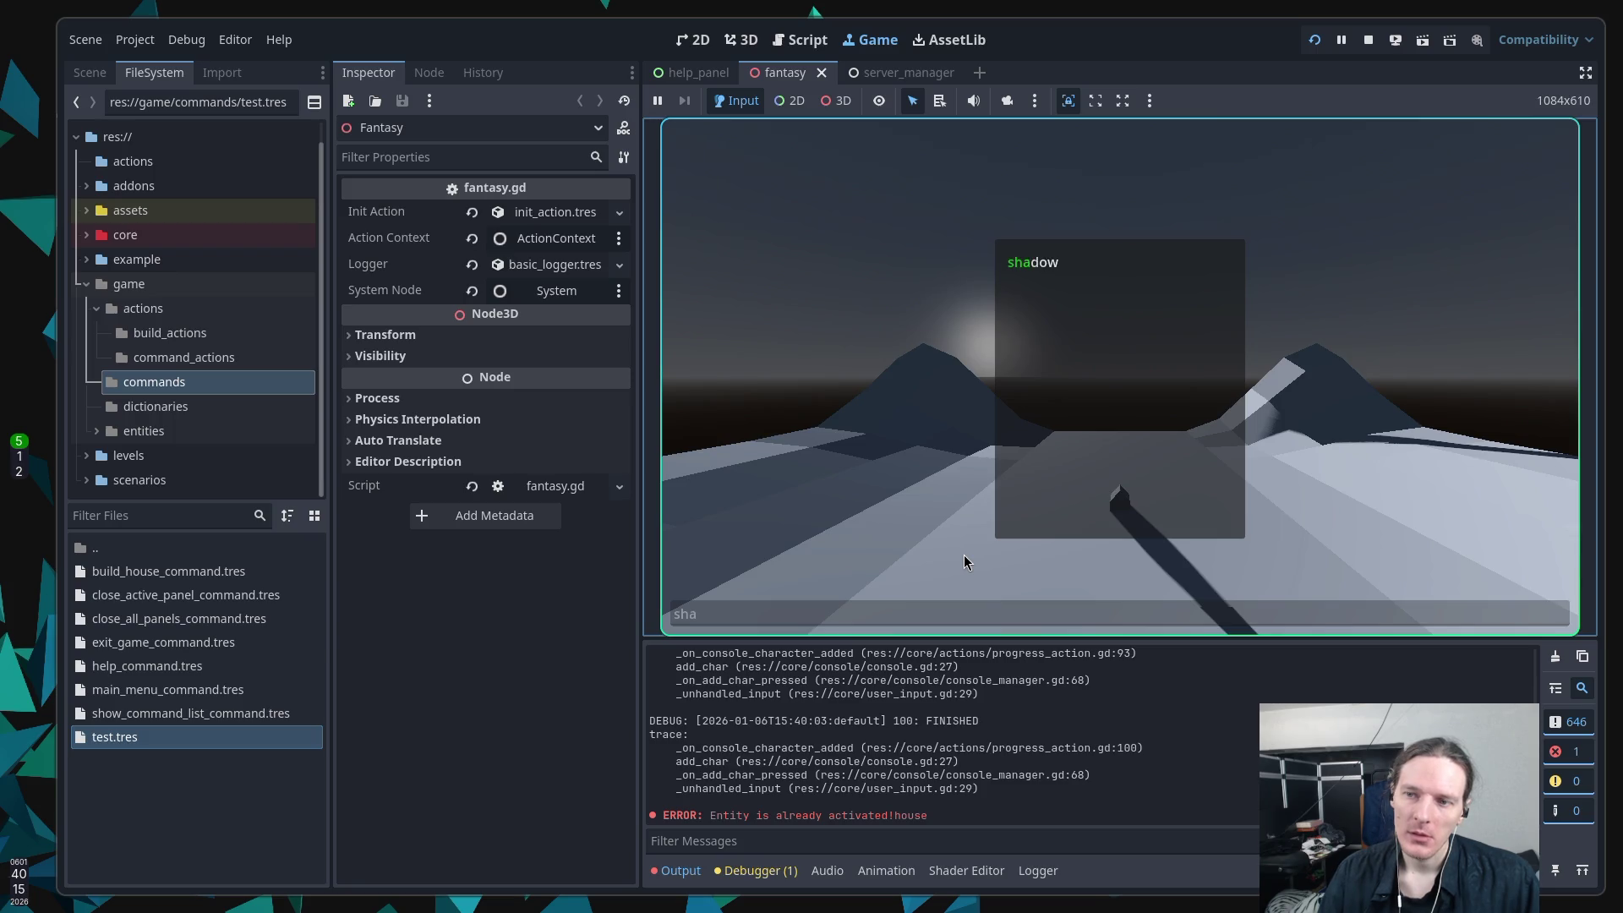
text( shadows sha)
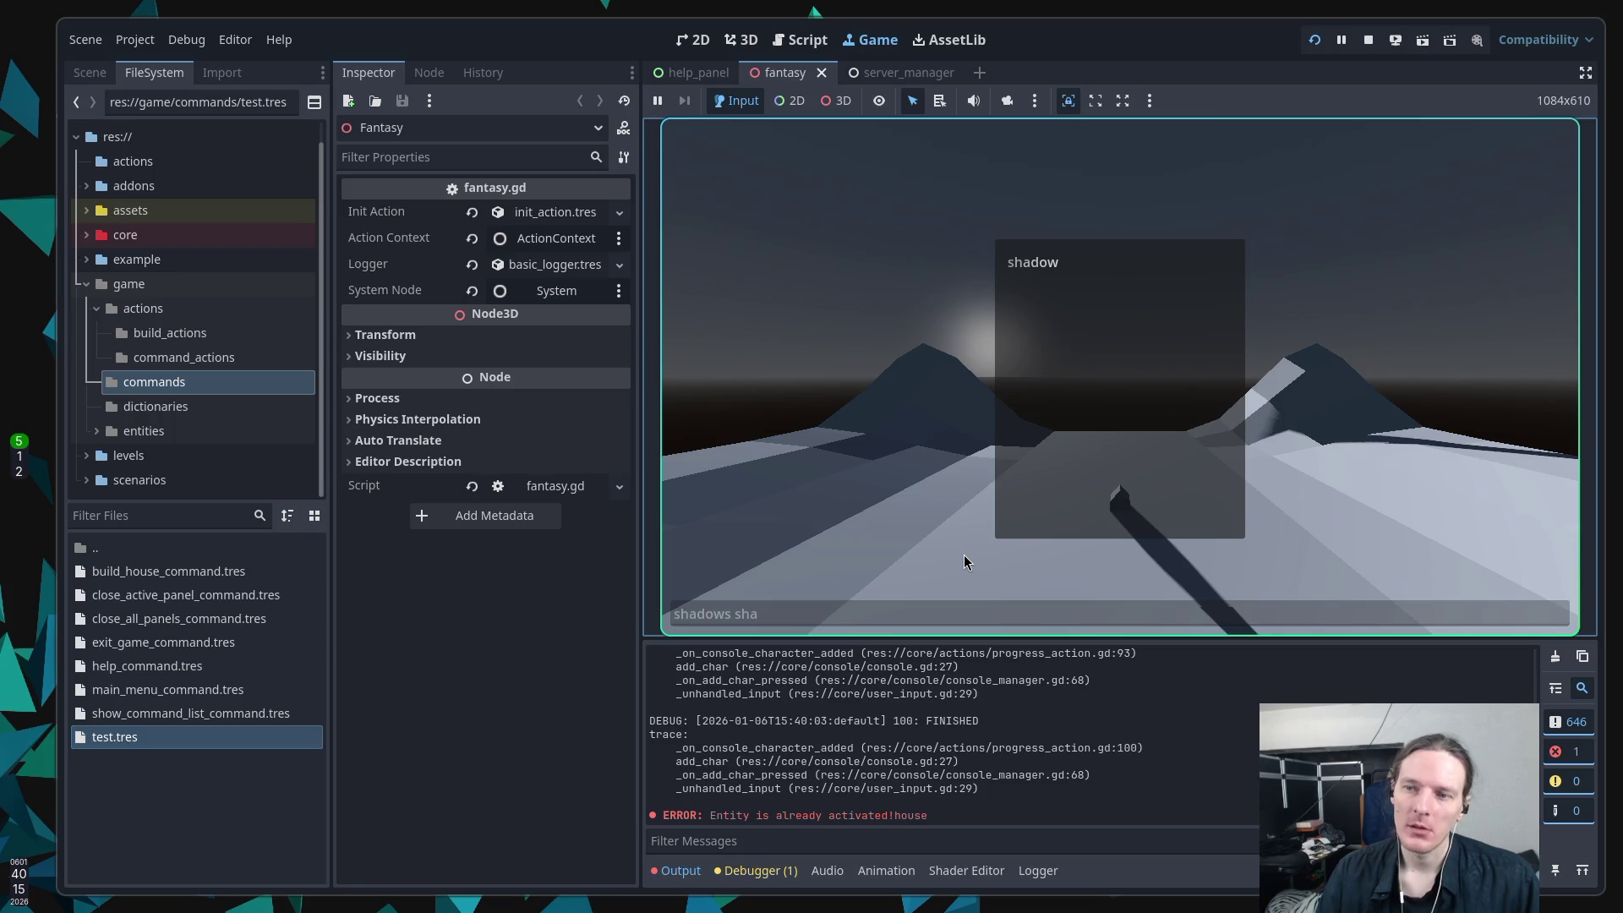
key(BackSpace)
key(BackSpace)
key(BackSpace)
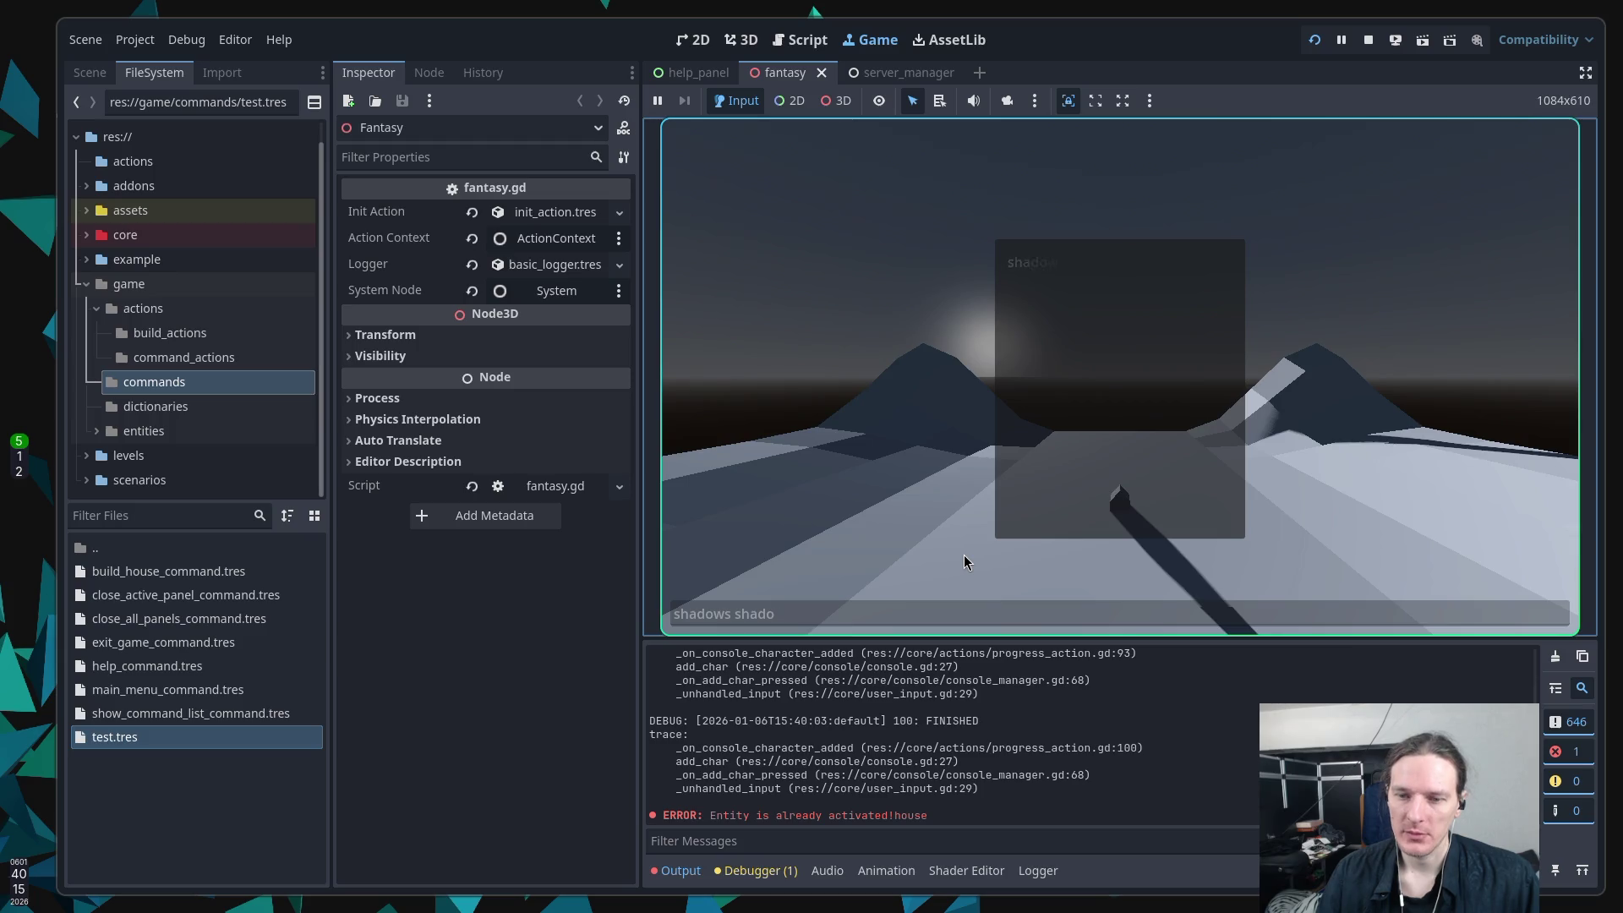
key(Return)
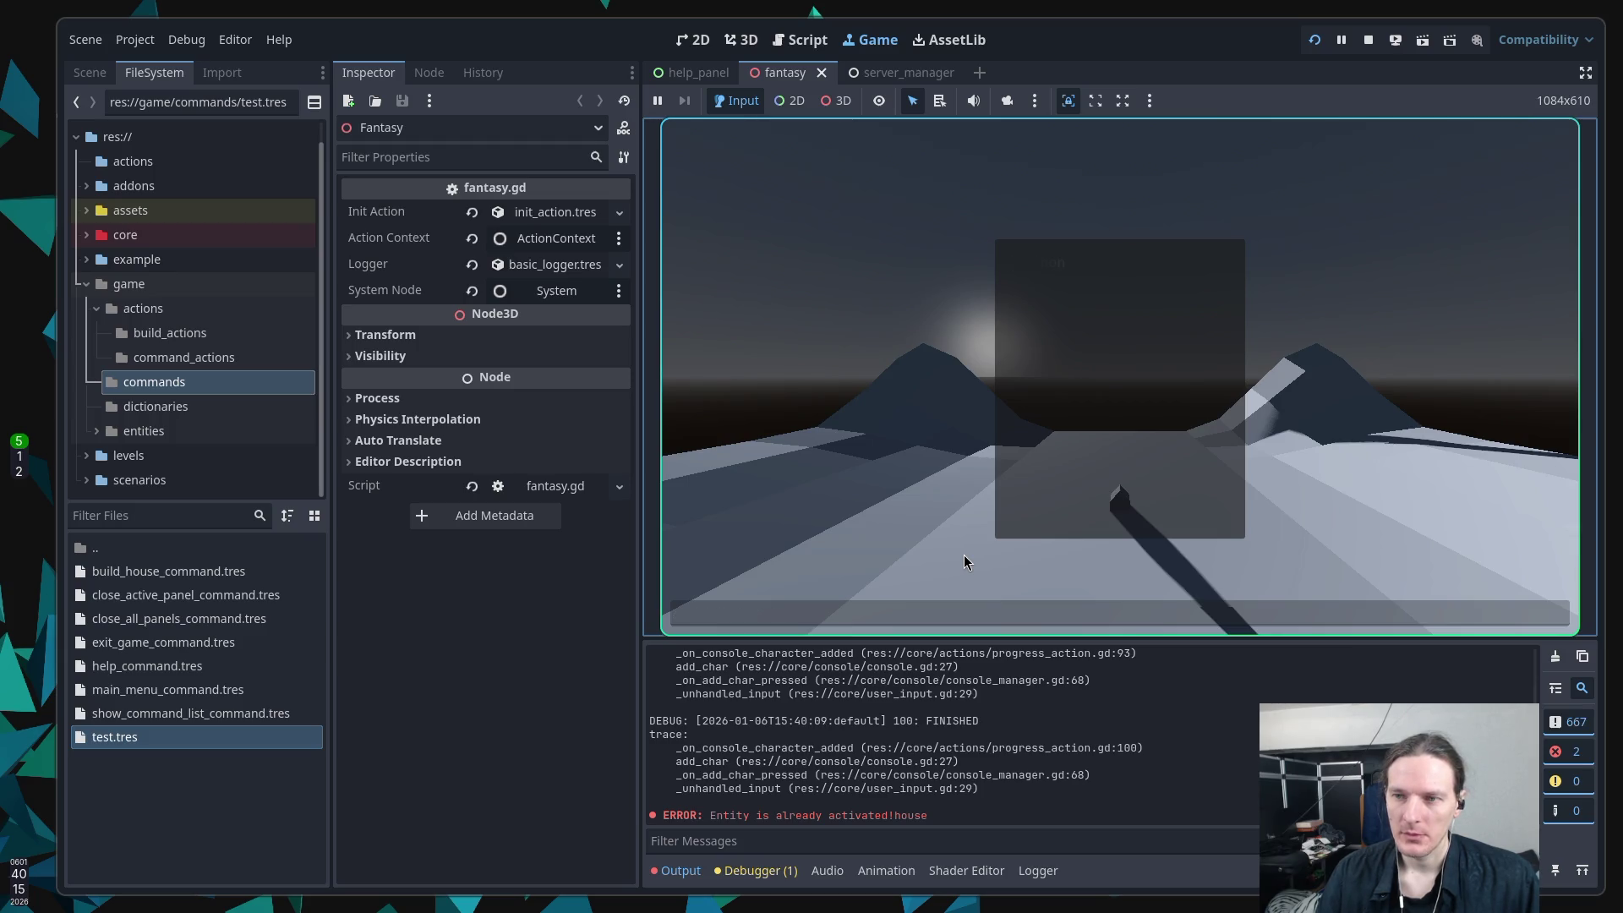
text(summon)
key(Return)
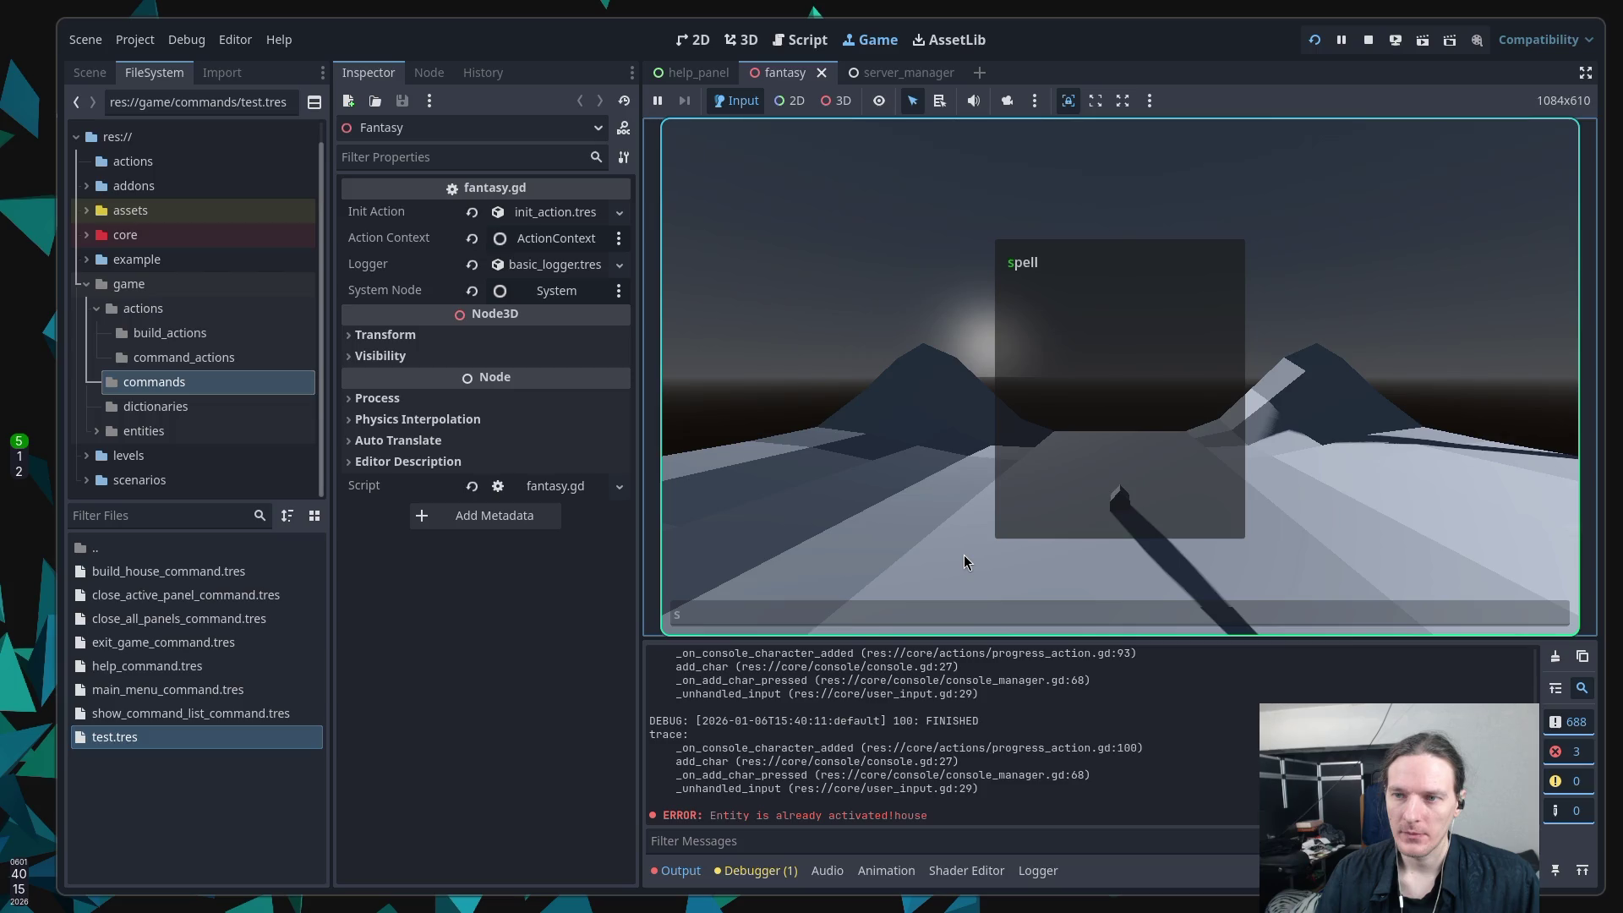
text(spell)
key(Return)
text(summon)
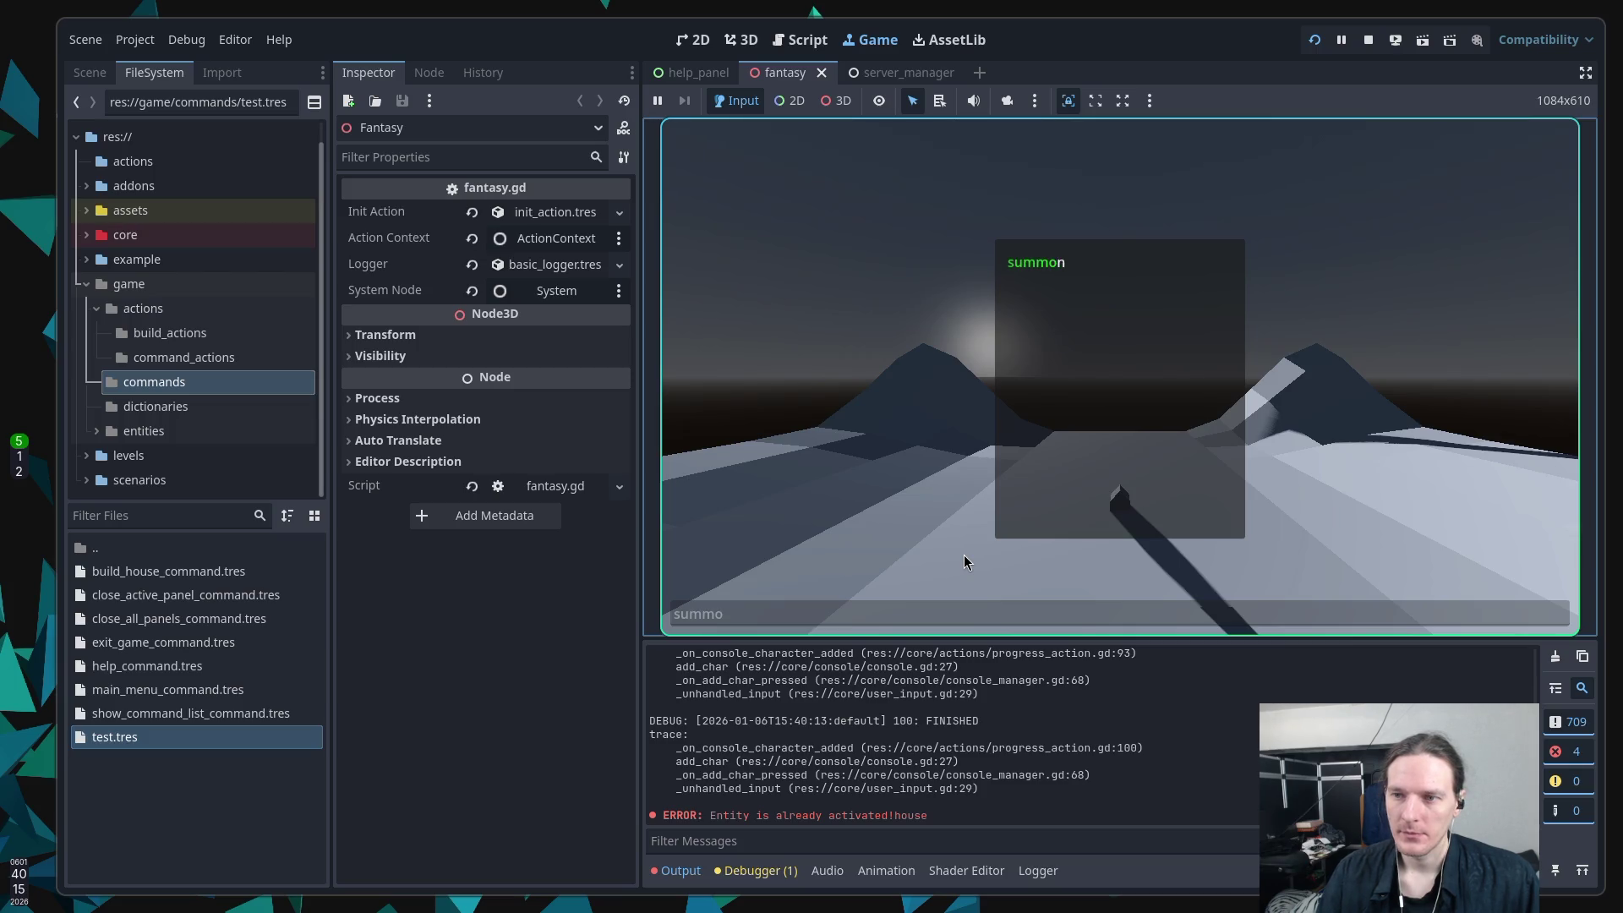
key(Return)
text(flame)
key(Return)
text(me)
key(Return)
text(shado)
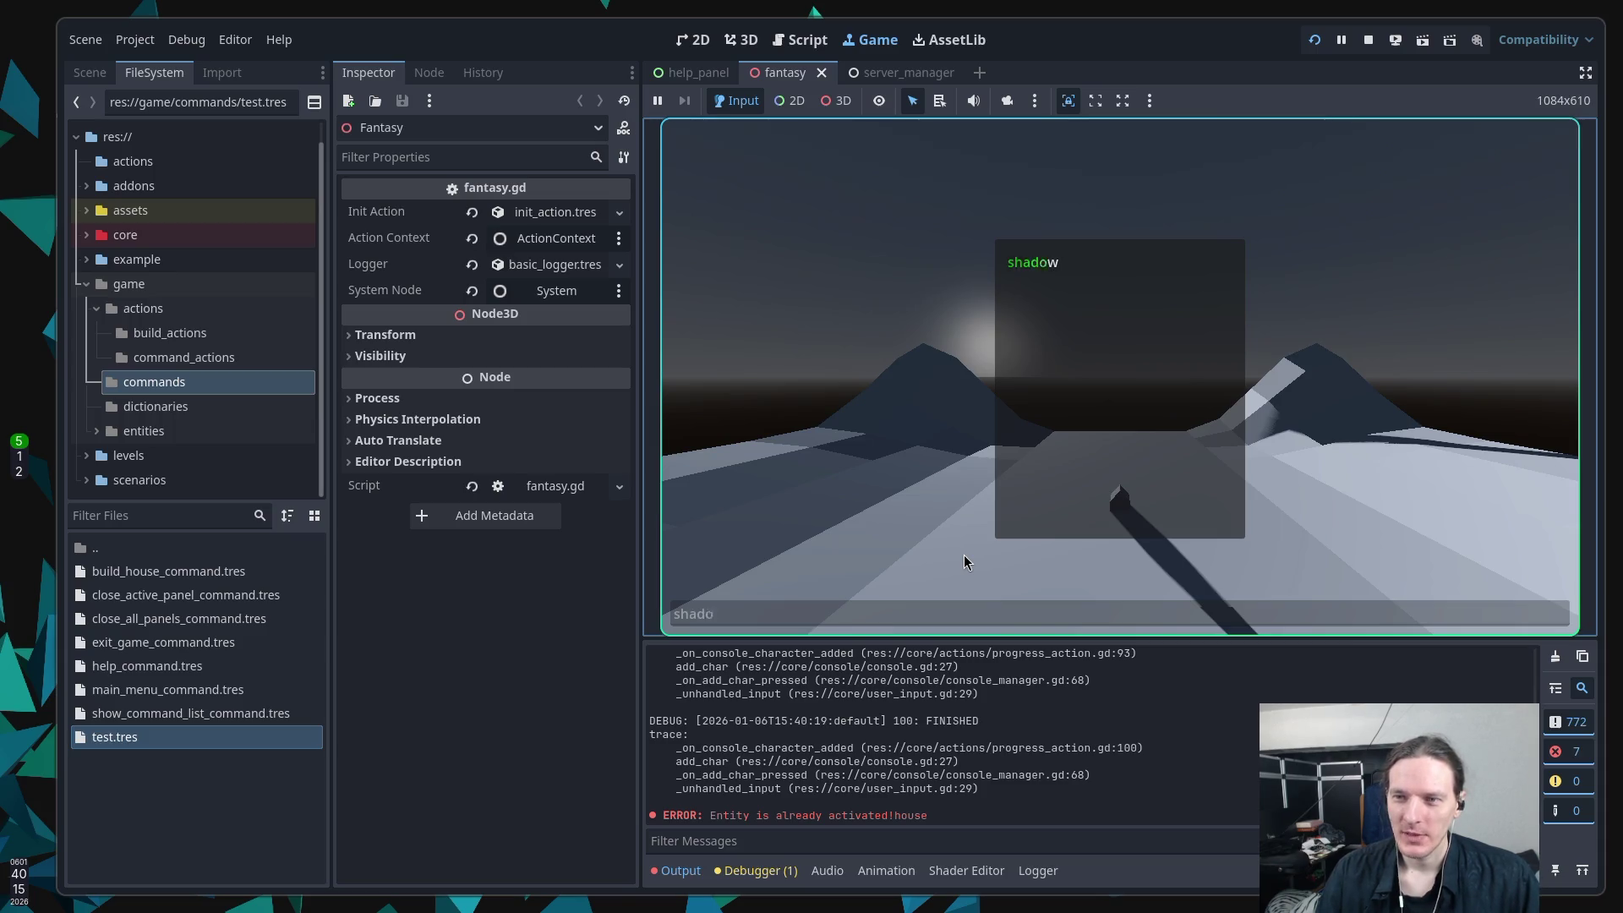
text(w)
key(Return)
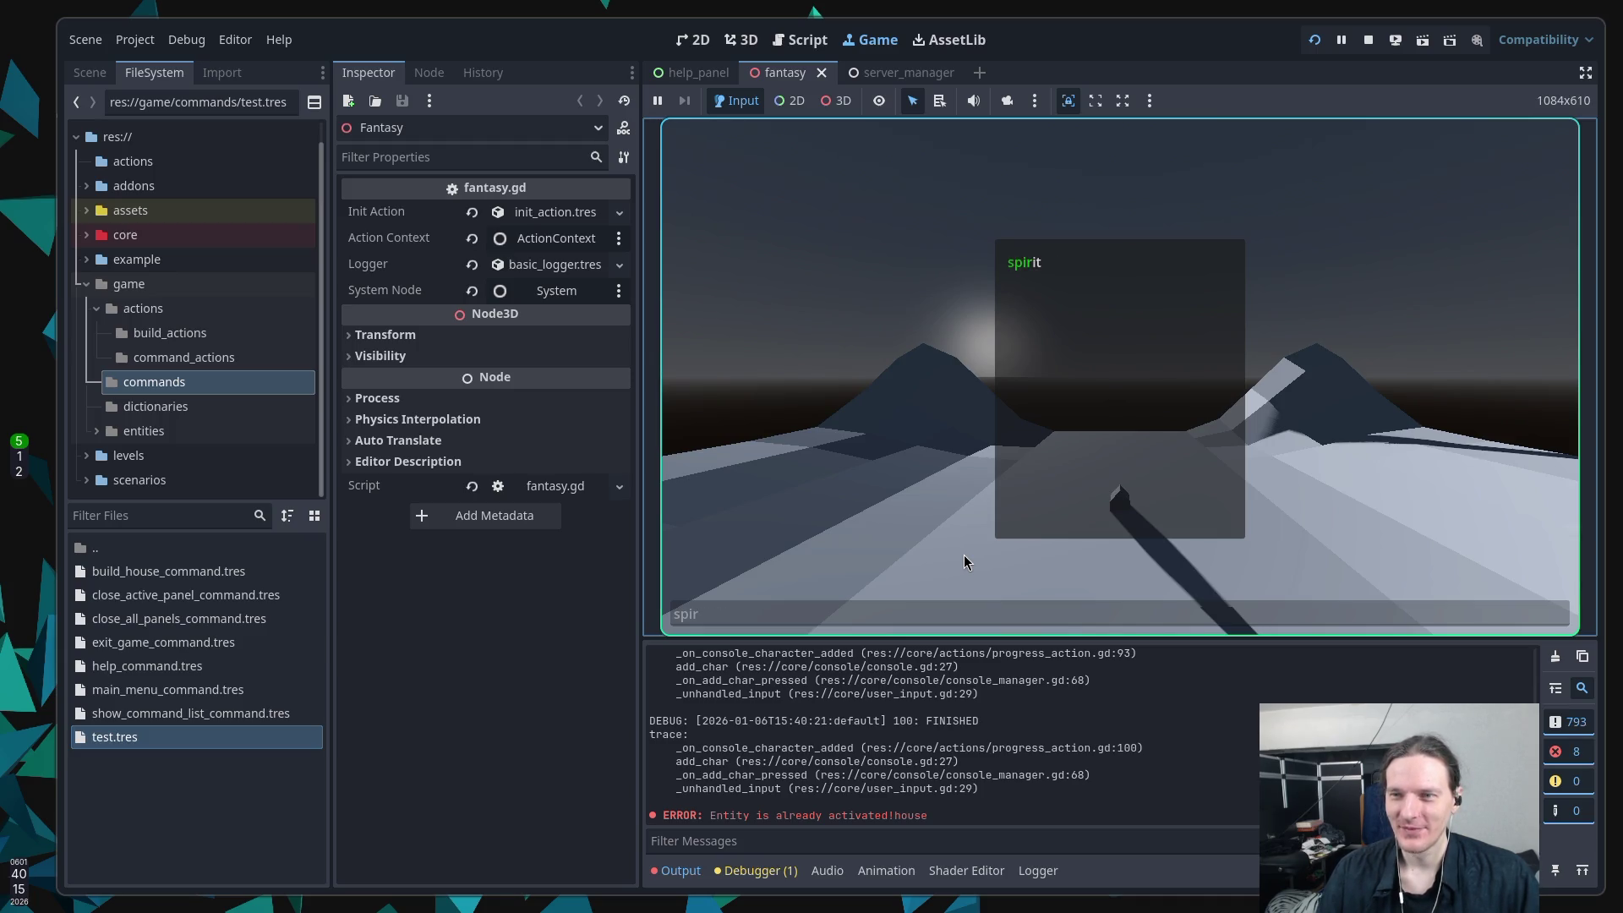
Step: Finish spirit, crystal, shadow, flame, shield and magic, then close the spell panel
key(Return)
text(cry)
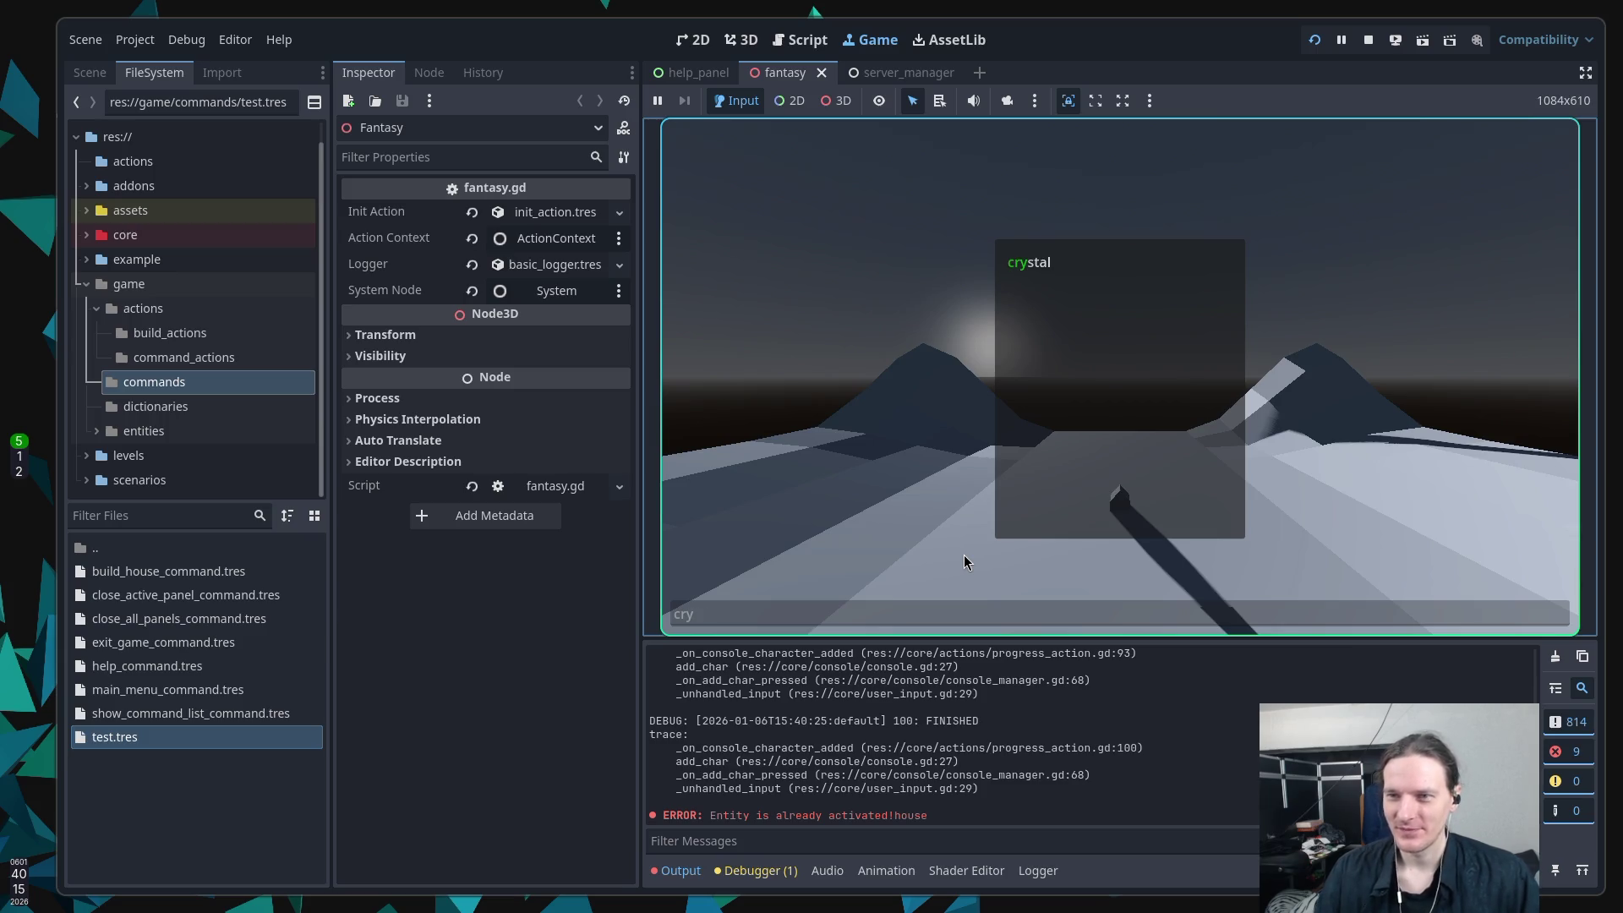
text(stal)
key(Return)
text(hadow)
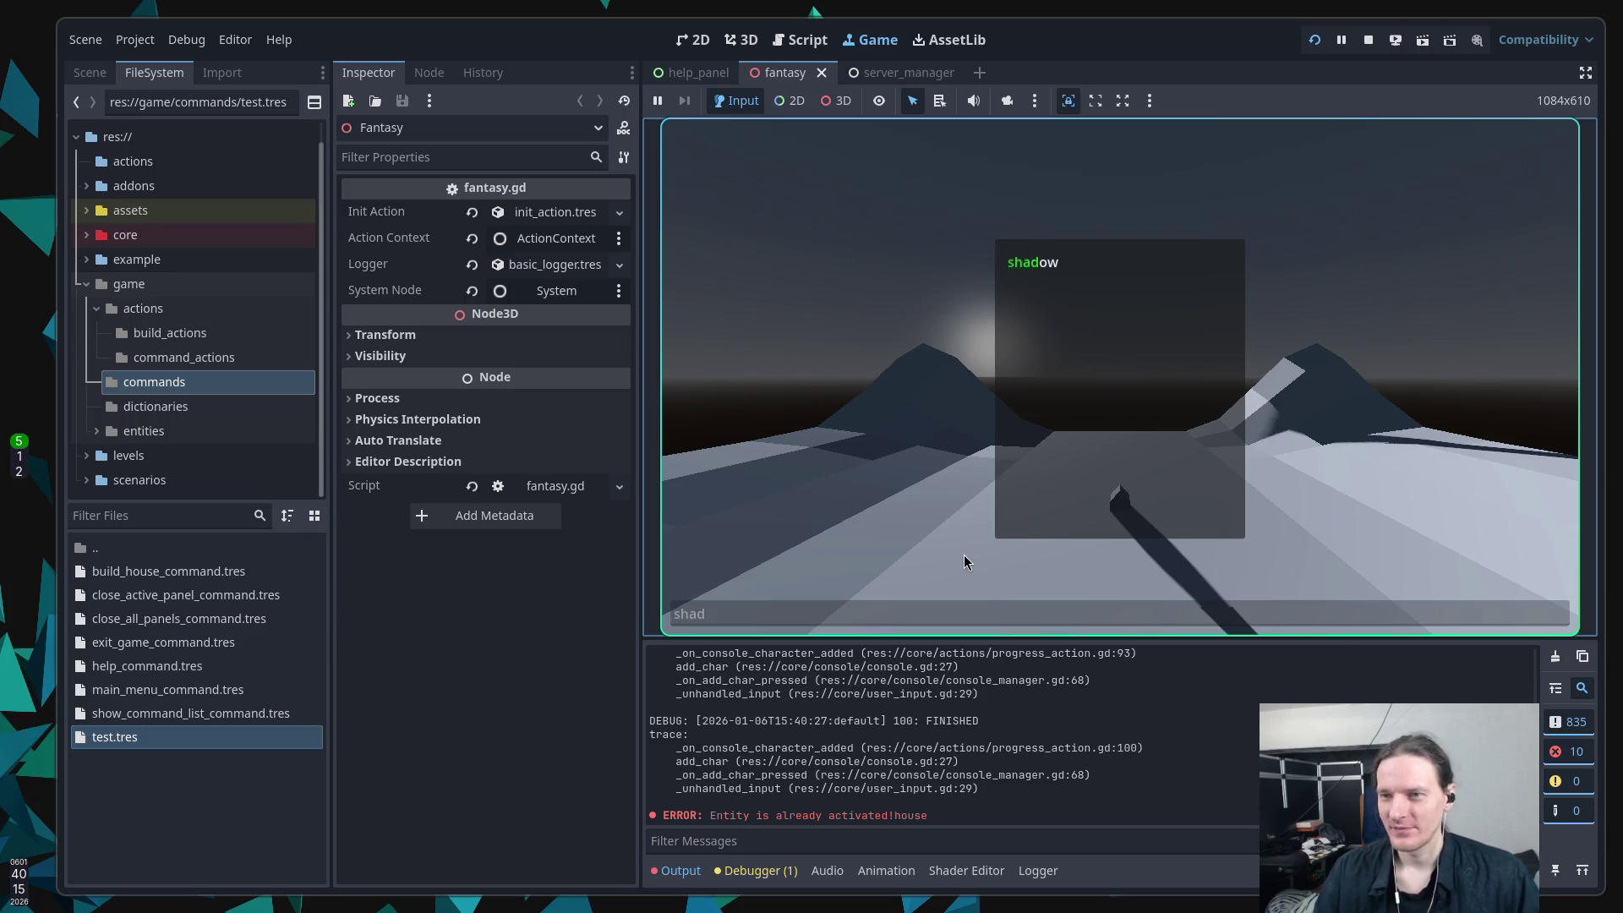
key(Return)
text(ame)
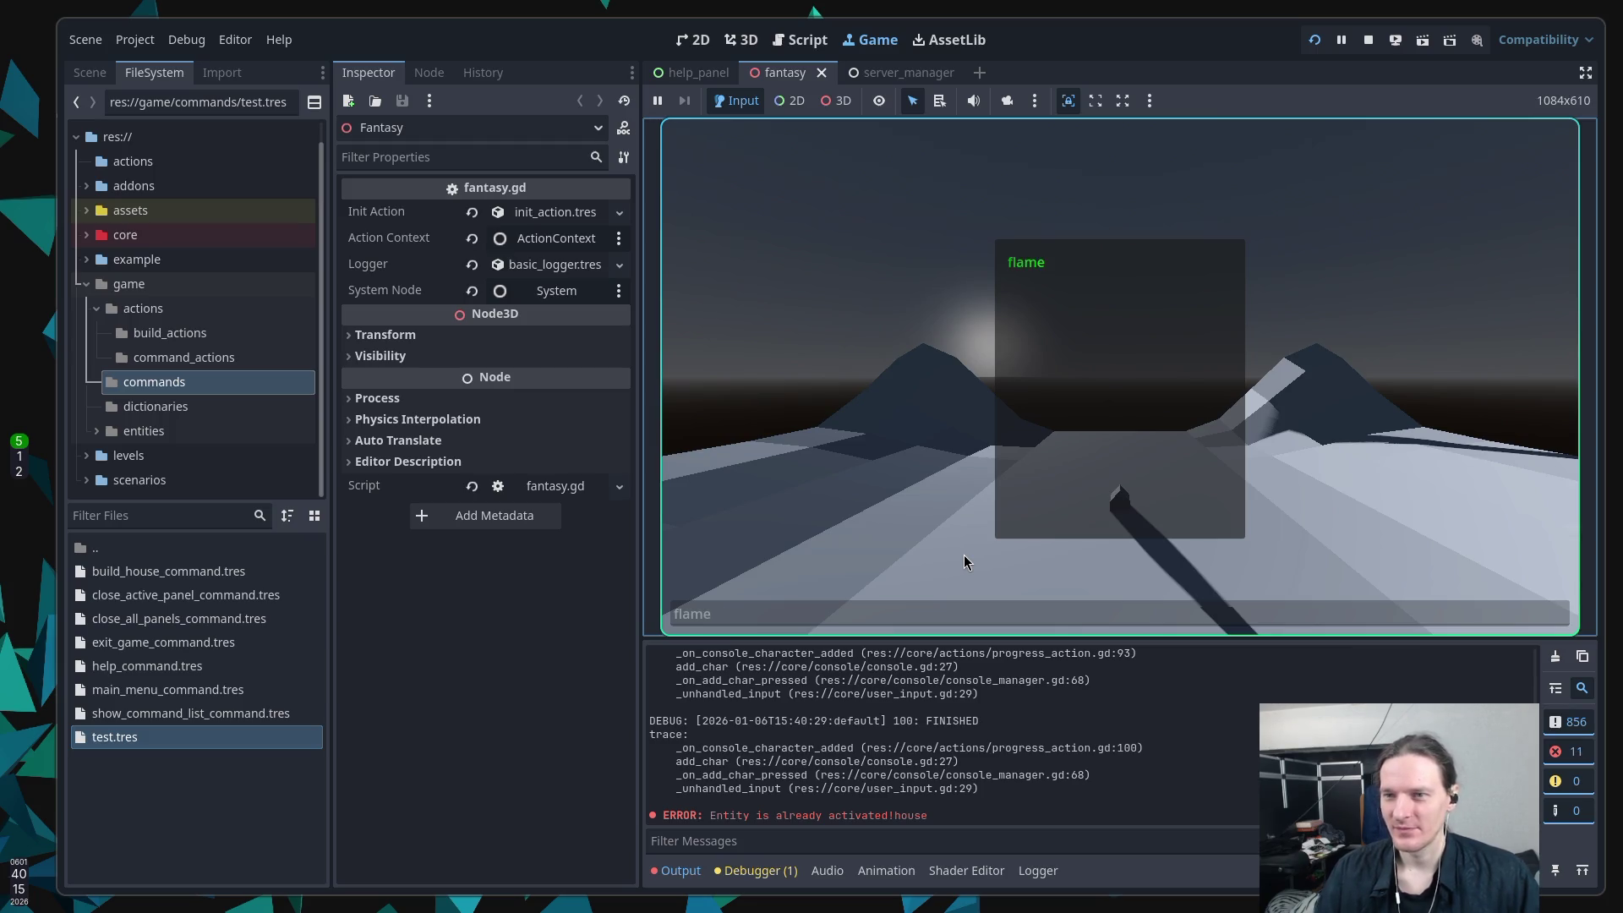
key(Return)
text(hield)
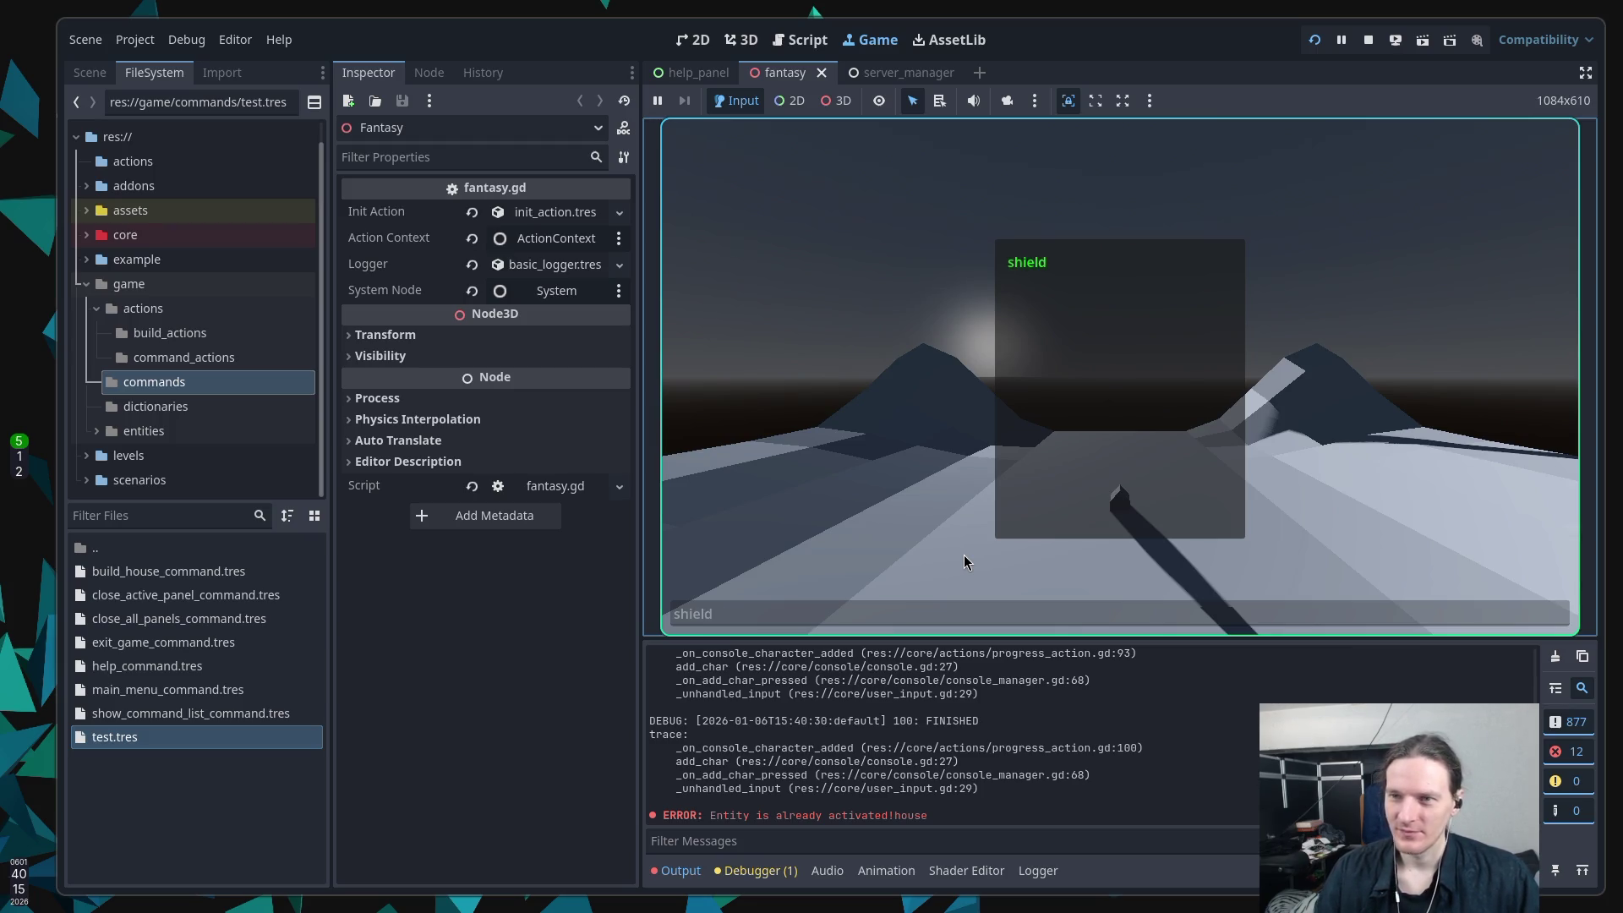
key(Return)
text(magic)
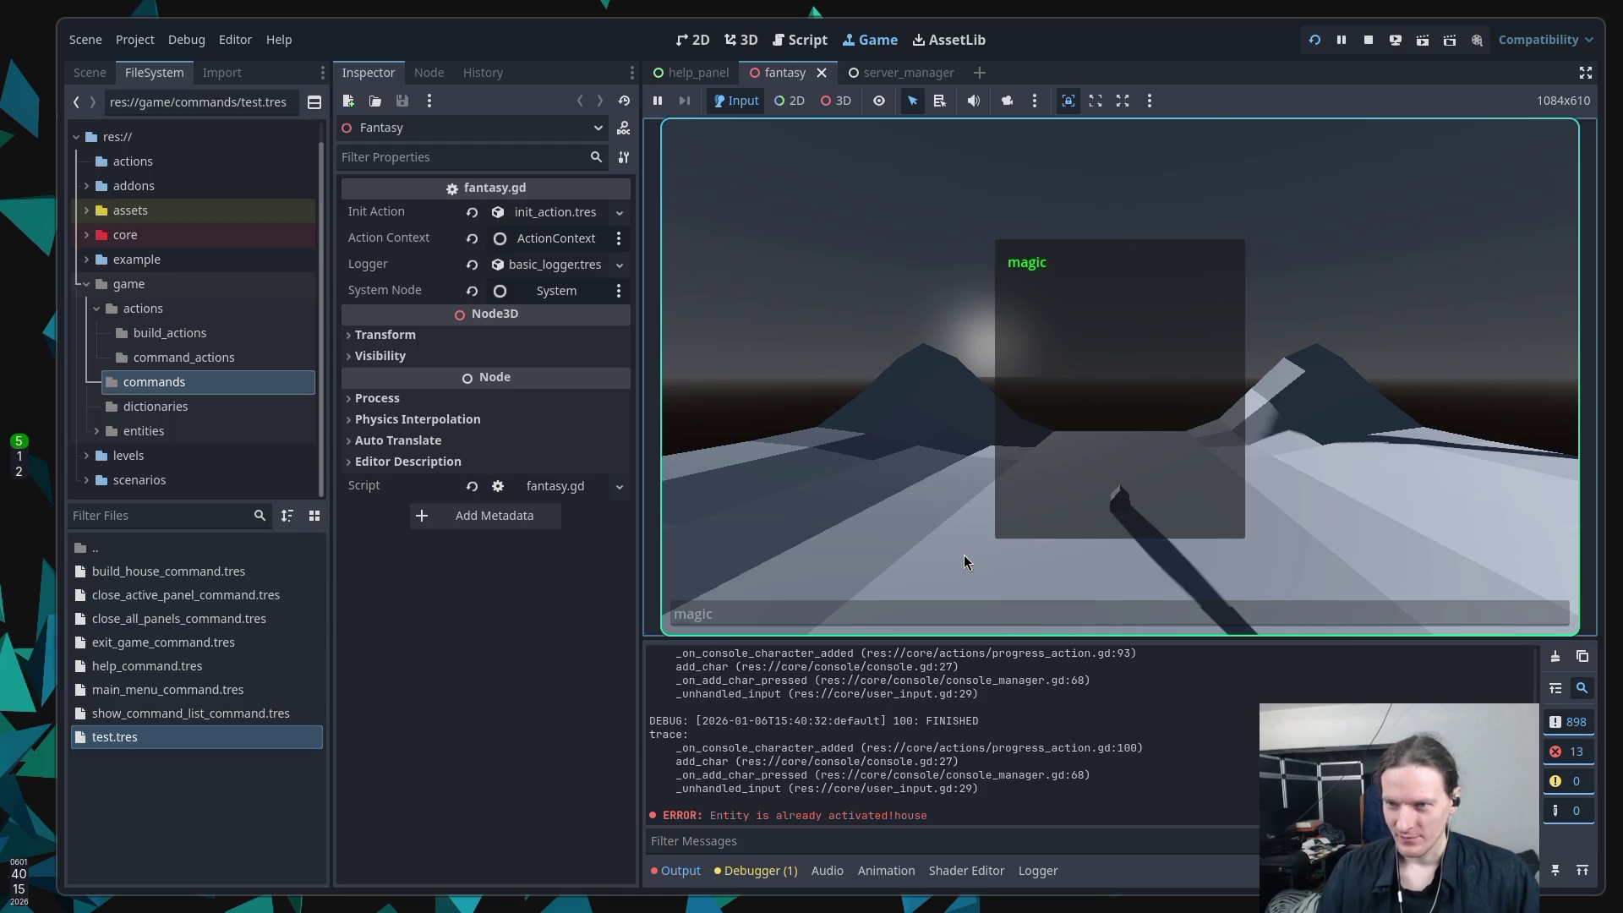
key(Return)
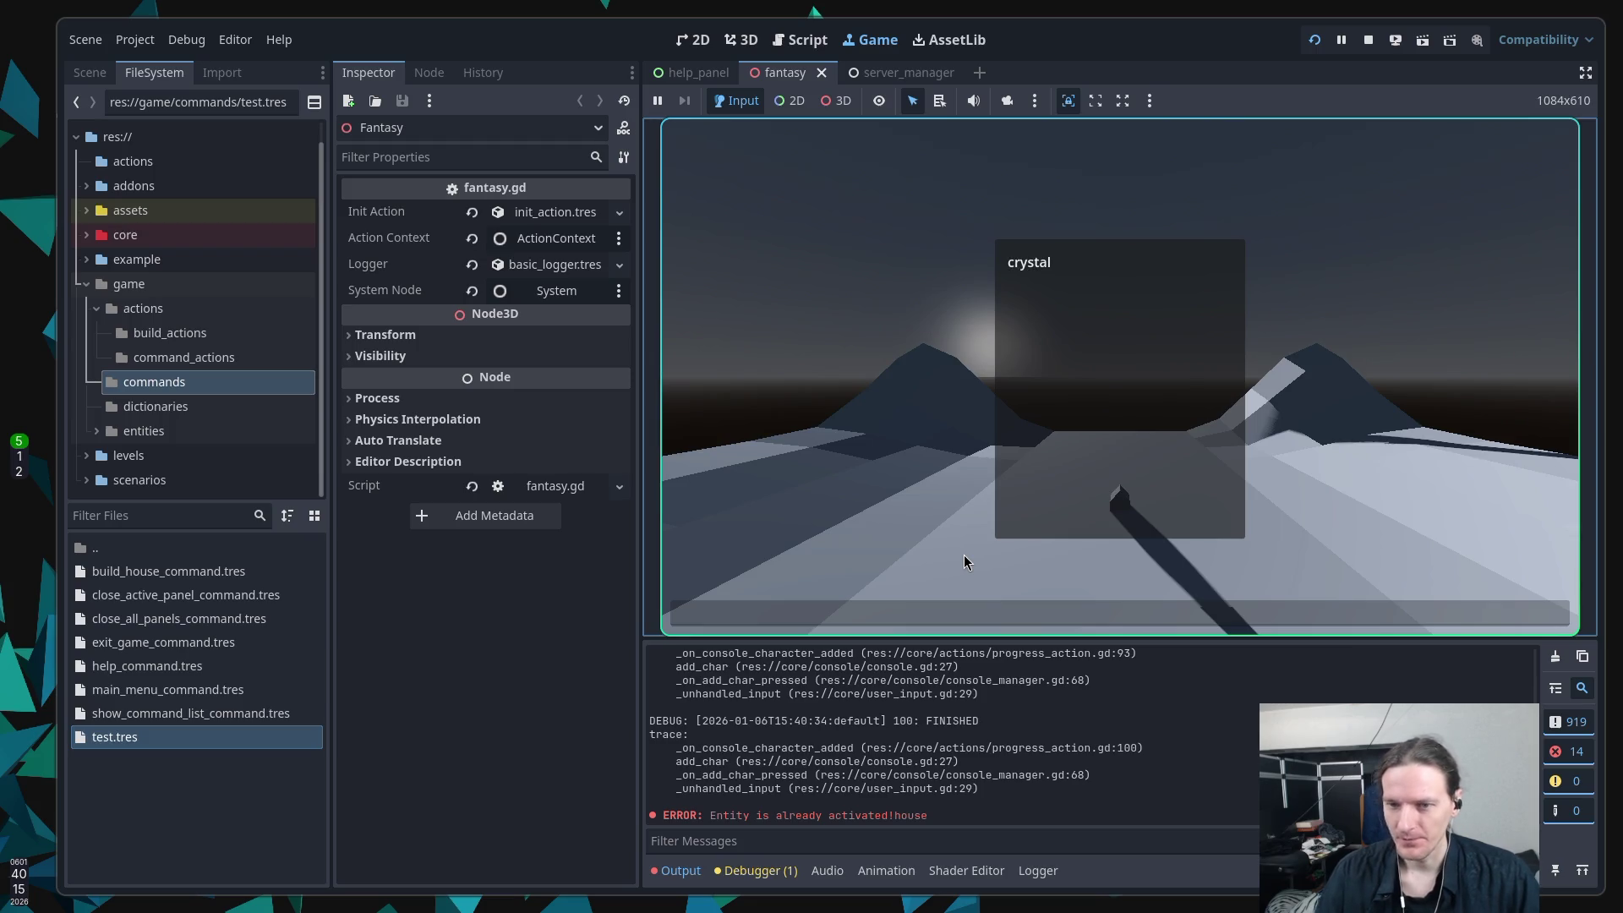
text(clos)
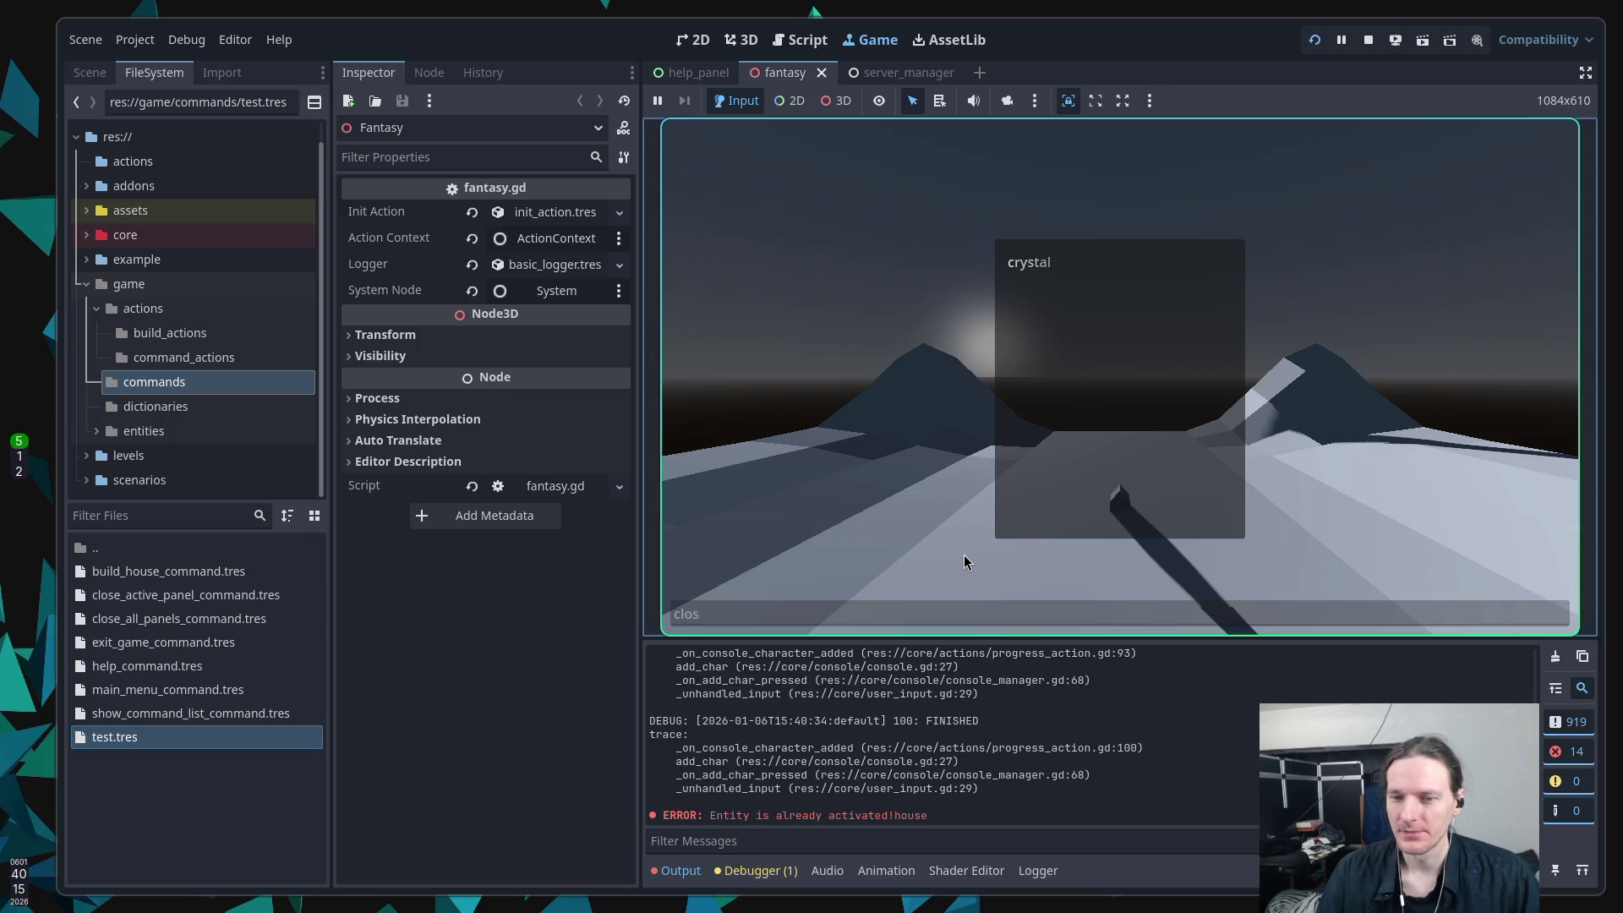
text(e)
key(Return)
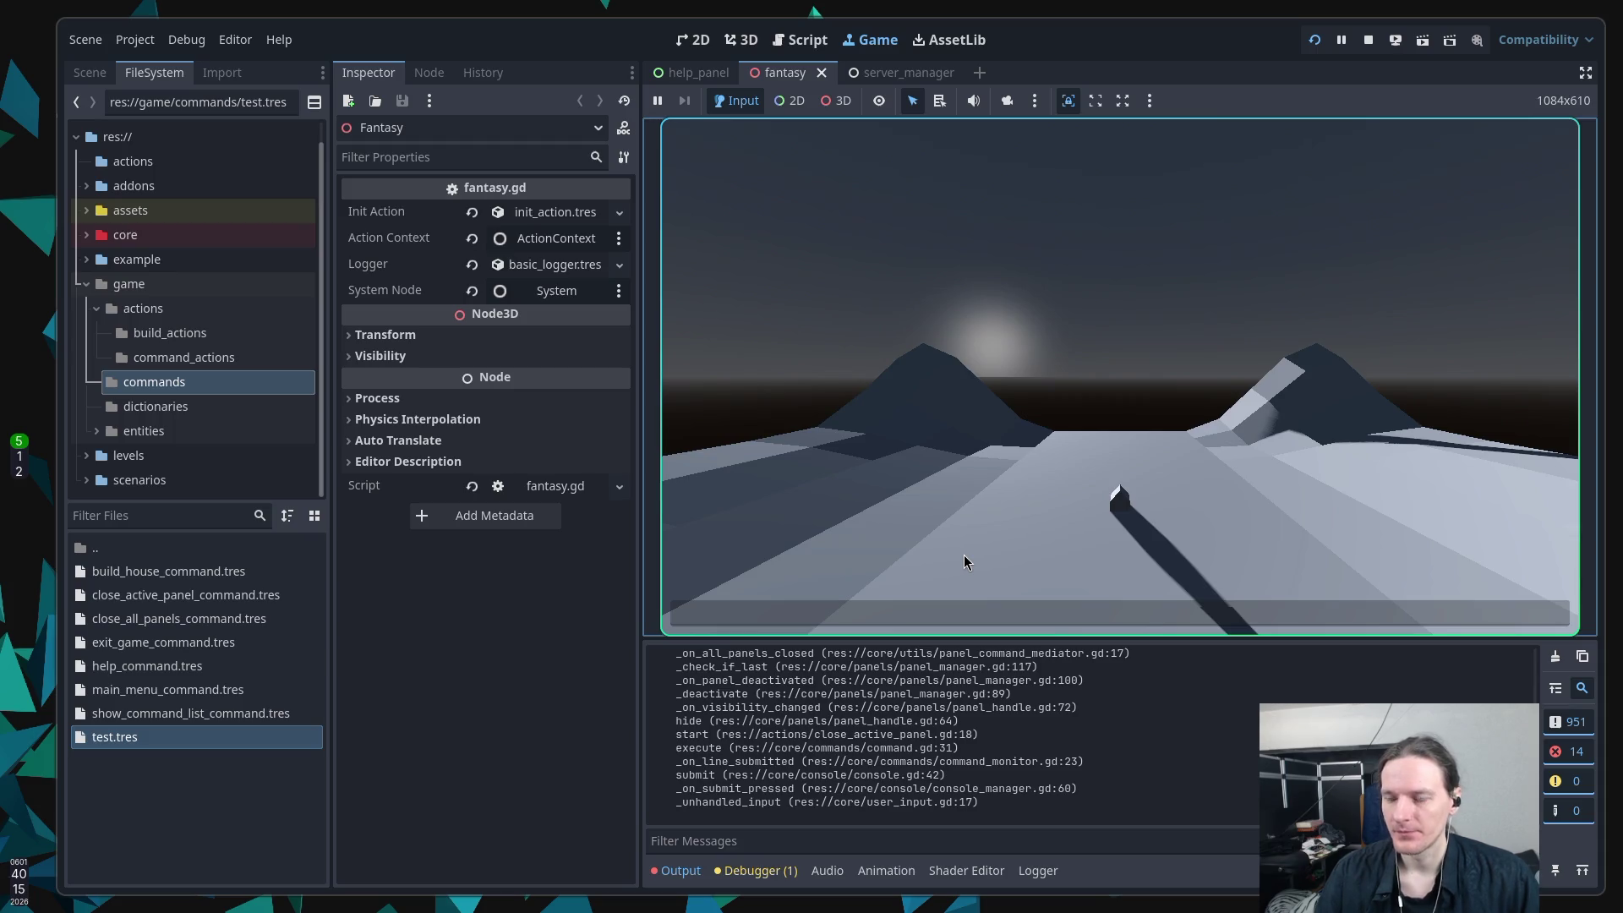
text(comm)
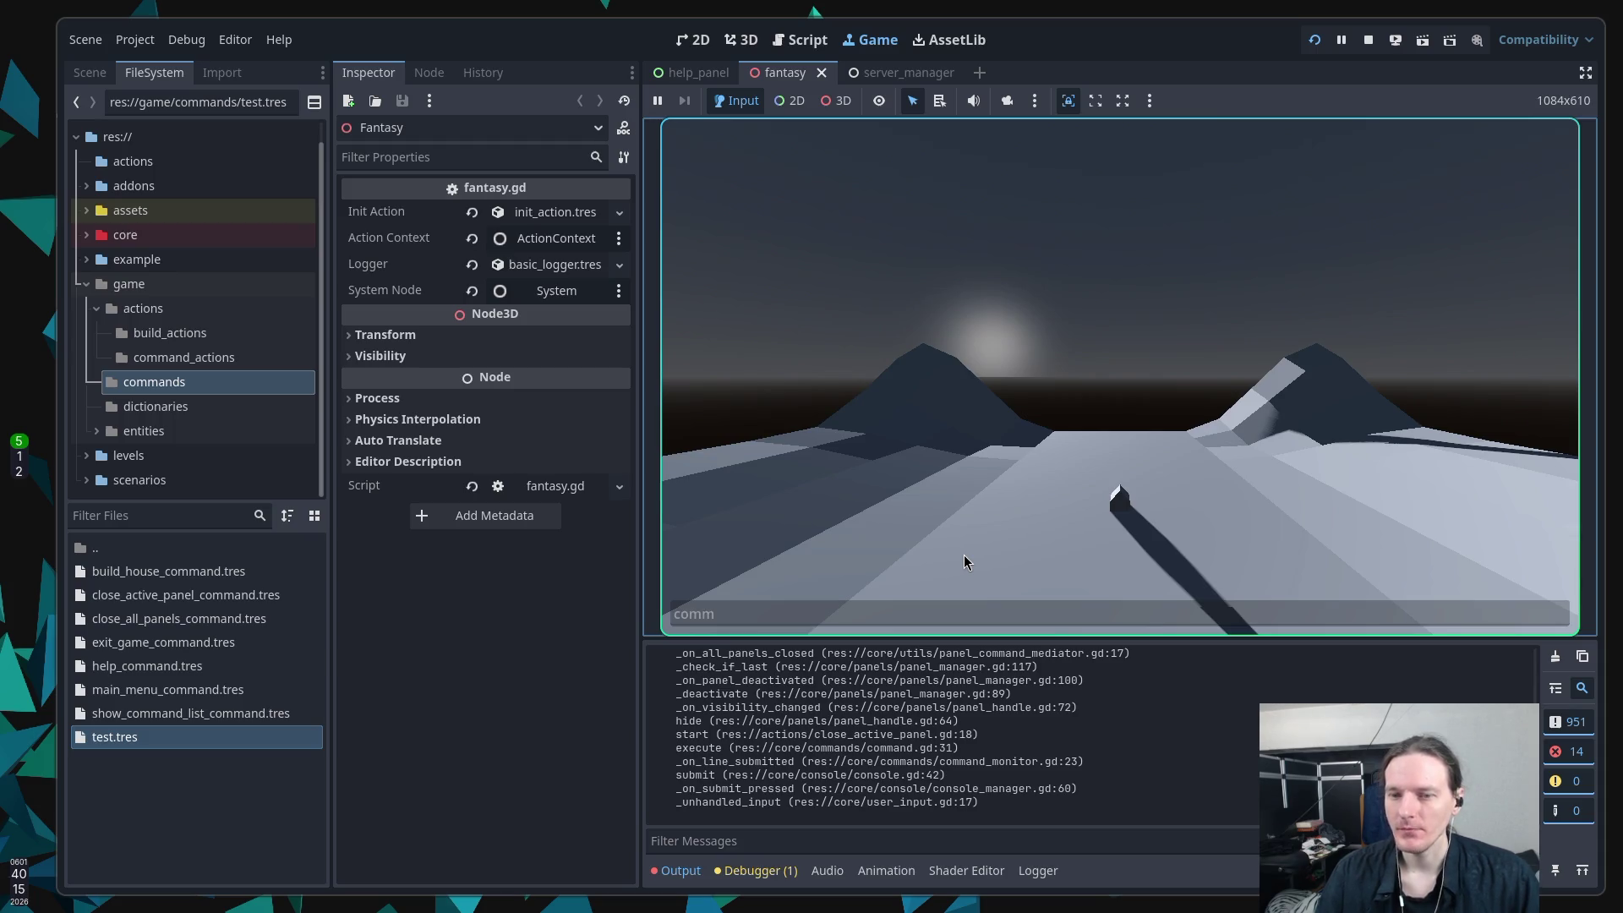
text(nds)
key(Return)
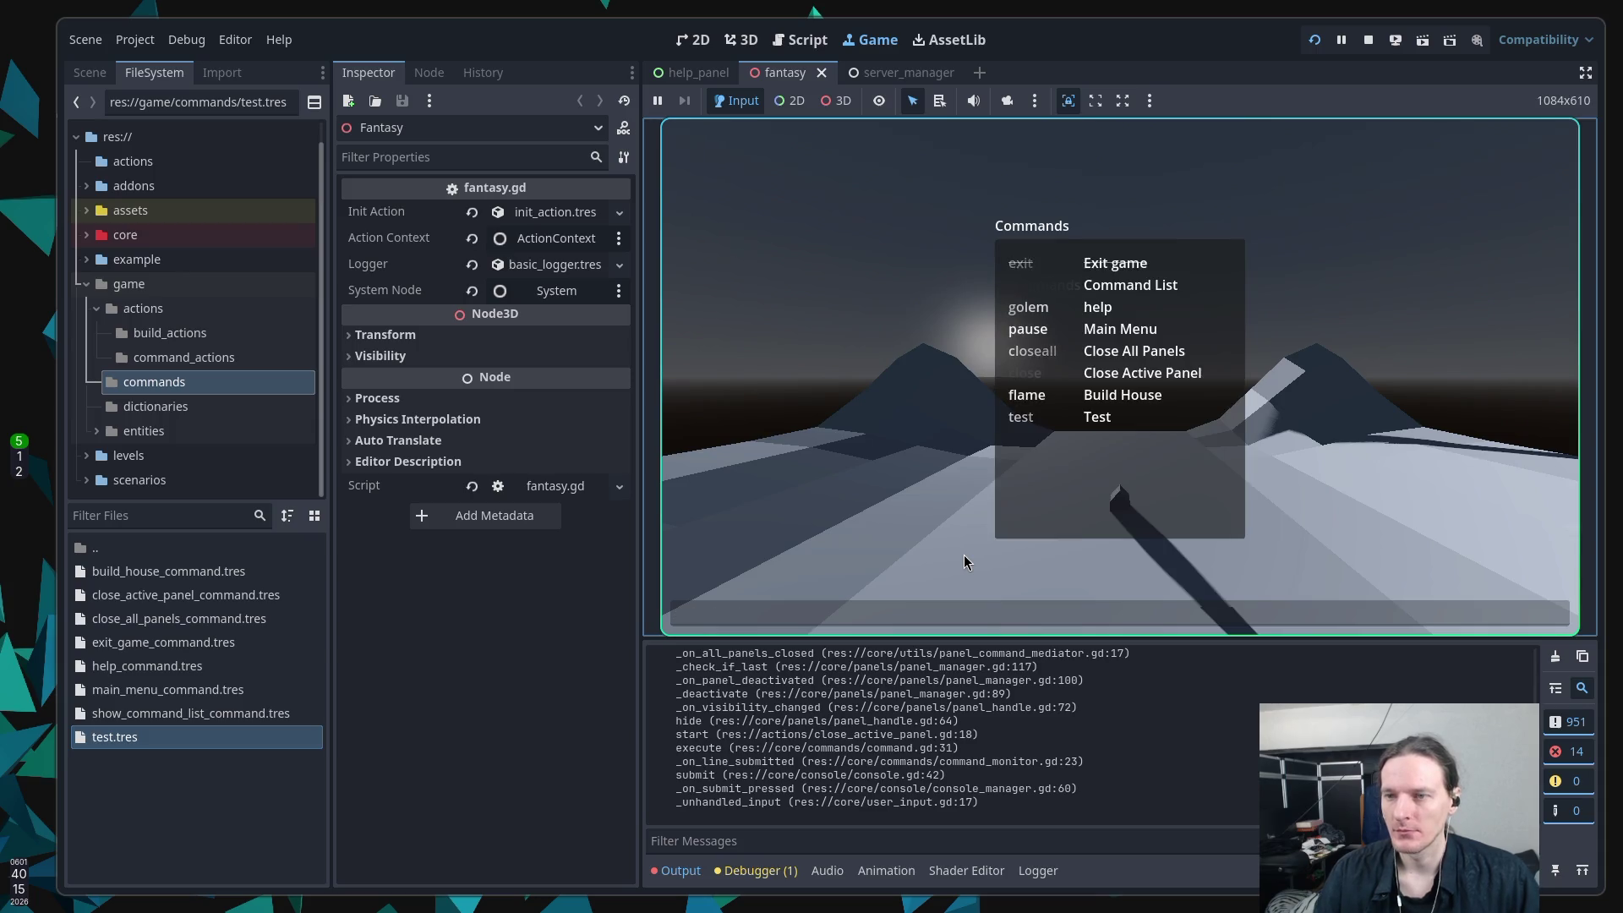
text(flame)
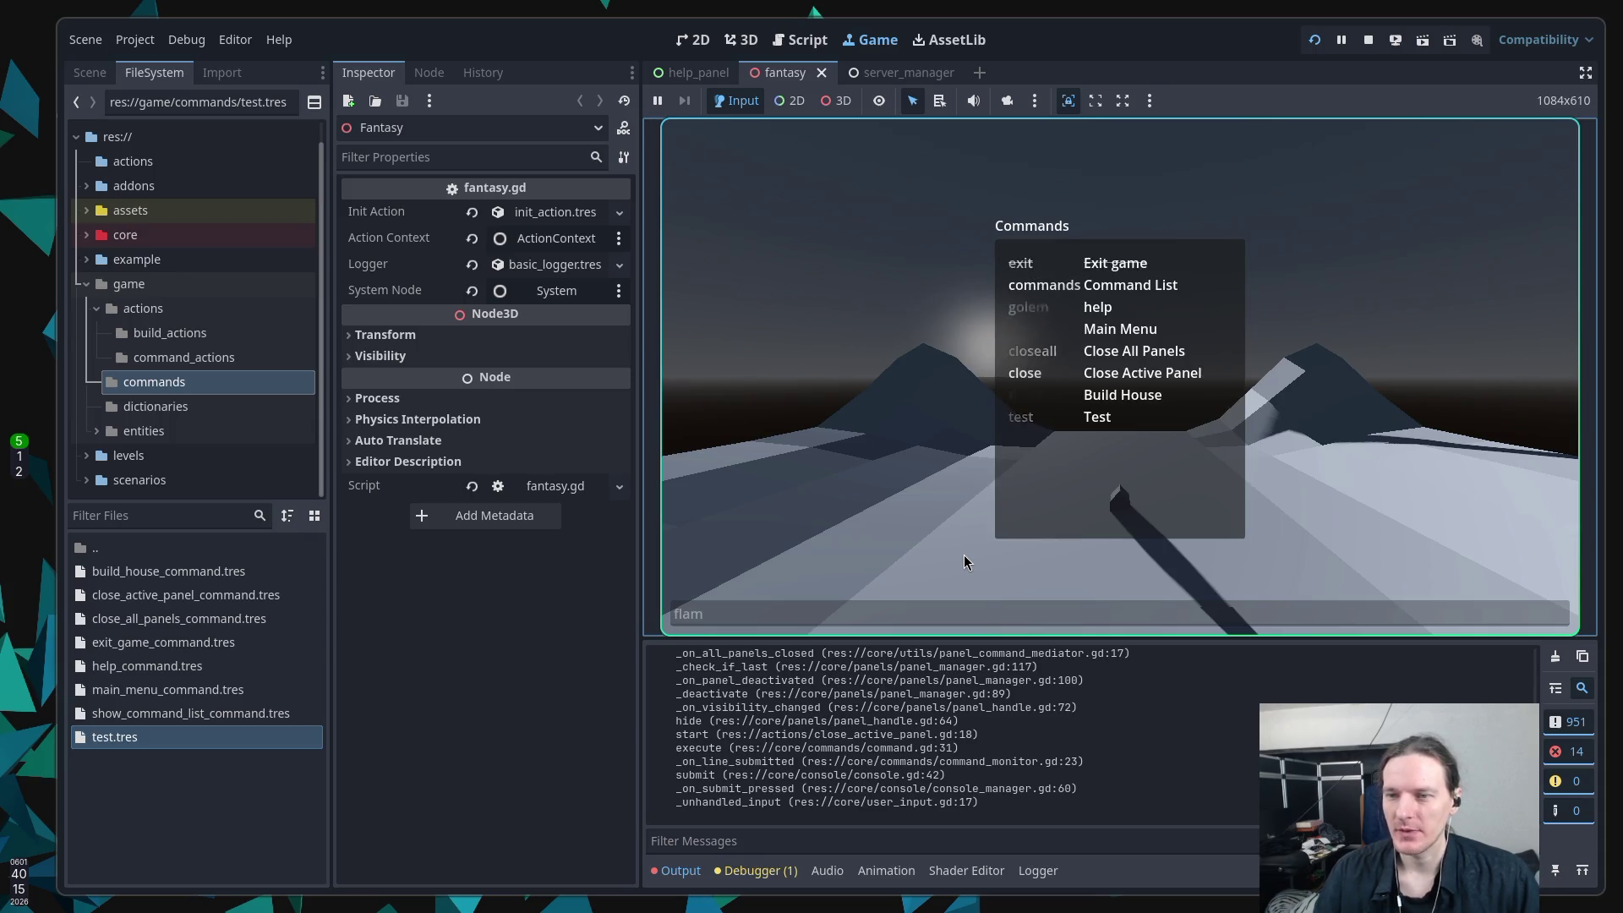
key(Return)
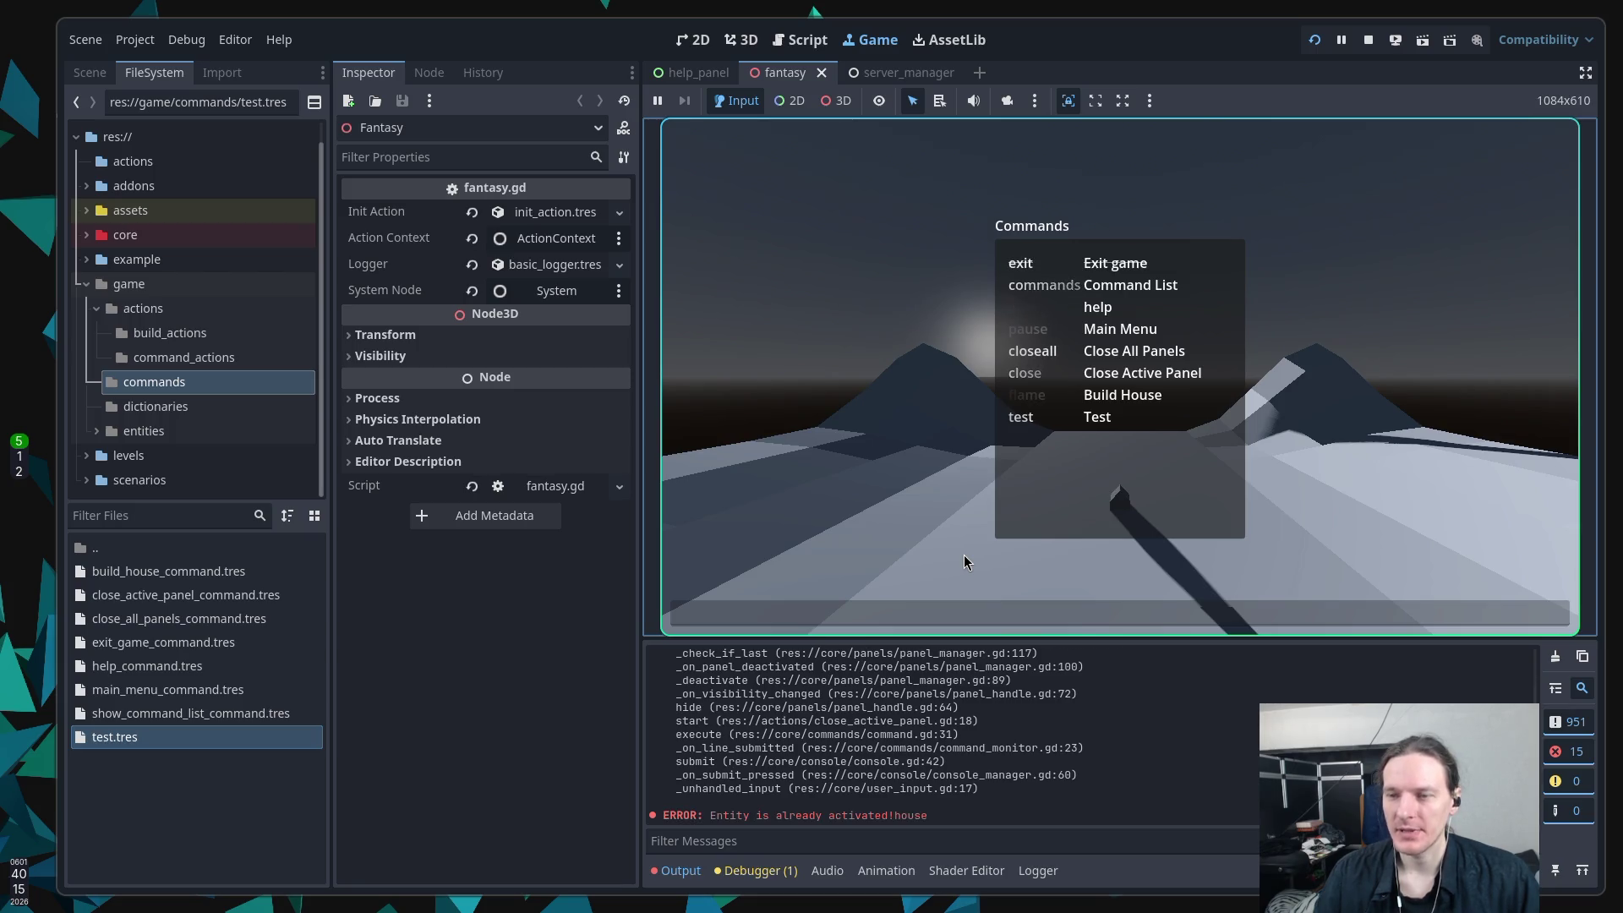
text(cl)
key(Return)
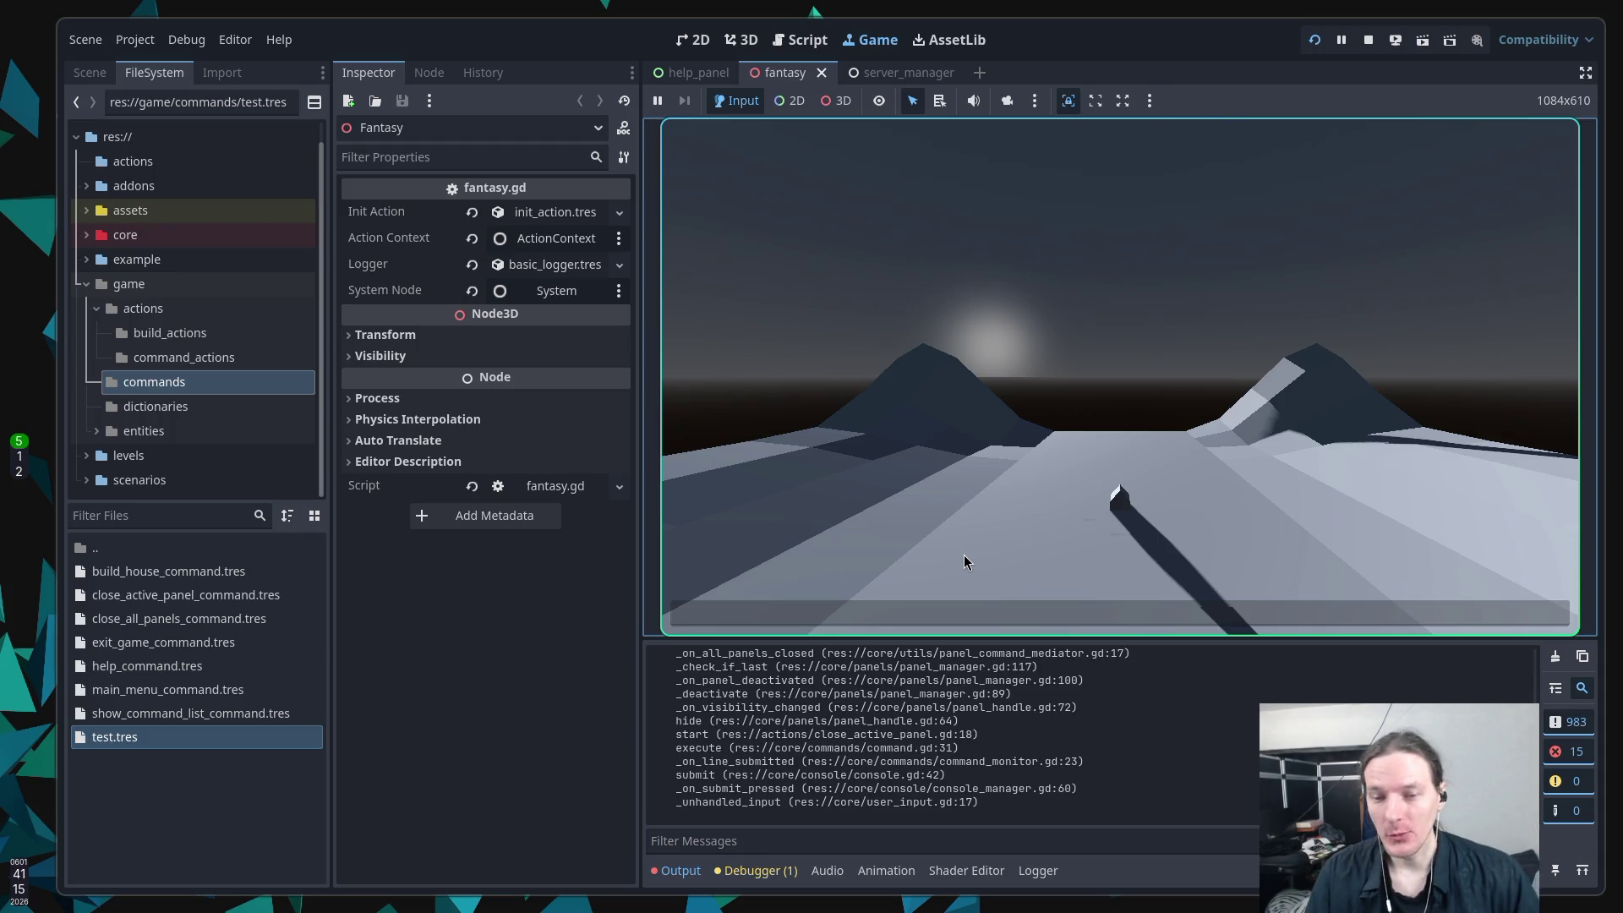
Step: Pause the running game, then quit it with the exit command to return to the editor
text(p)
text(use)
key(Return)
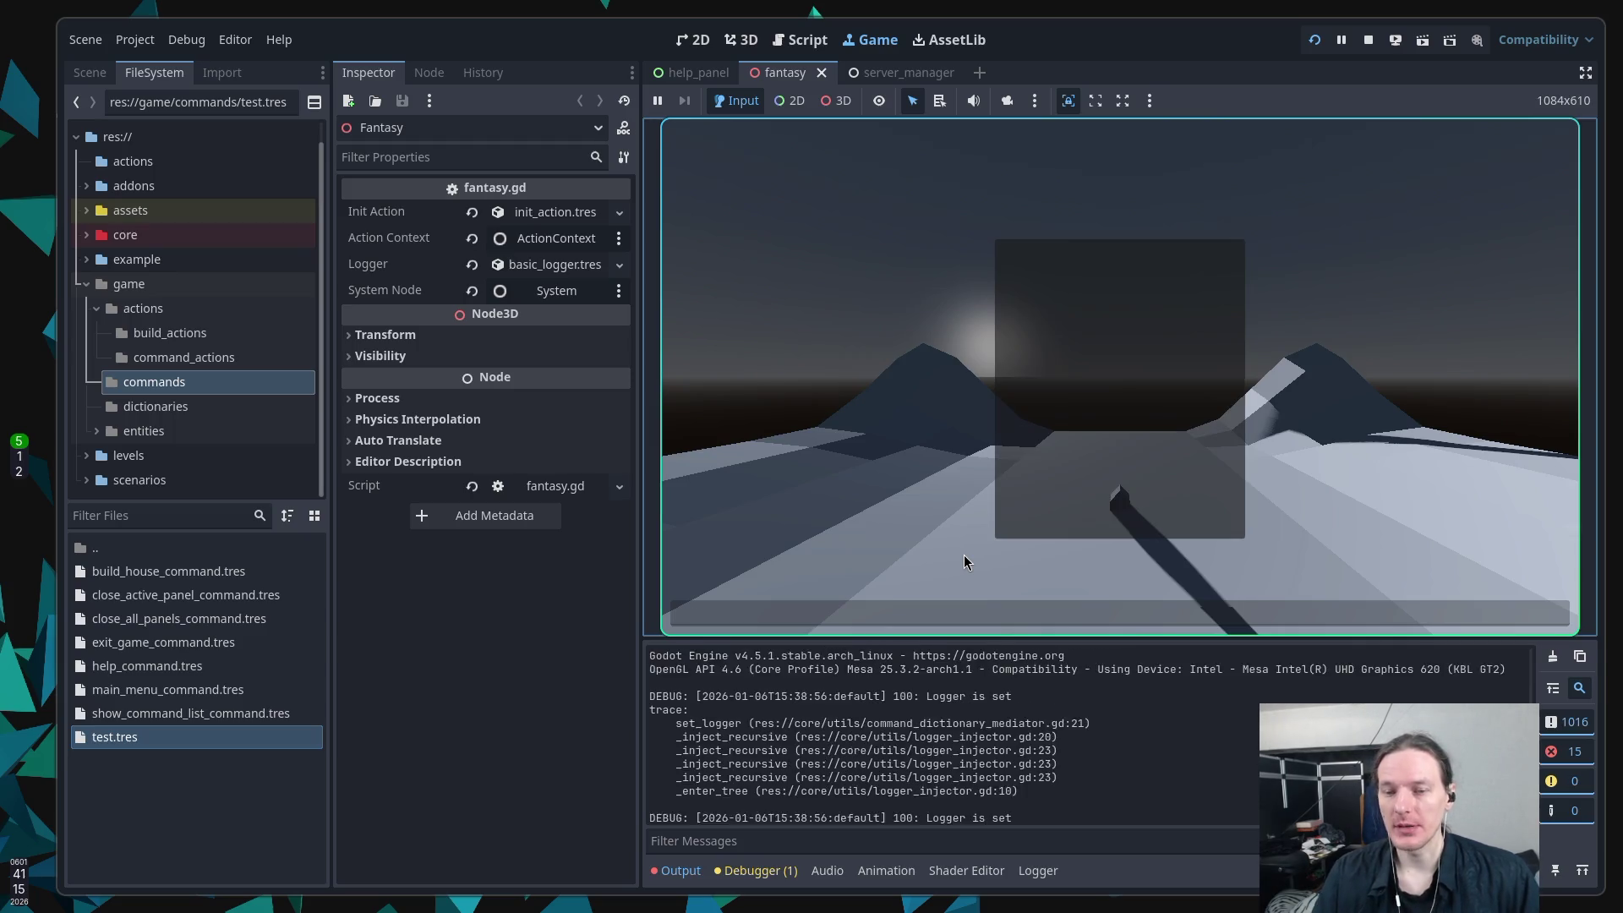
text(exit)
key(Return)
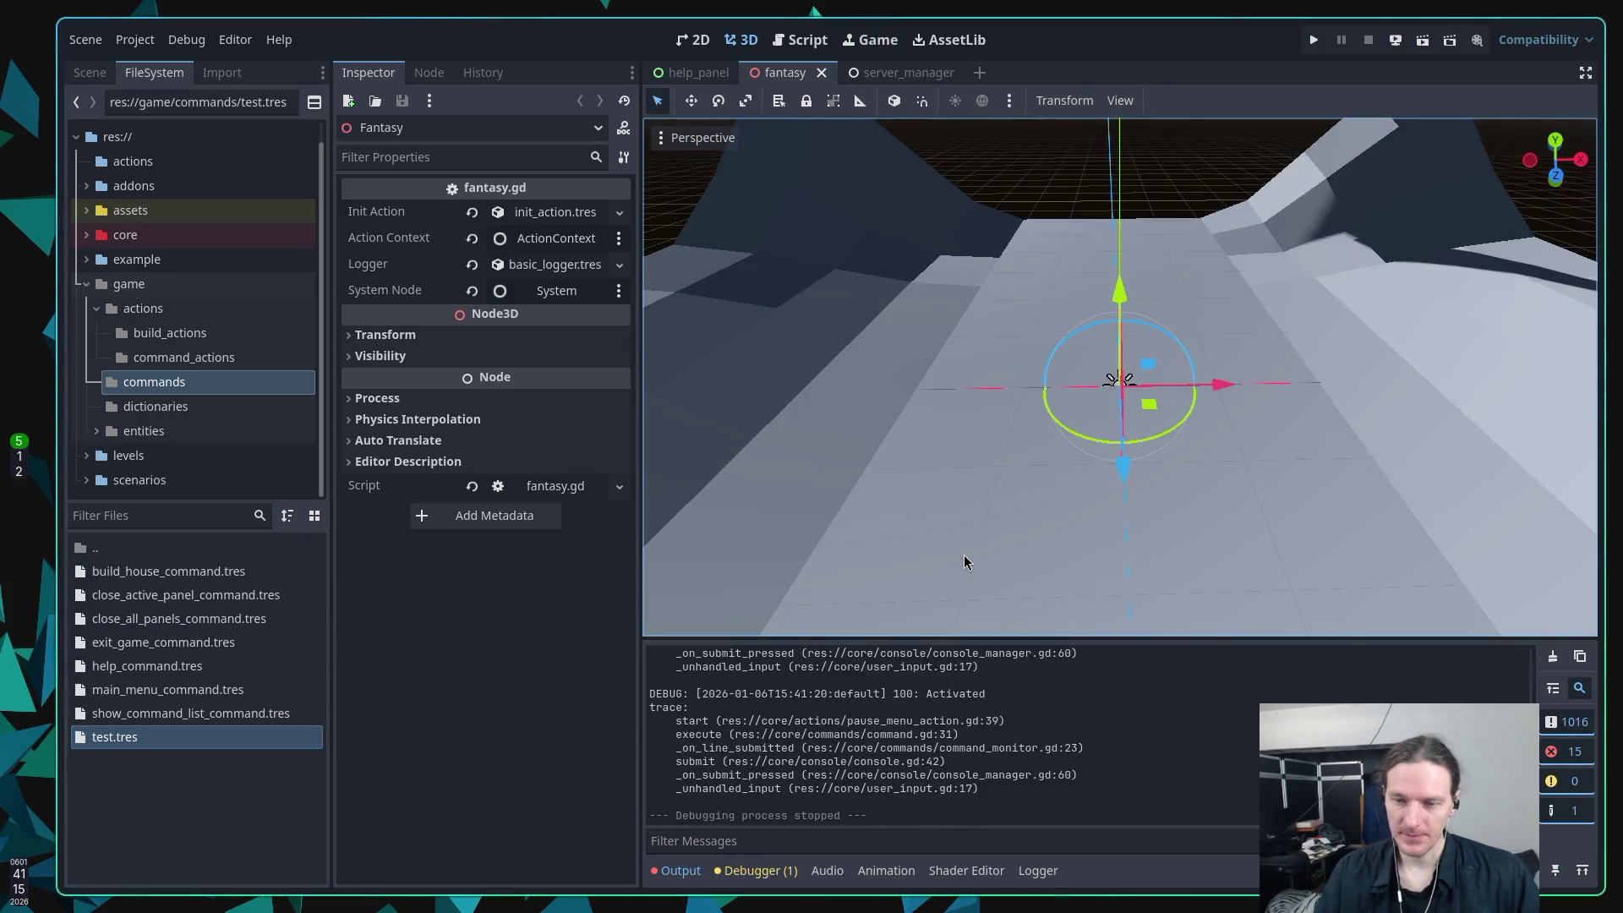
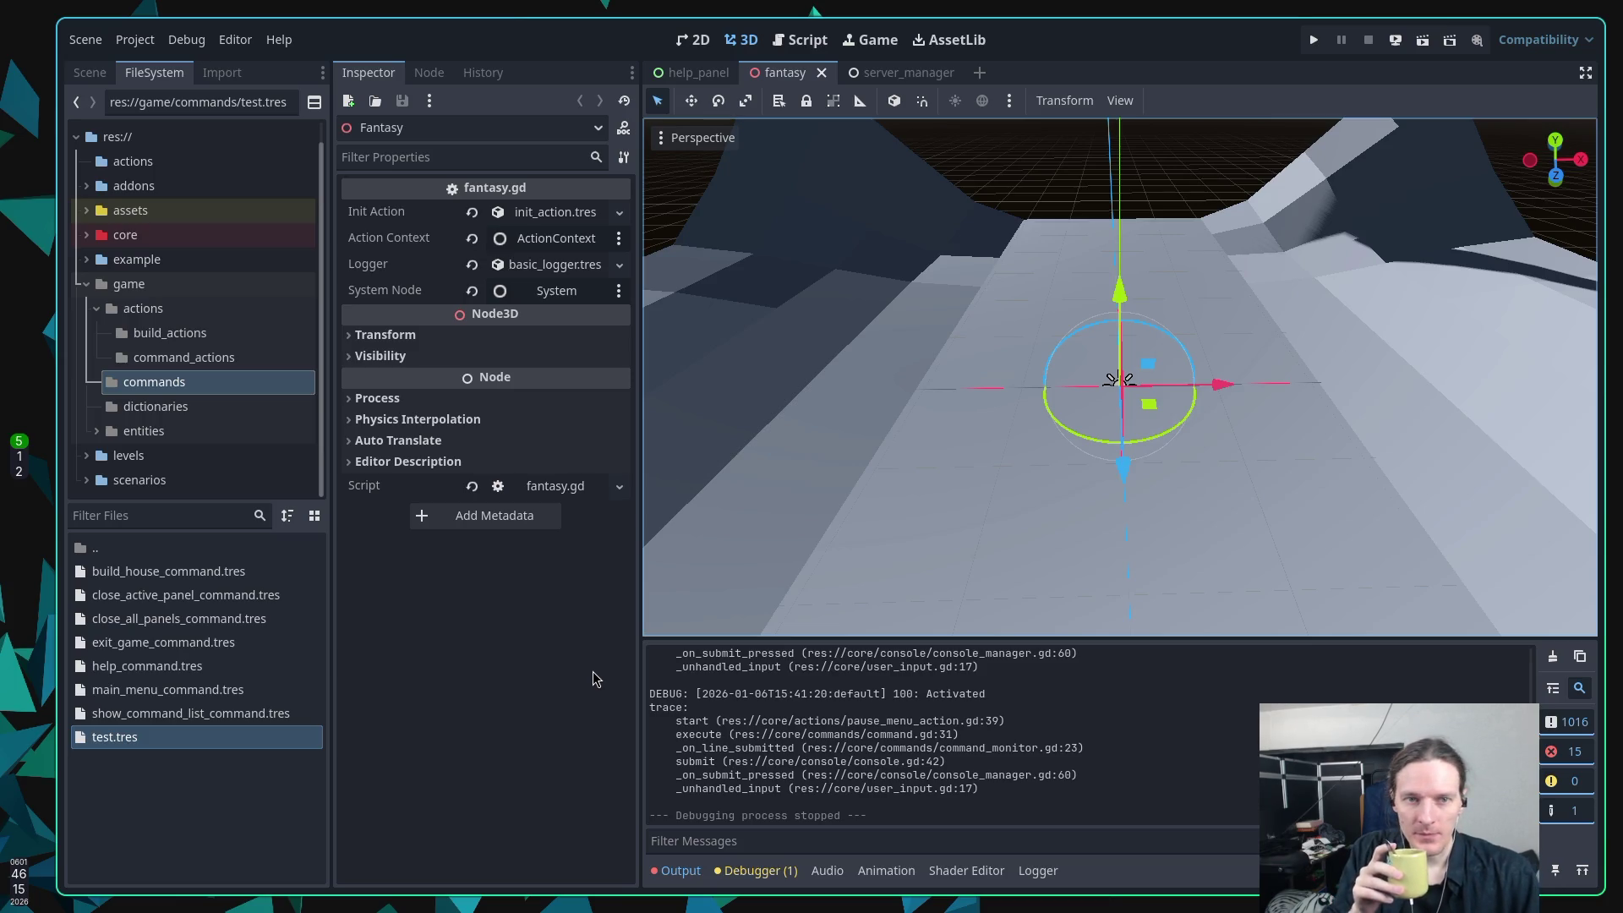
Step: Search DuckDuckGo for 'guild wars linux' in a new Firefox tab
key(super+2)
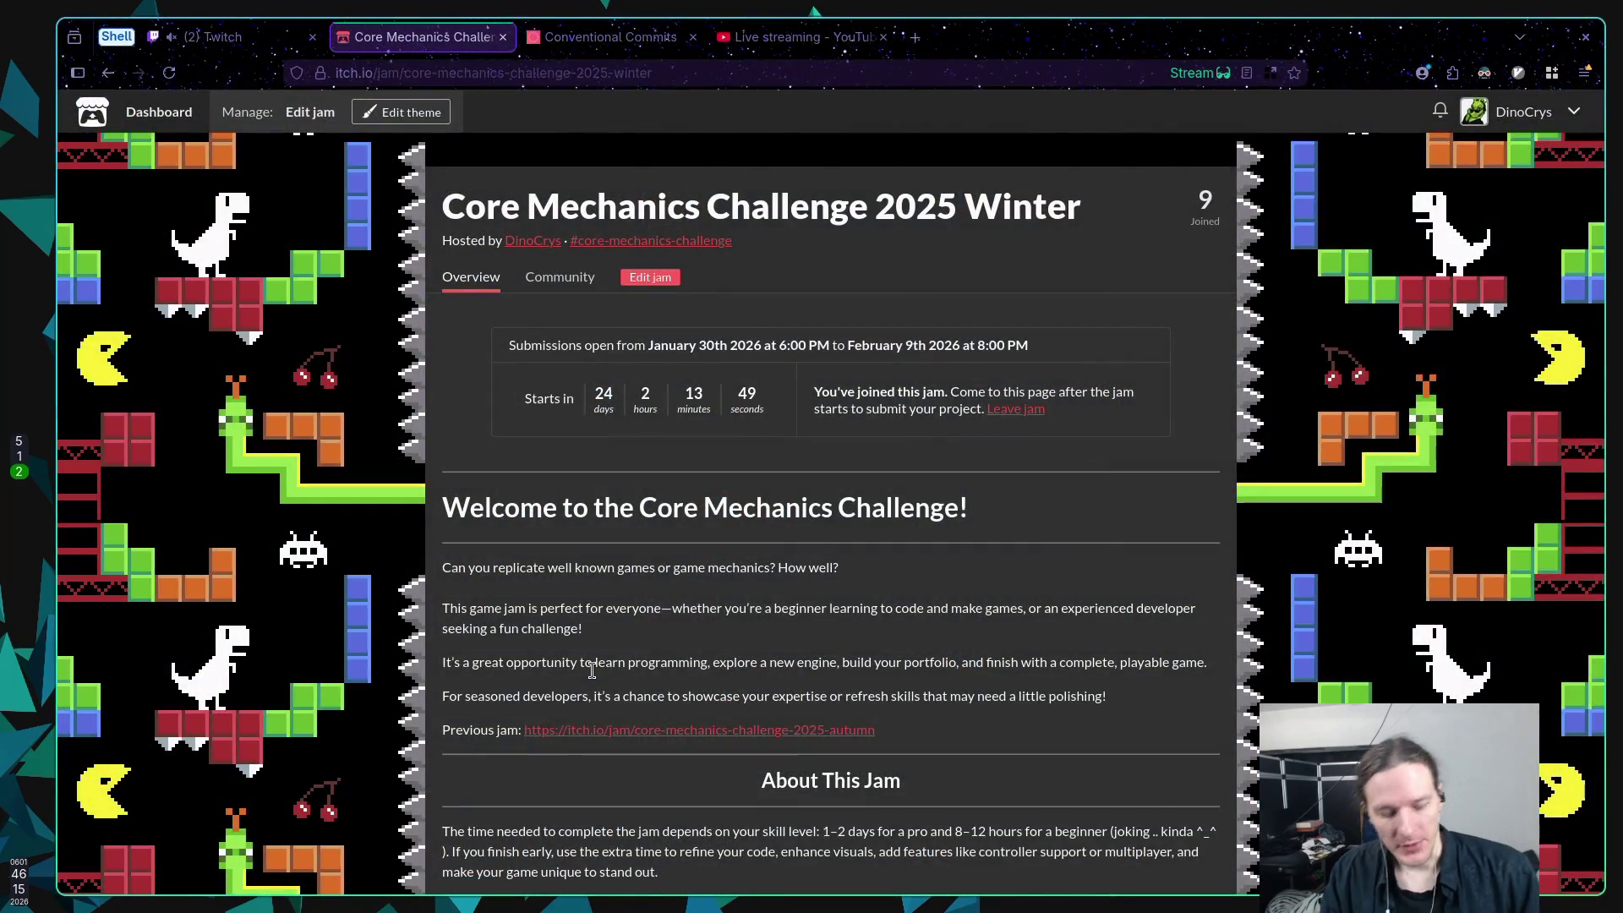
key(ctrl+t)
text(guild wars )
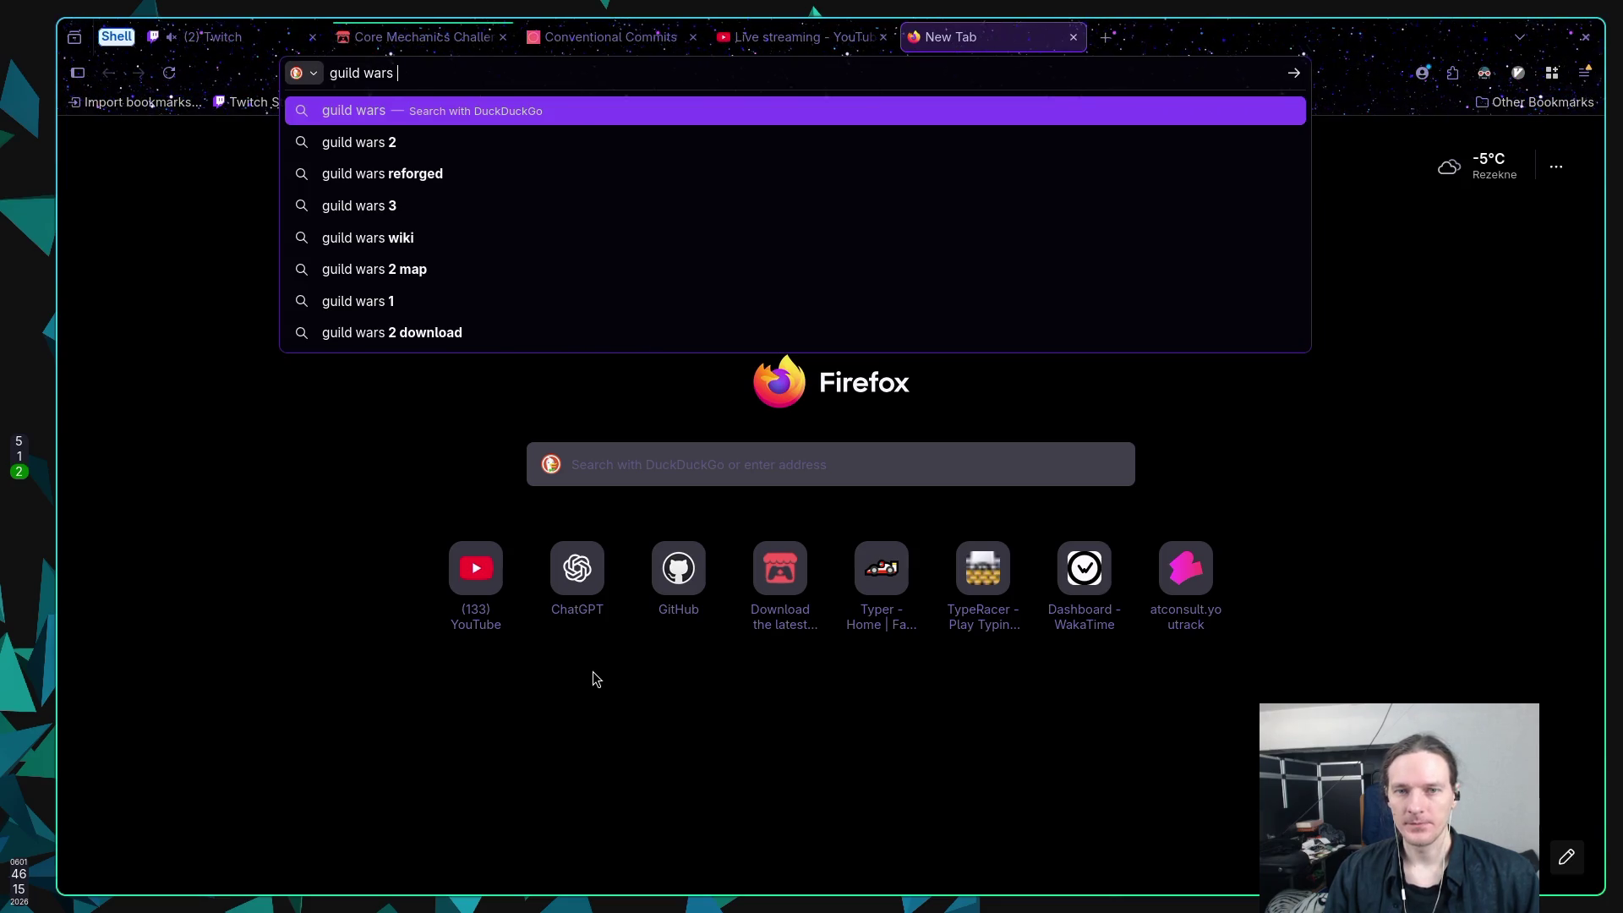
text(linux)
key(Return)
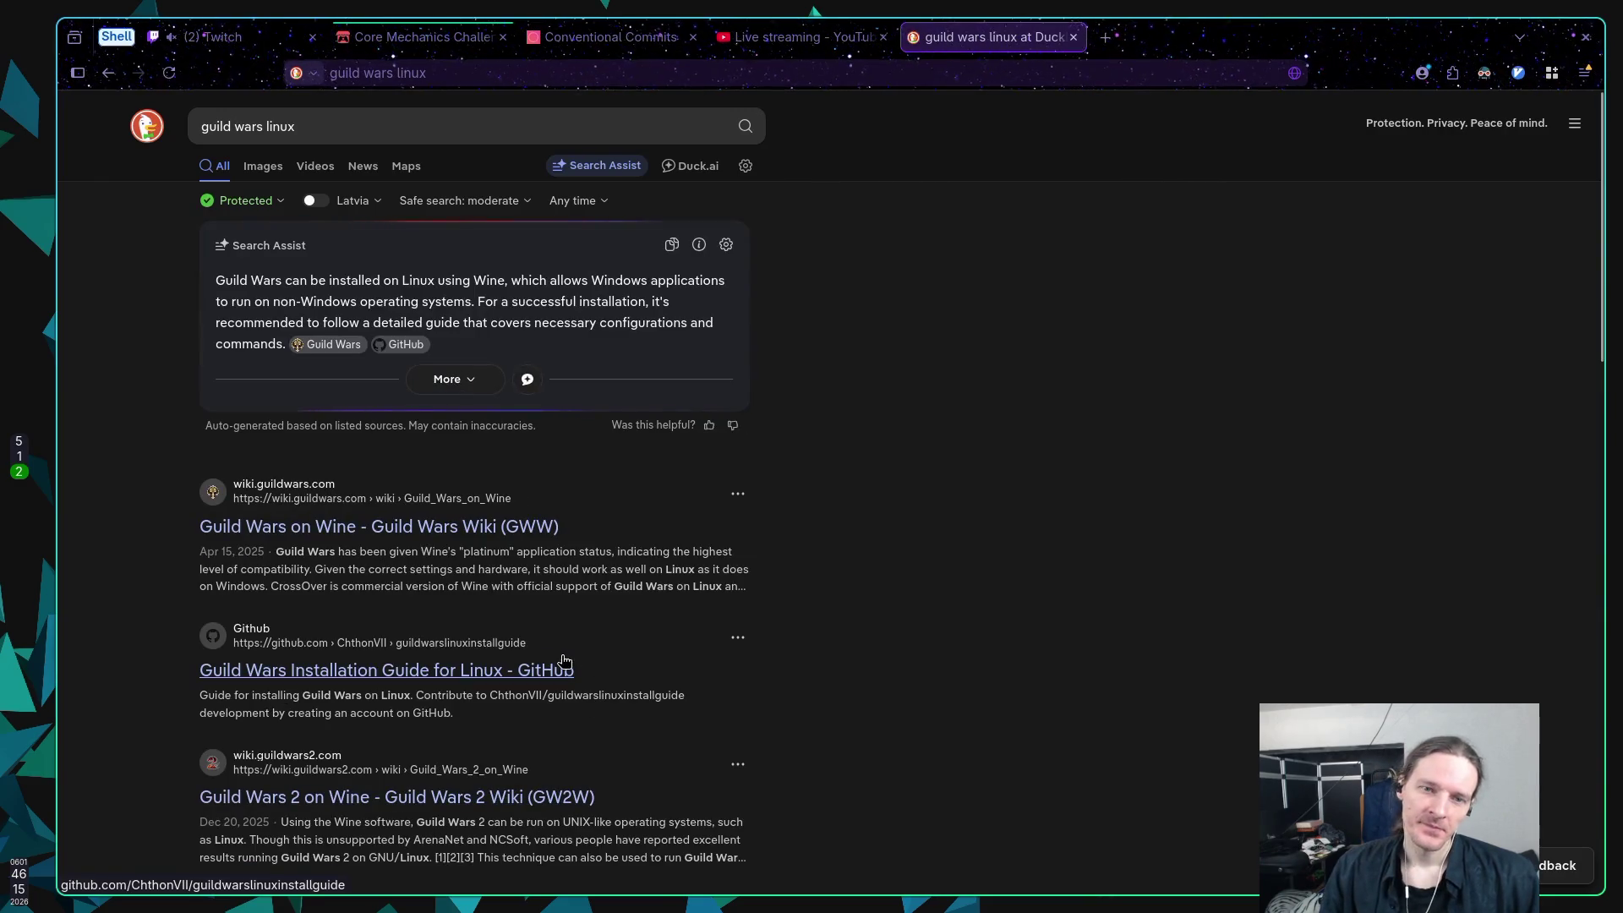
Step: Expand and read the full Search Assist answer, then close the search tab
click(478, 385)
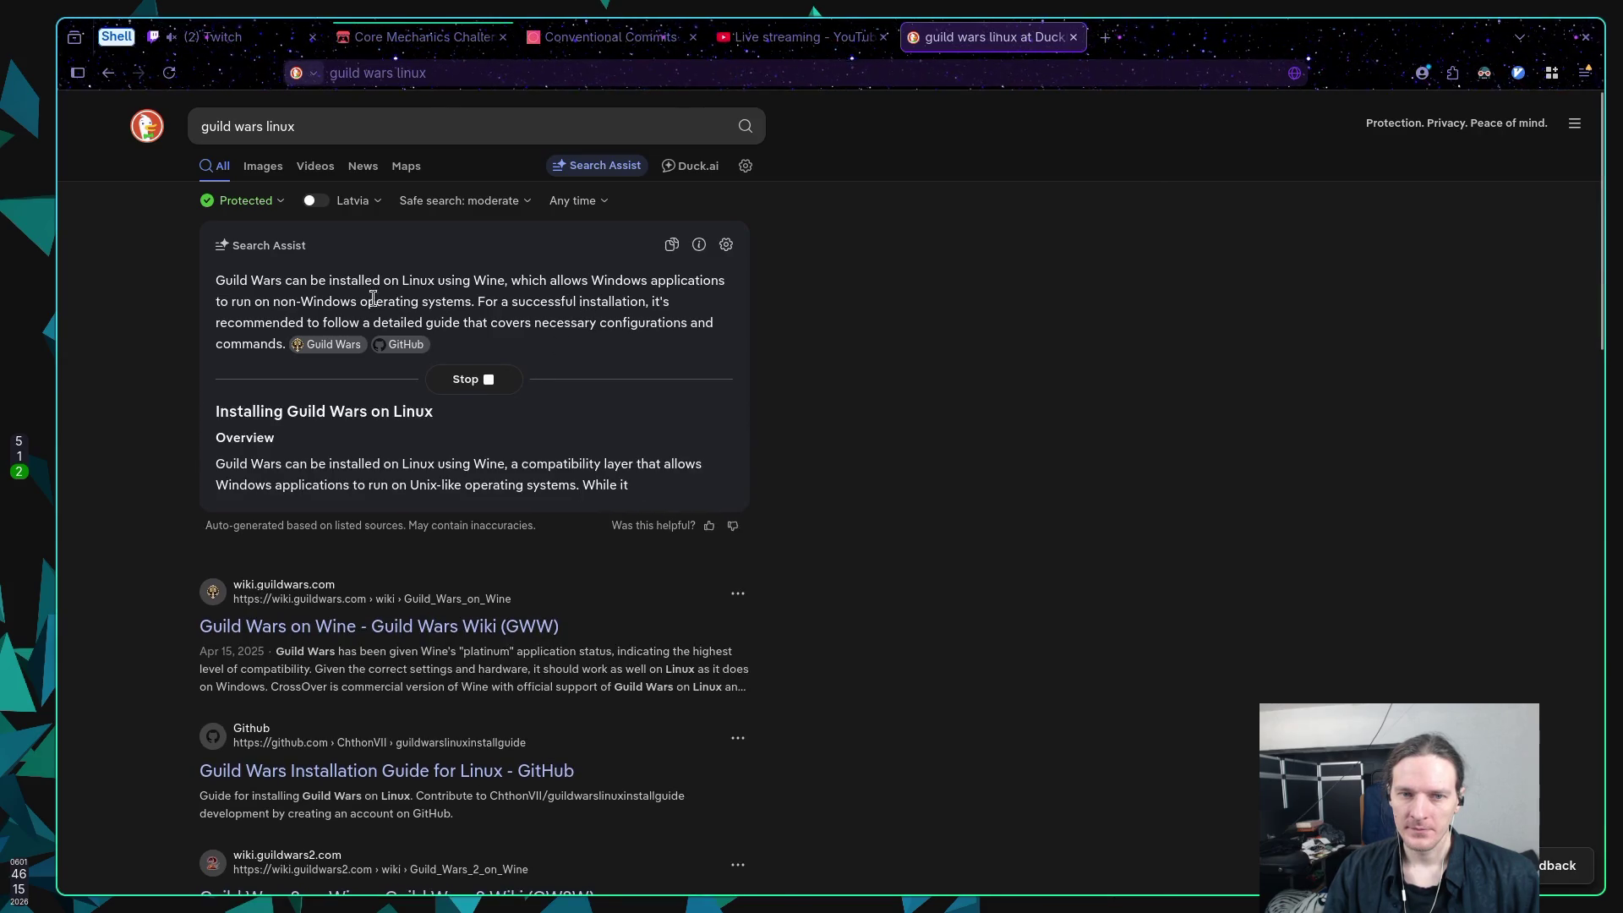
scroll(493, 431, down, 4)
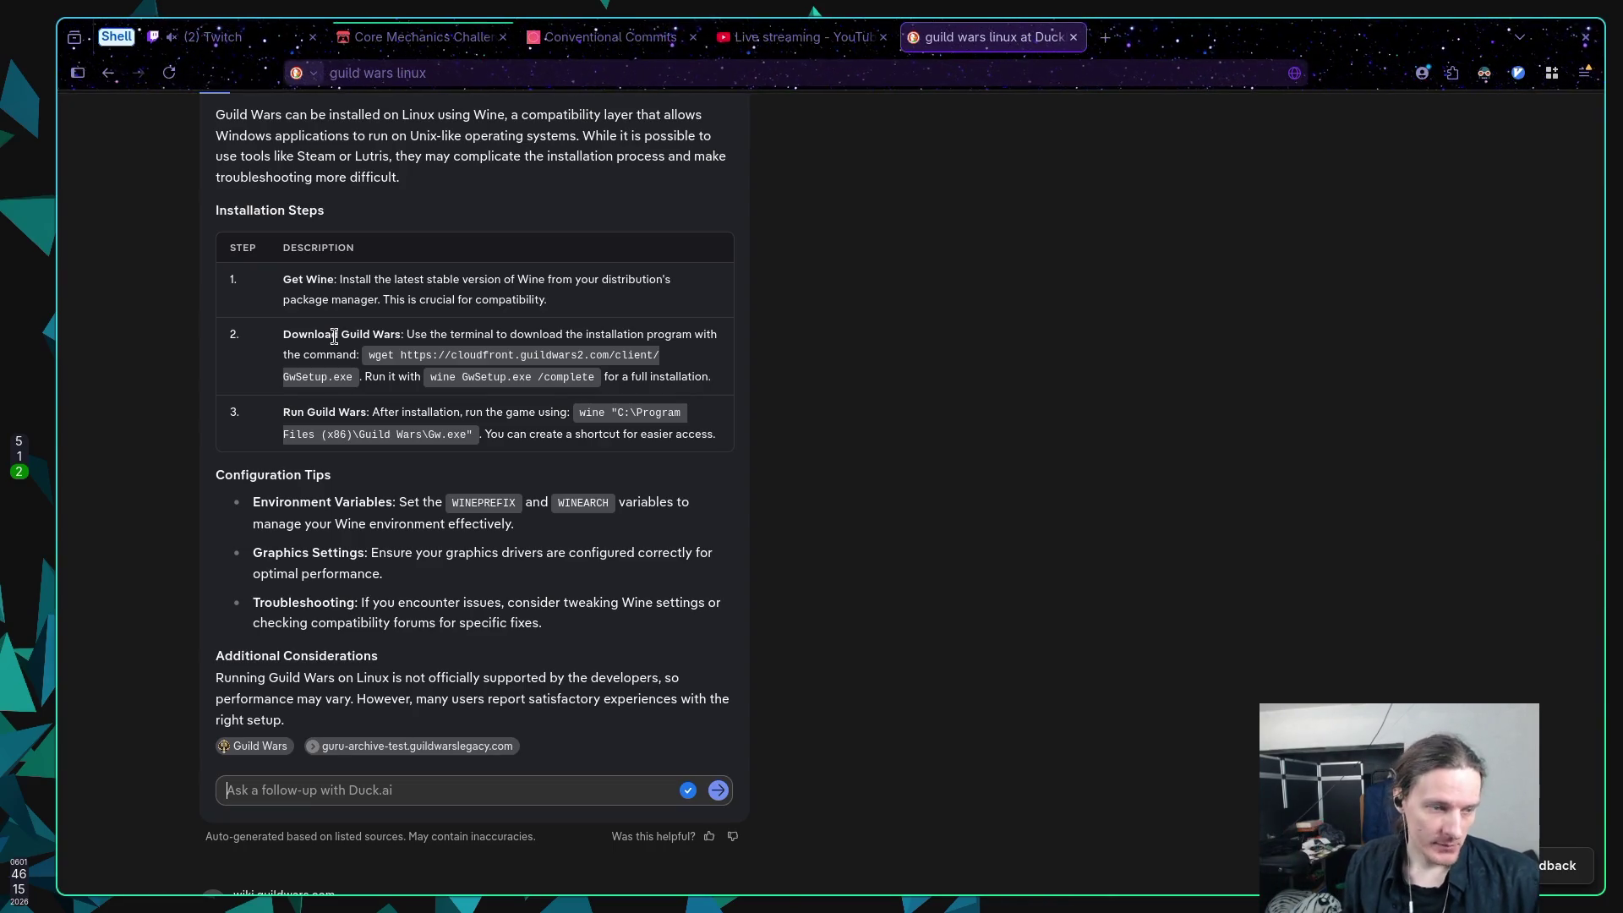
scroll(642, 414, down, 5)
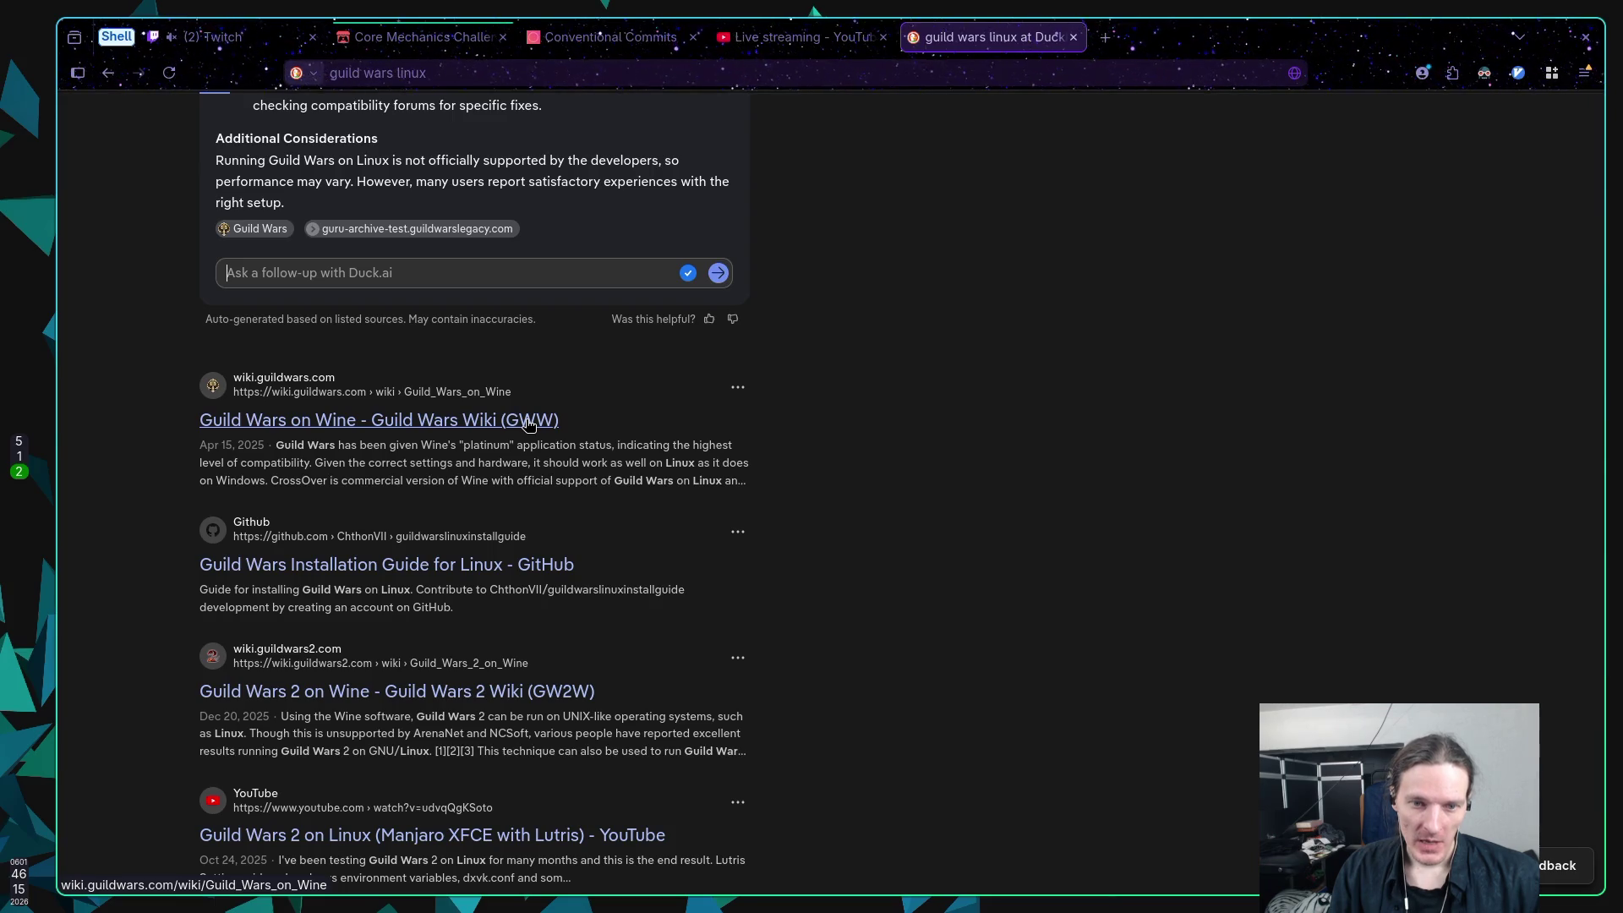
scroll(532, 421, down, 7)
scroll(644, 421, up, 10)
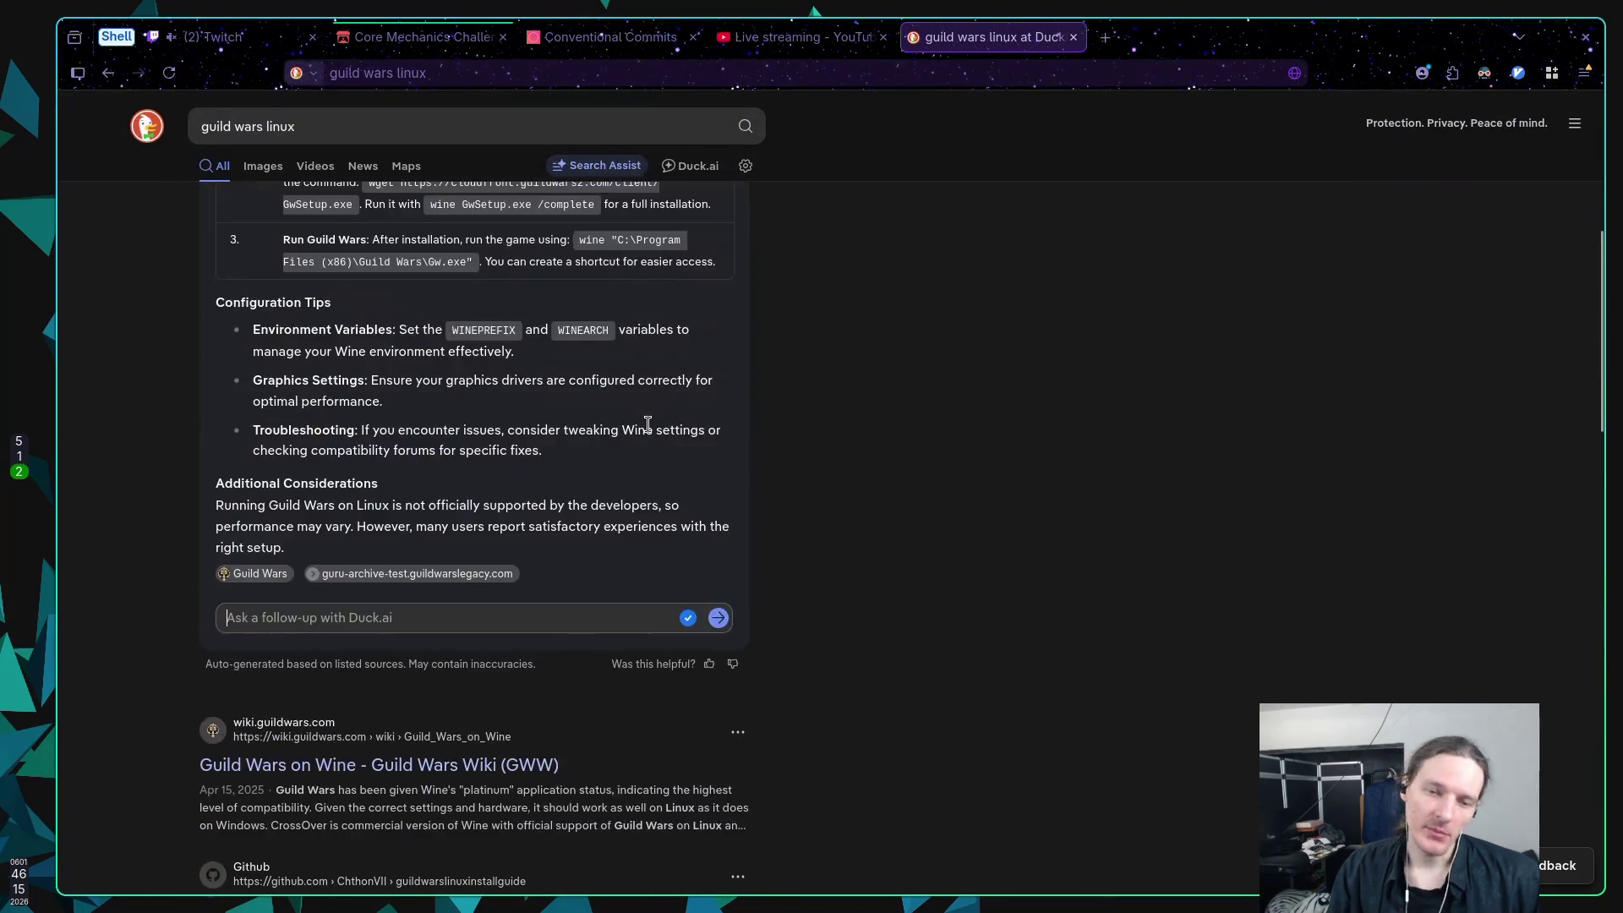
scroll(647, 422, up, 6)
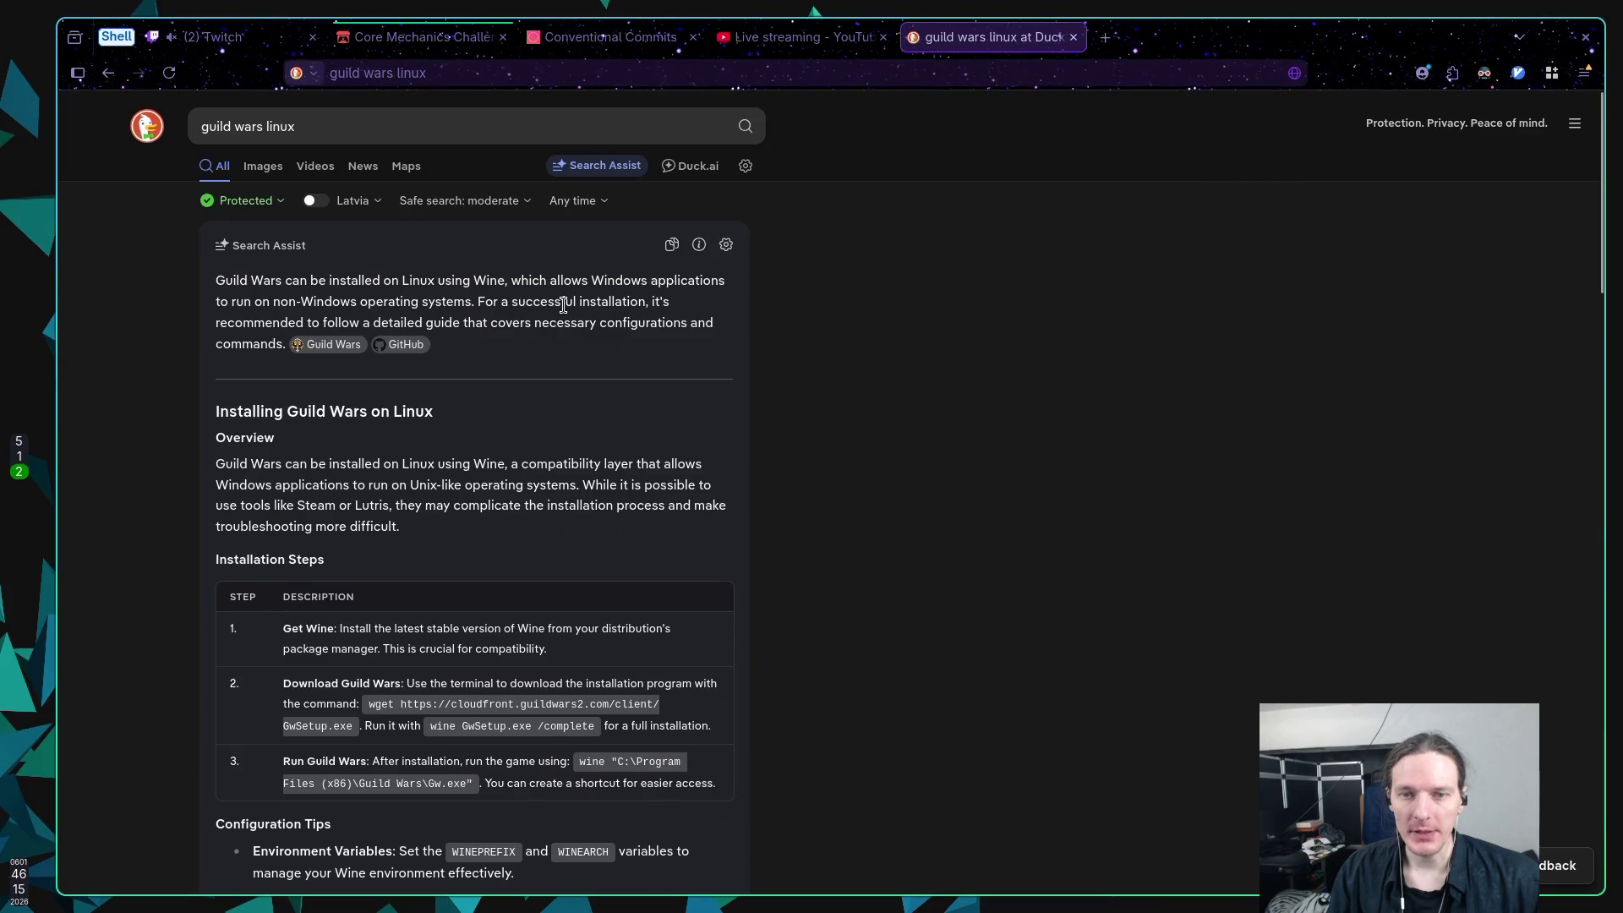
middle_click(981, 42)
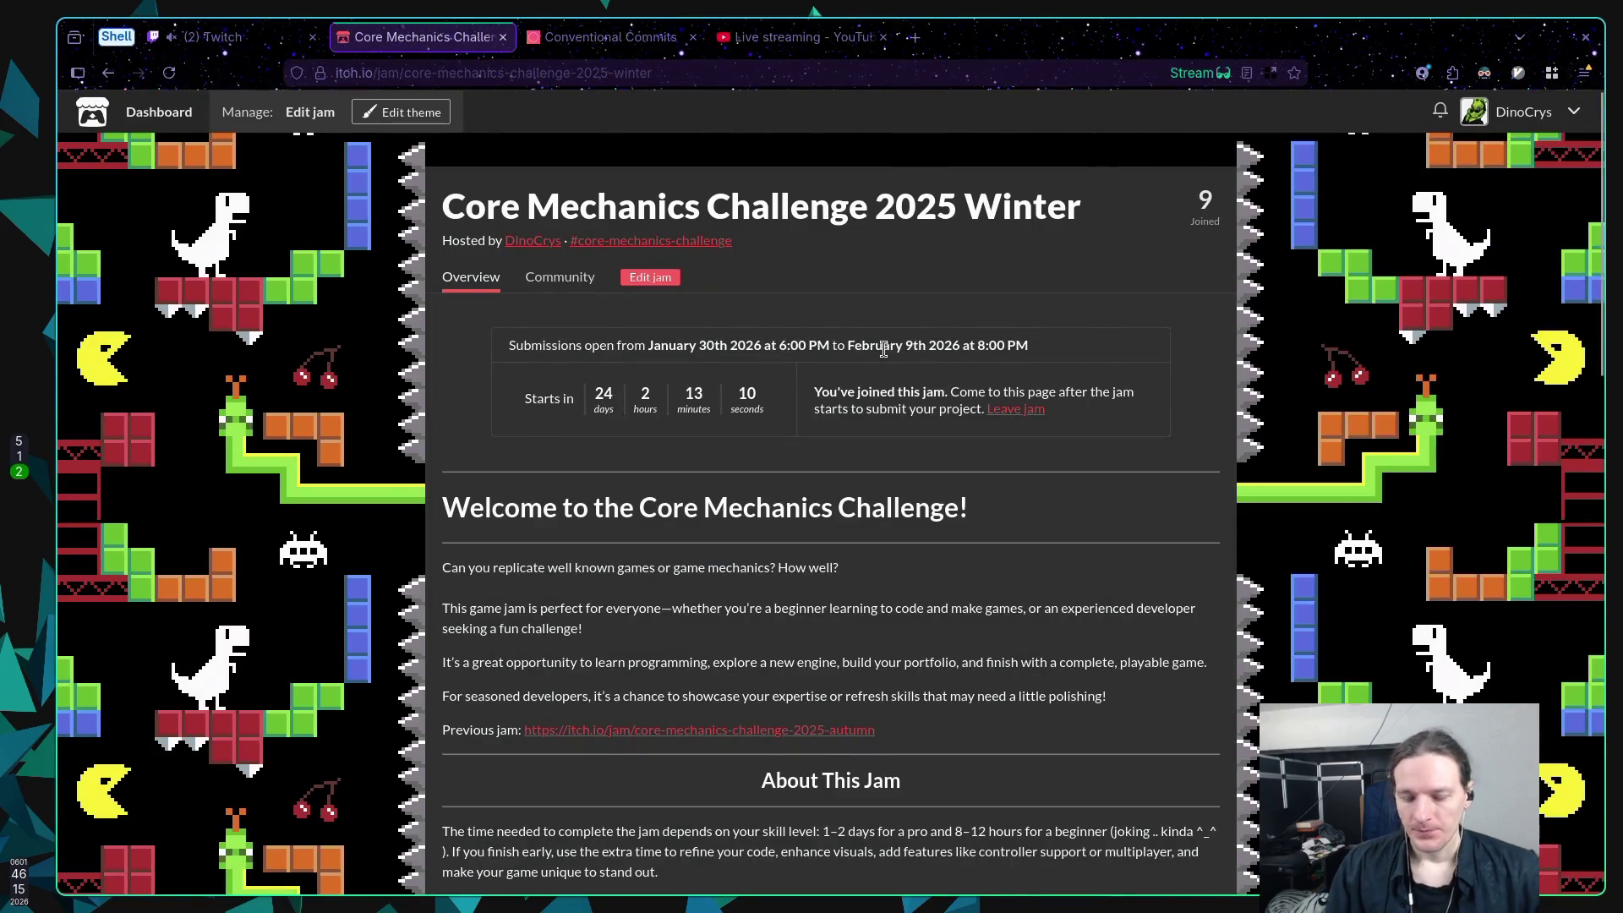
Step: Reload and skim the Core Mechanics Challenge 2025 Winter jam page, then go to the YouTube live streaming tab
mouse_move(880, 343)
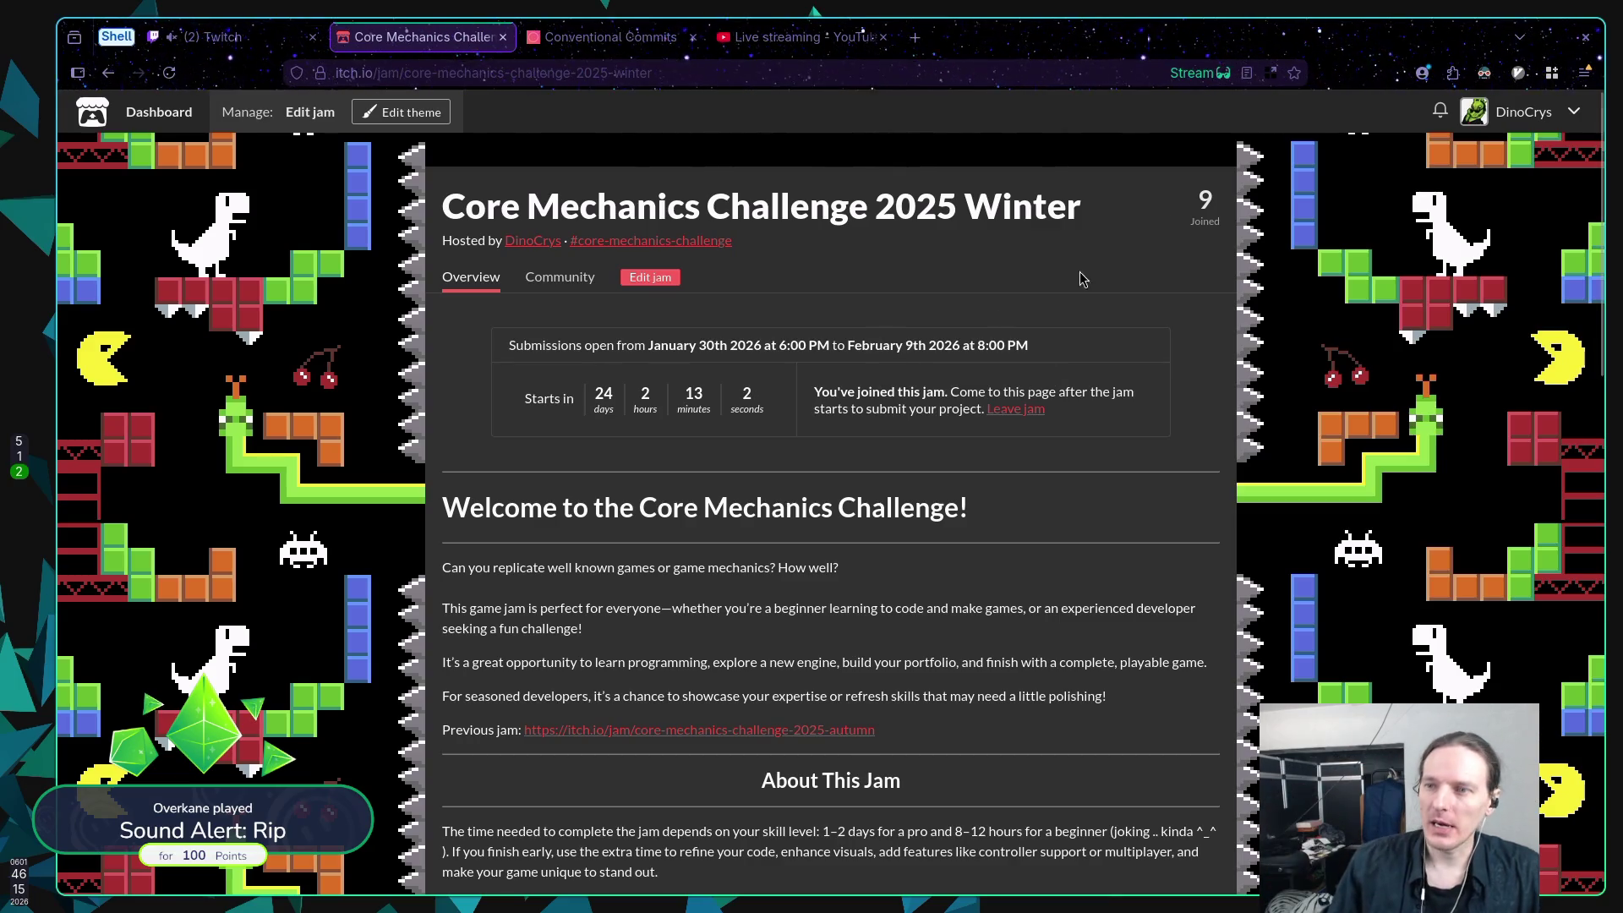
key(F5)
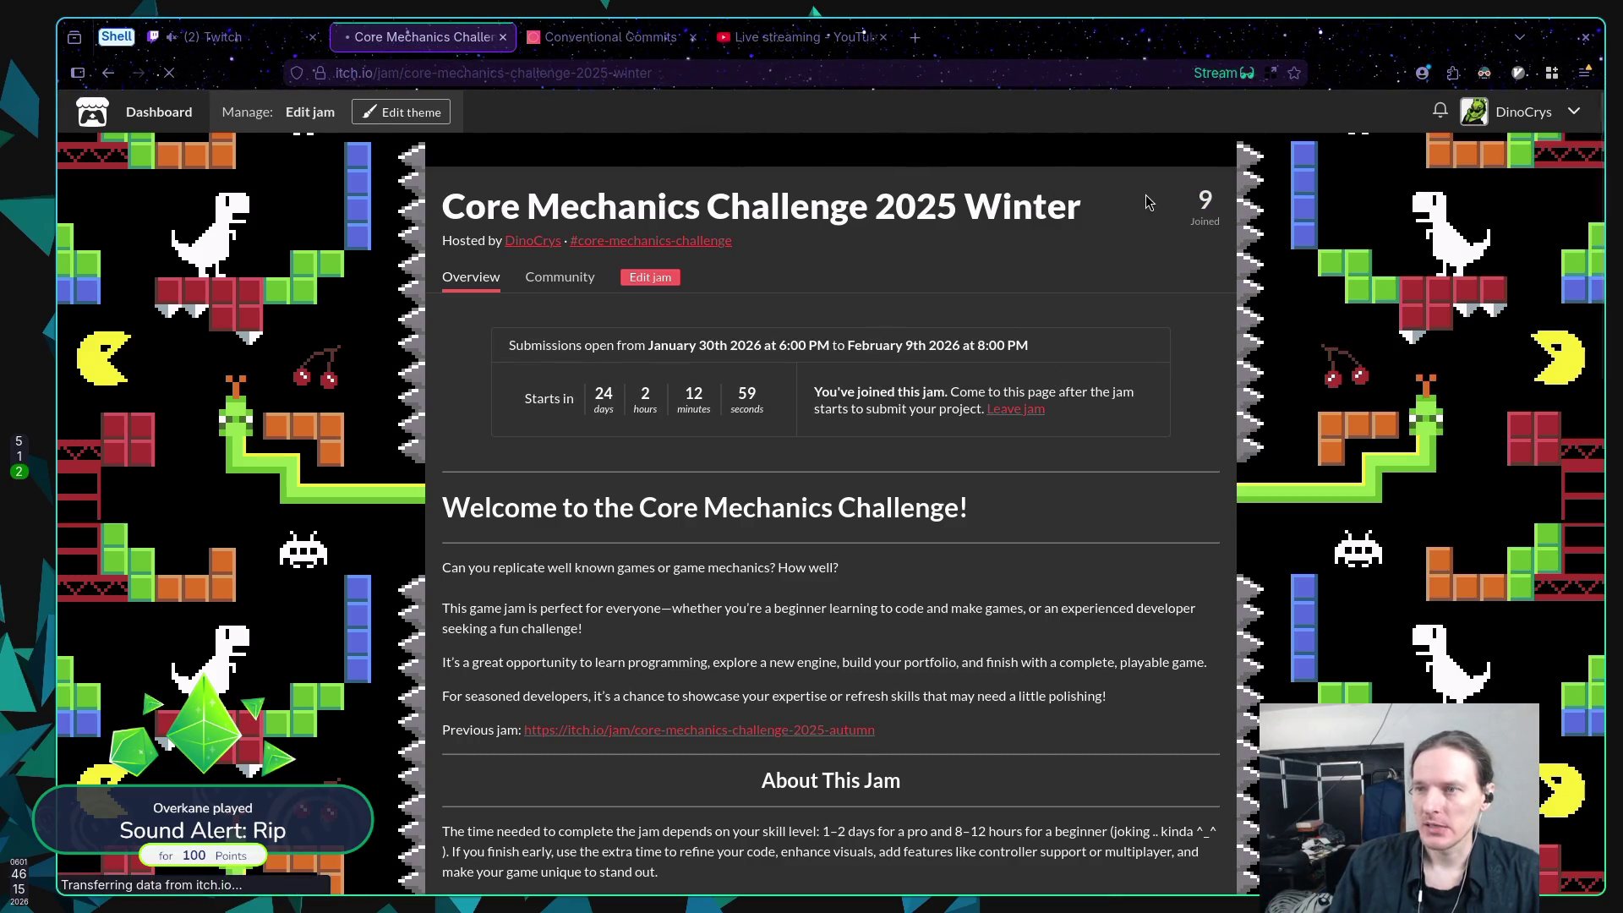
scroll(1147, 209, down, 2)
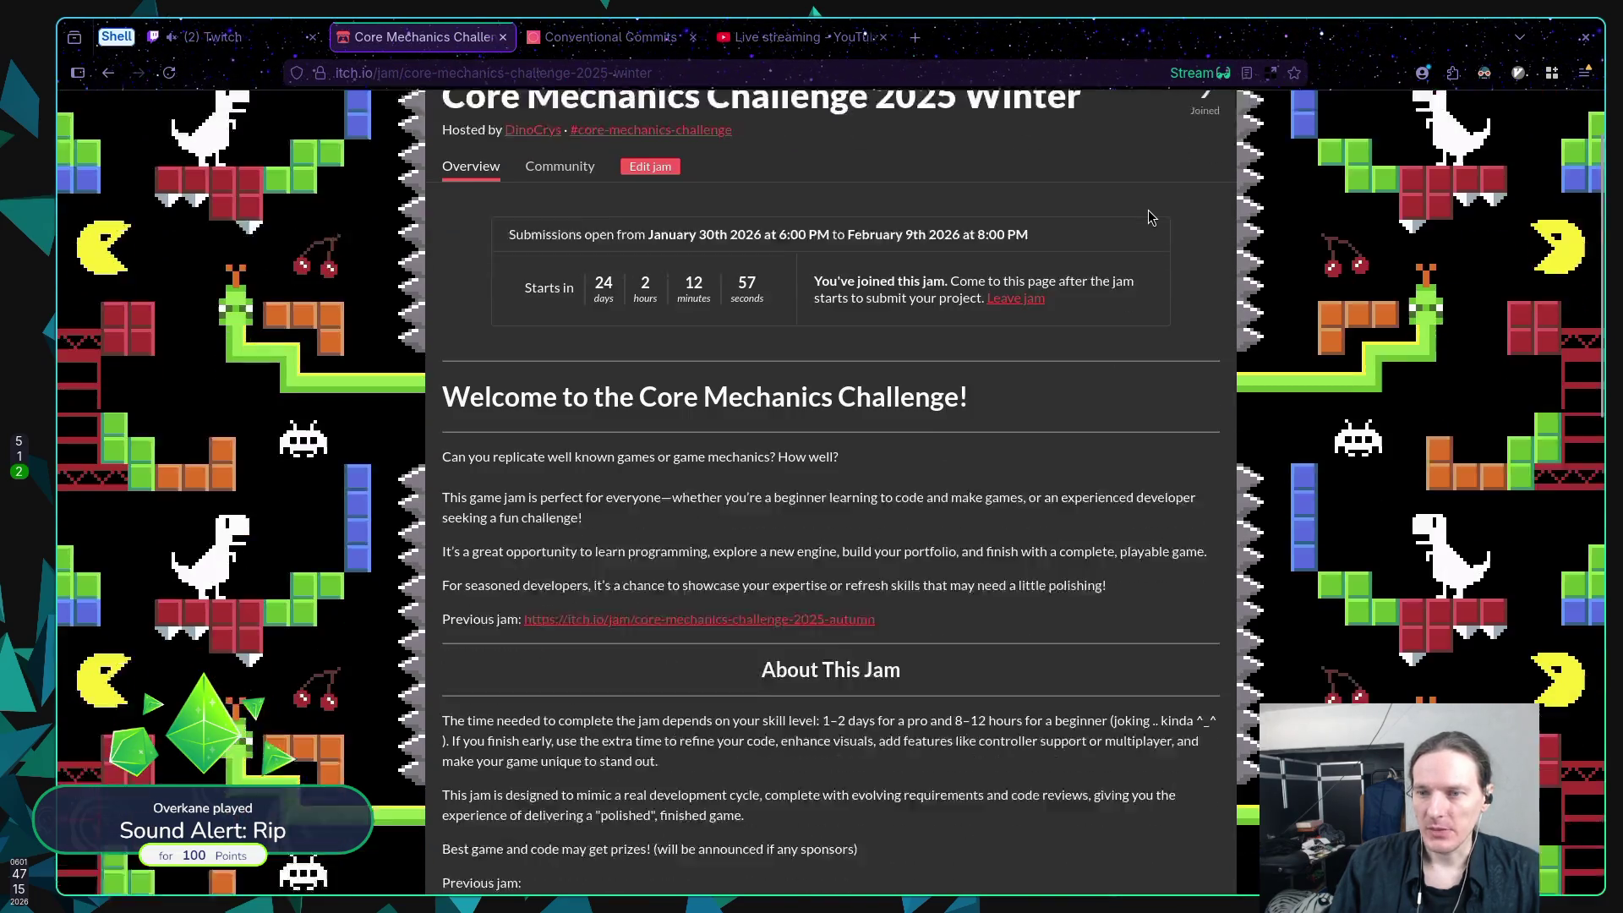
scroll(1147, 209, down, 5)
scroll(1148, 210, up, 6)
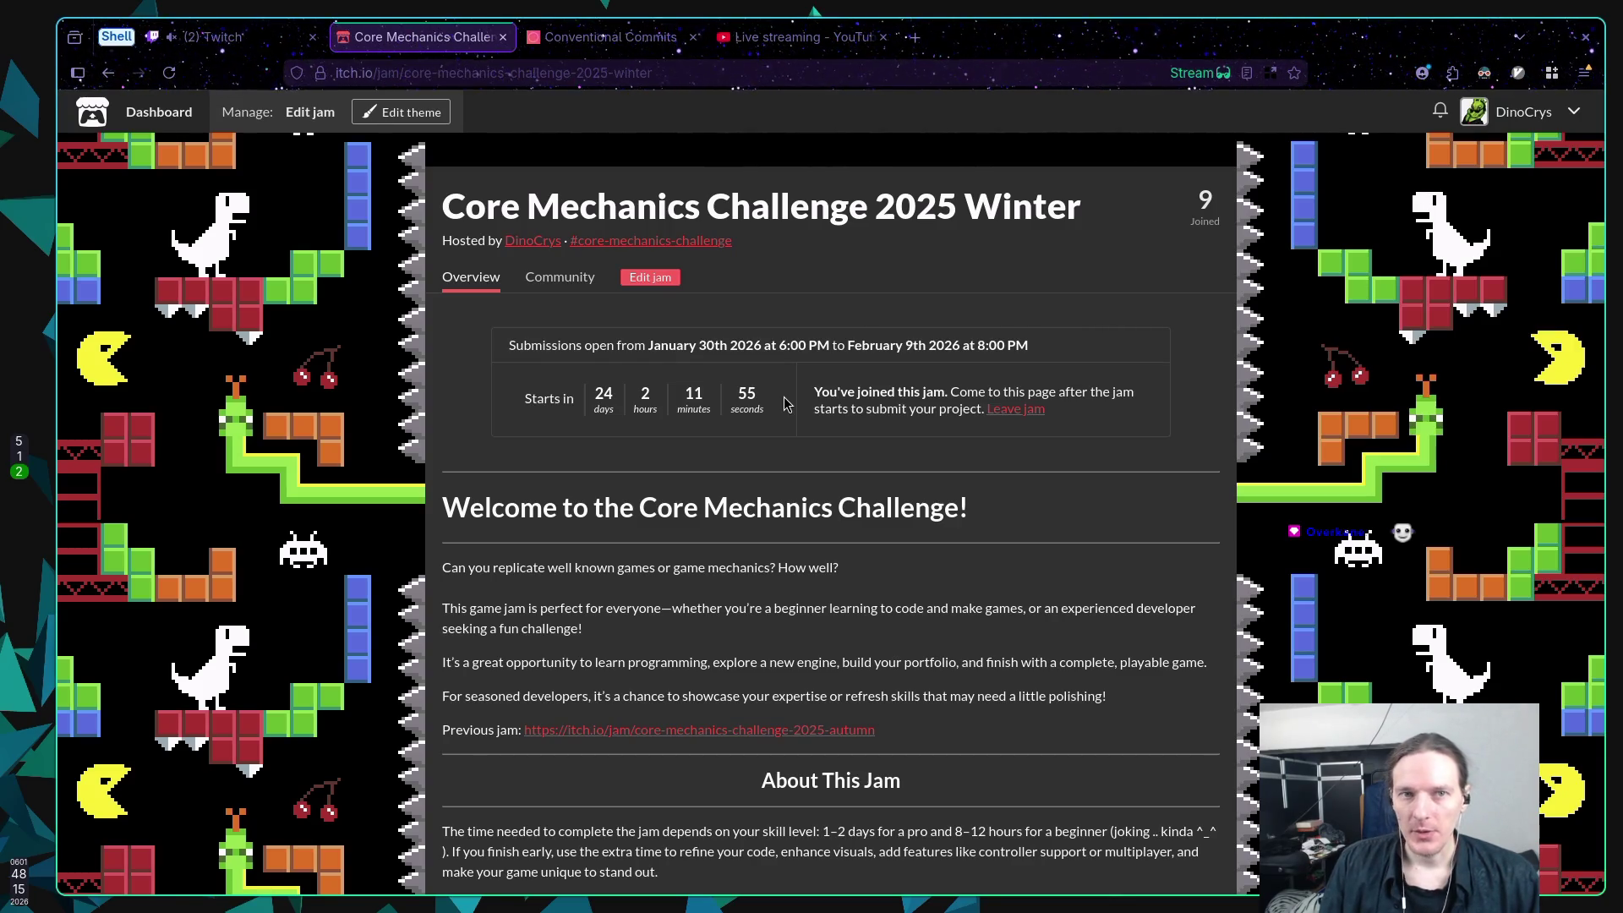
click(810, 39)
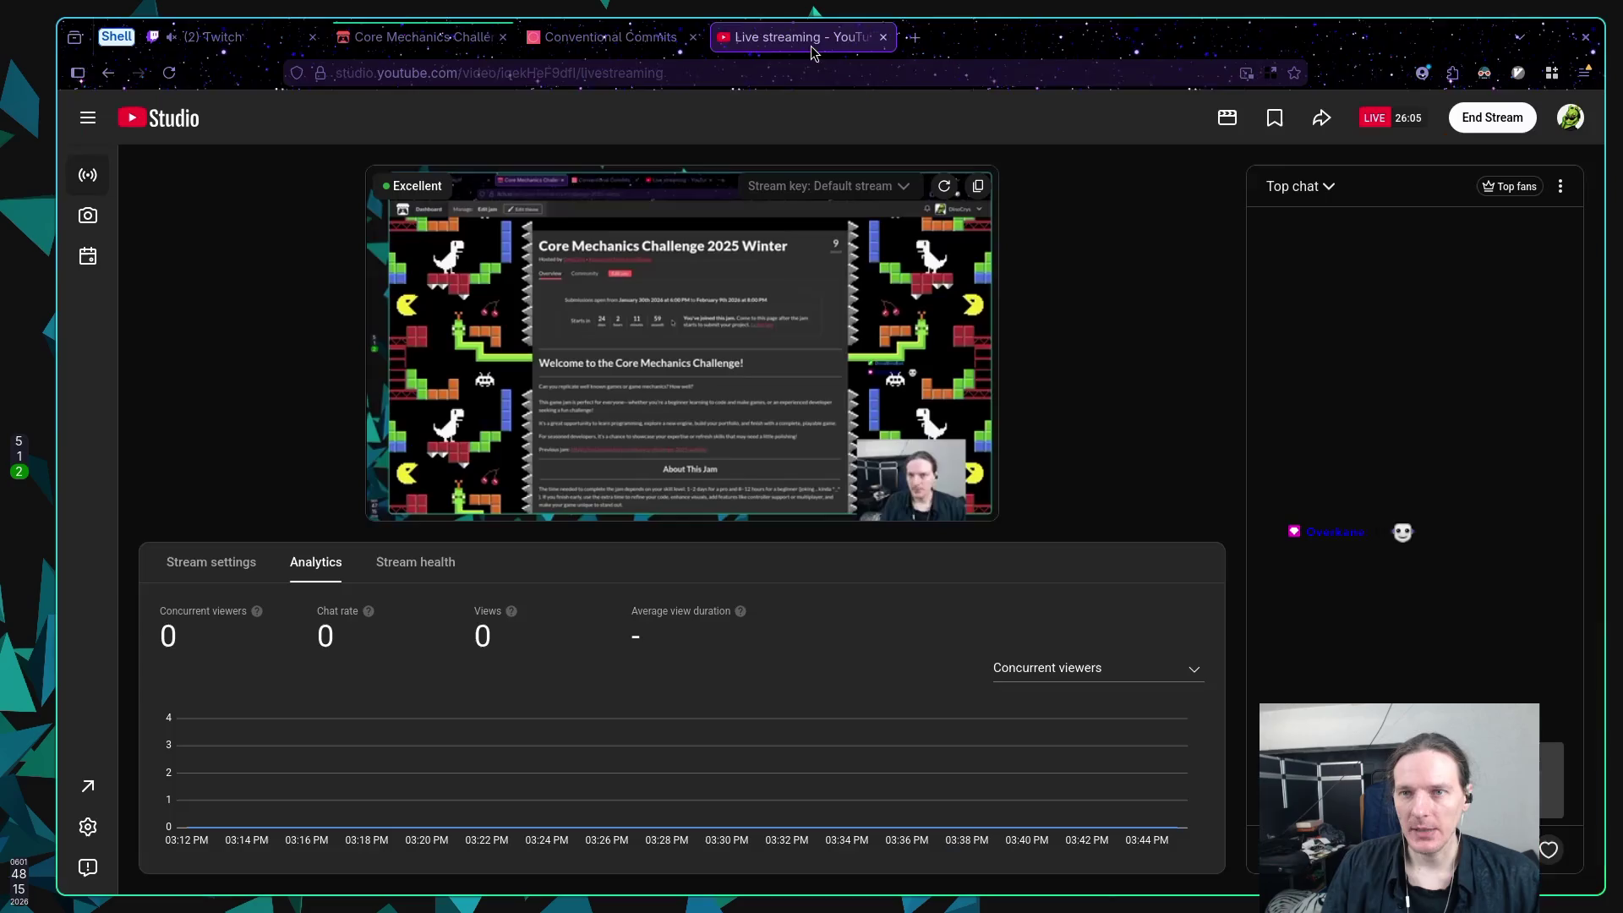
Step: Check the Chat rate and Views figures in YouTube Studio, then move to the Twitch Stream Manager tab
mouse_move(262, 641)
mouse_down()
mouse_move(522, 642)
mouse_move(228, 625)
mouse_up()
drag(524, 652, 273, 642)
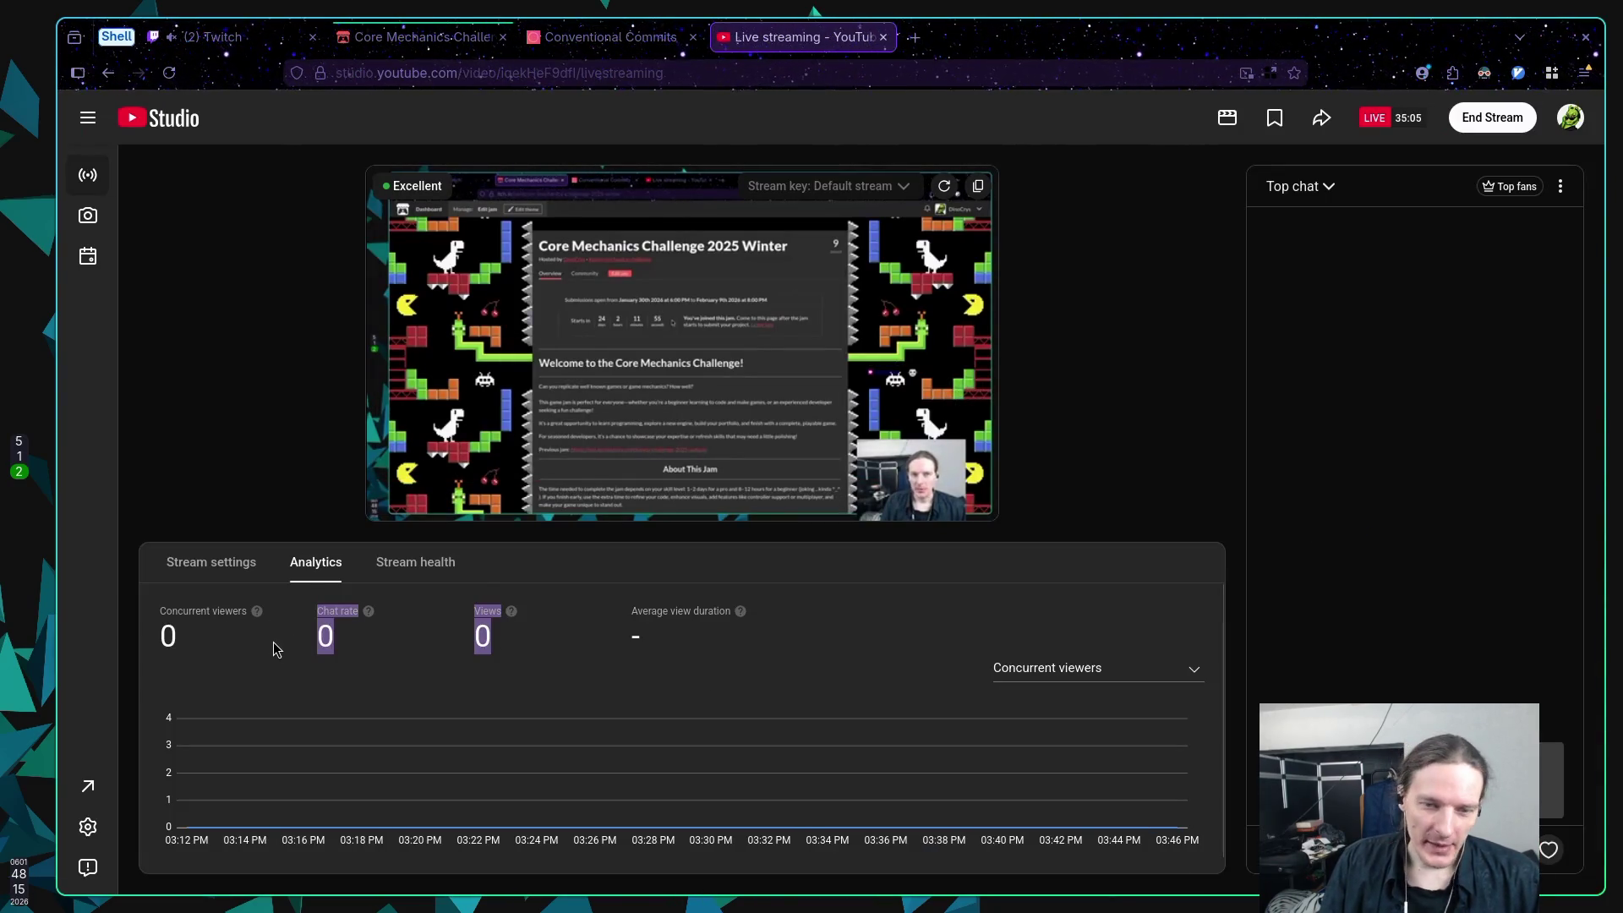
click(383, 659)
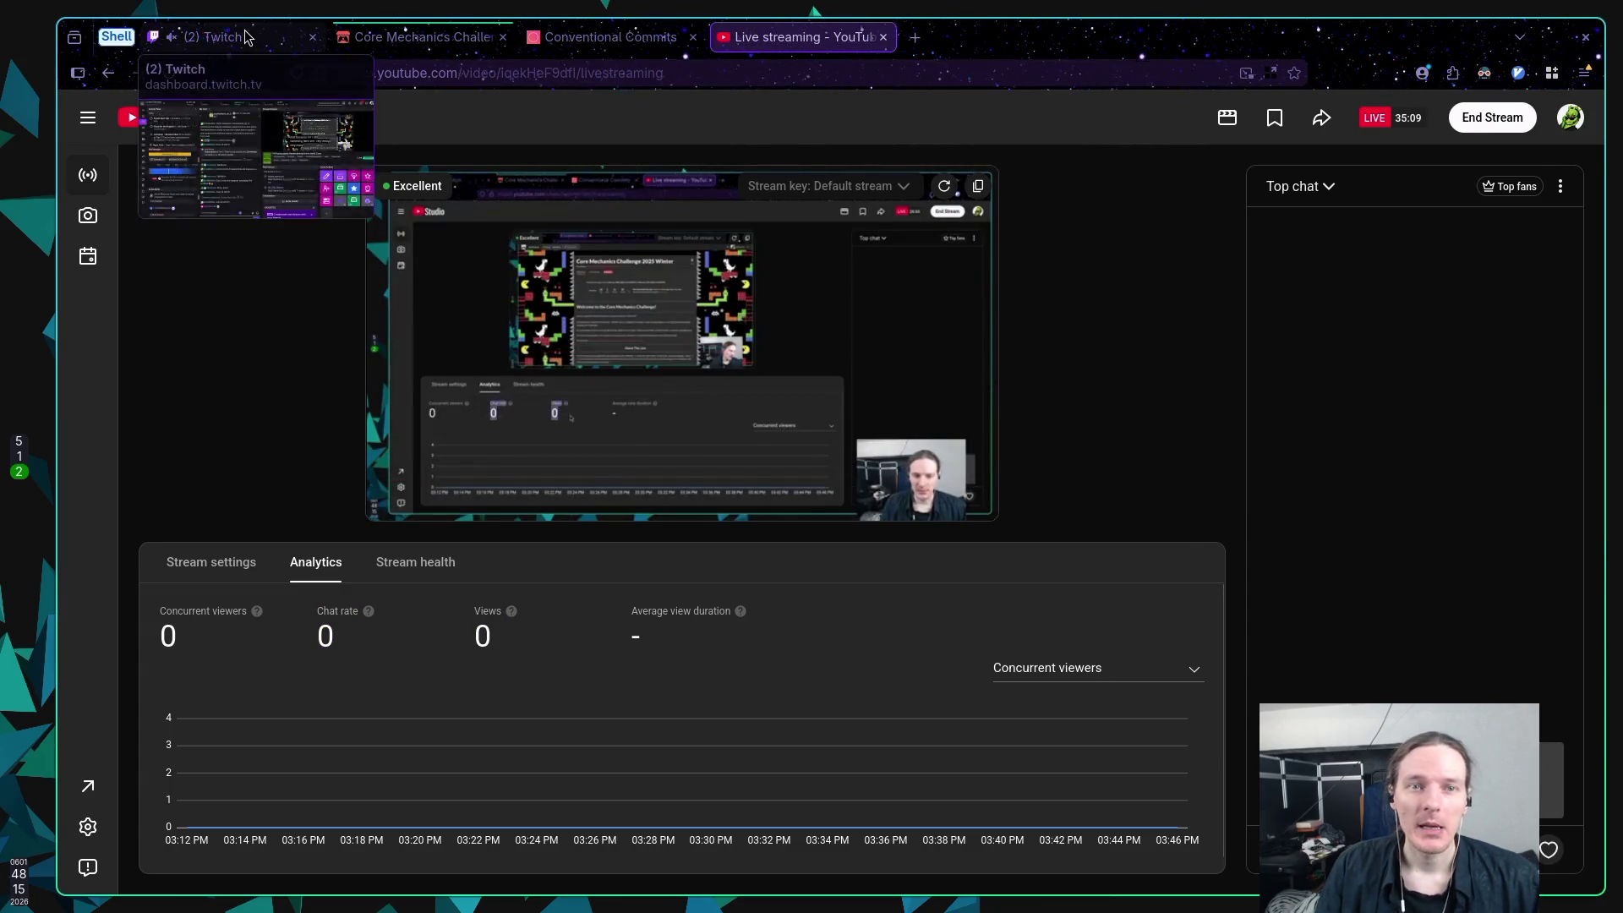
click(207, 36)
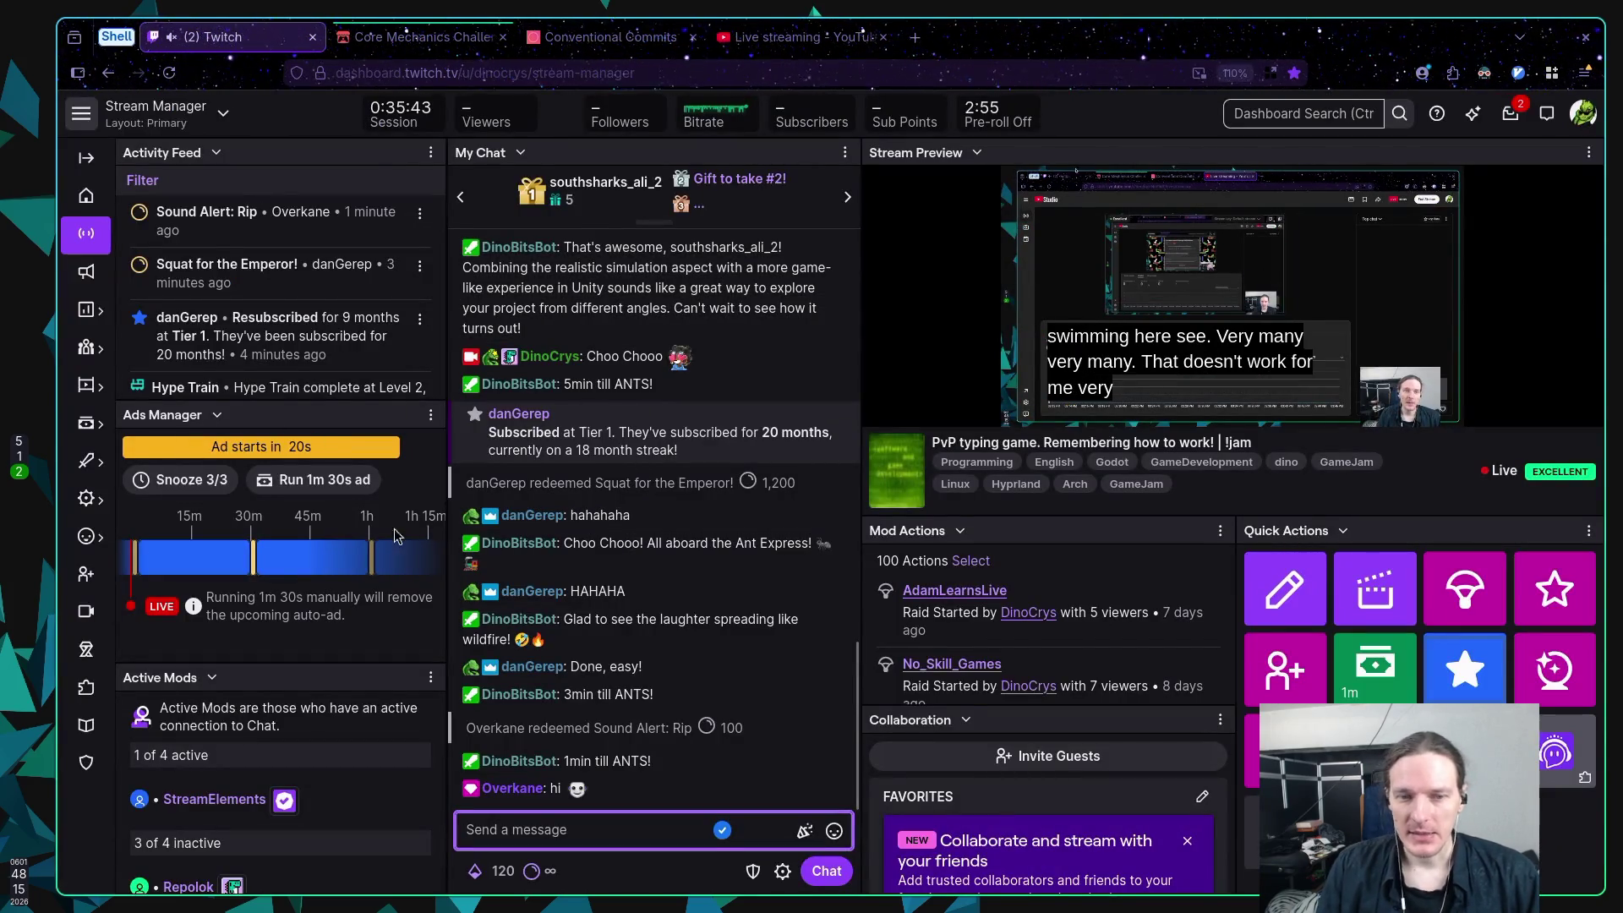
Step: Return to progress_action.gd in Neovim and review lines 56–61 around the init_action call
key(super+1)
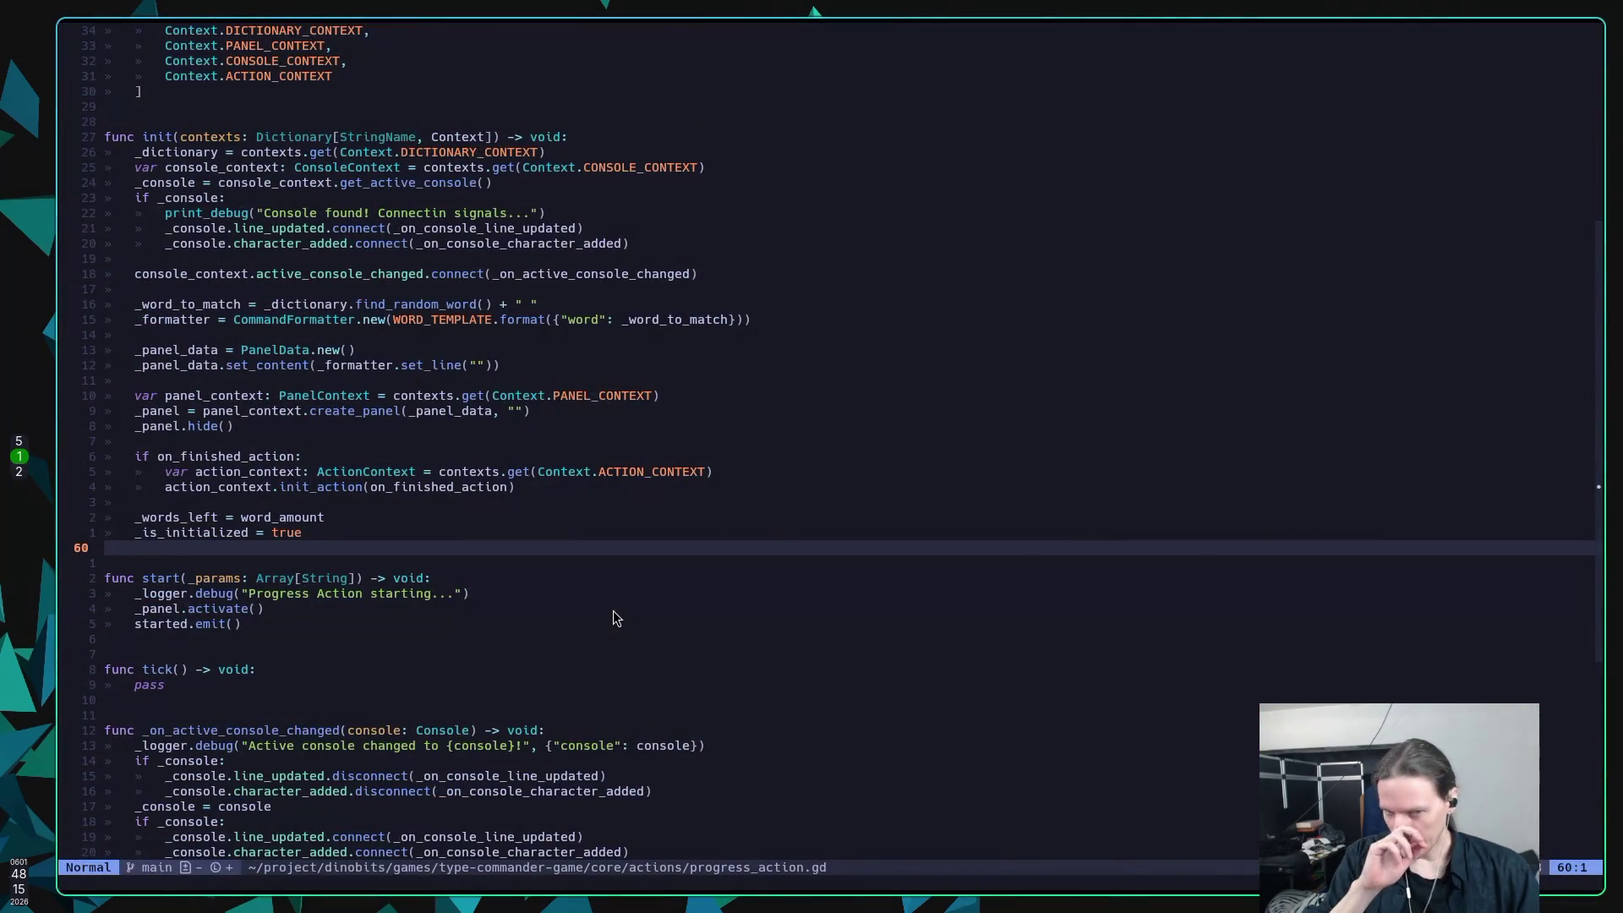
key(super+5)
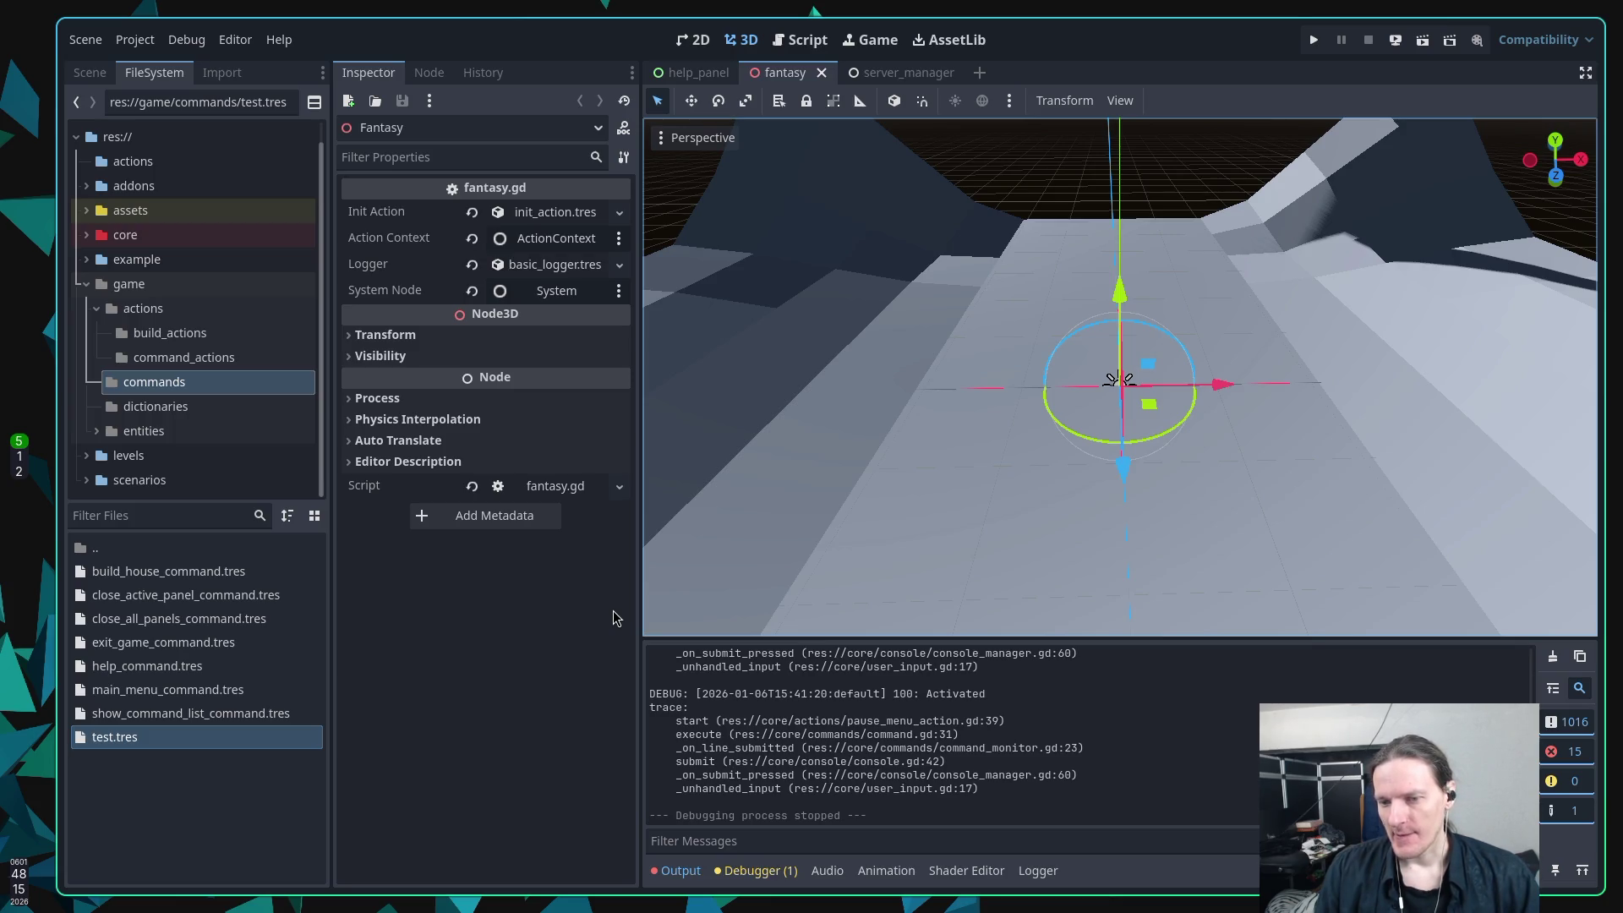
key(super+1)
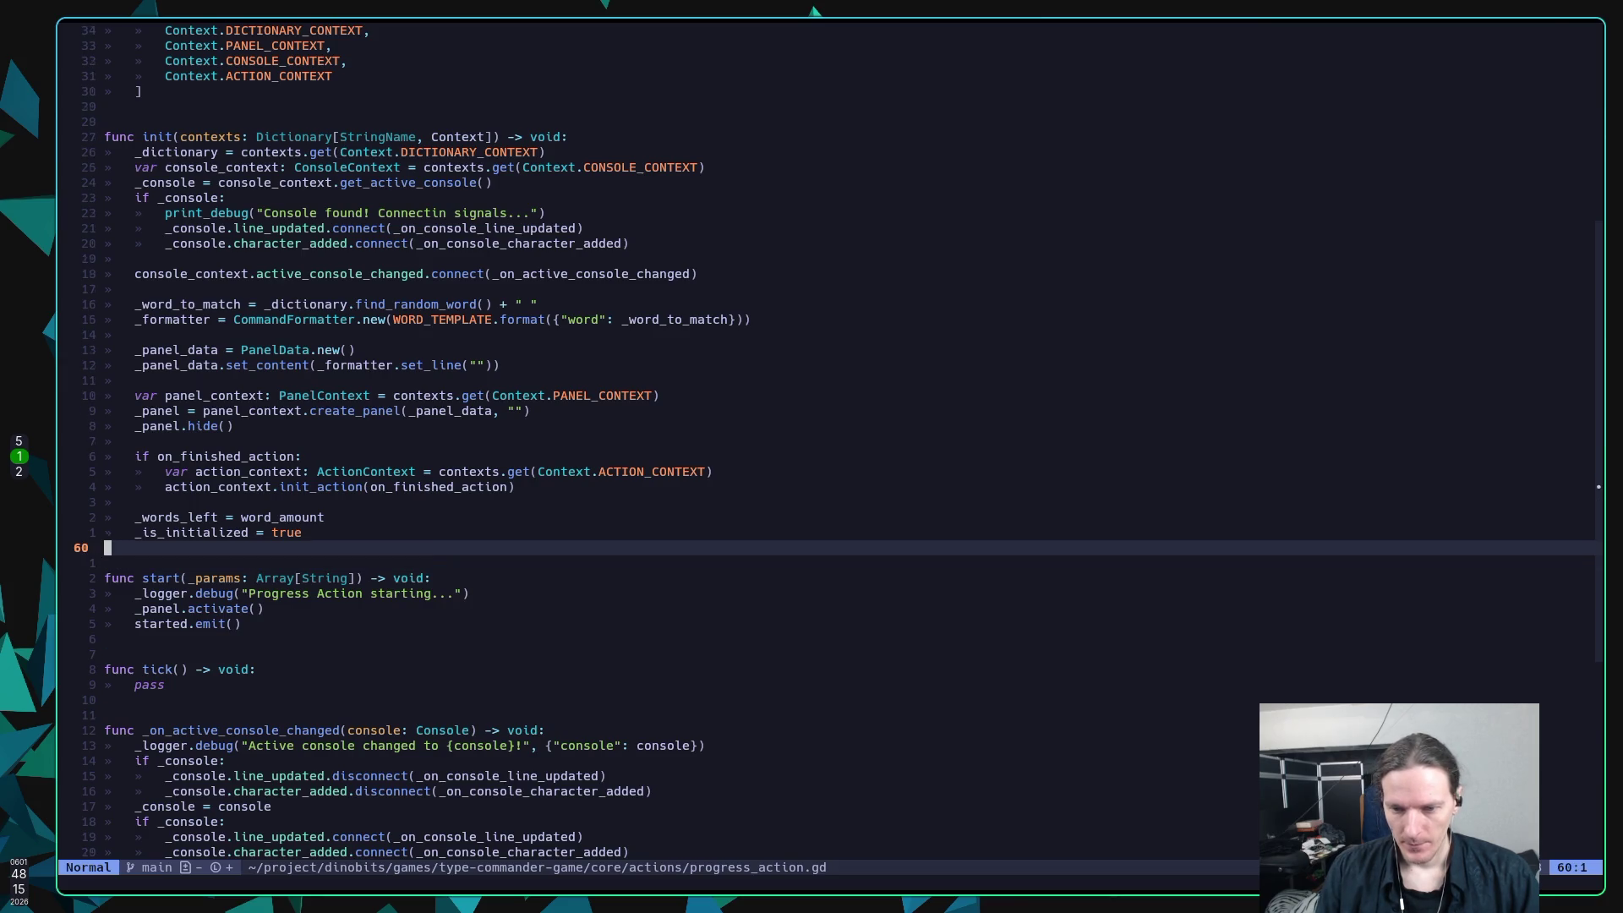
key(j)
key(k)
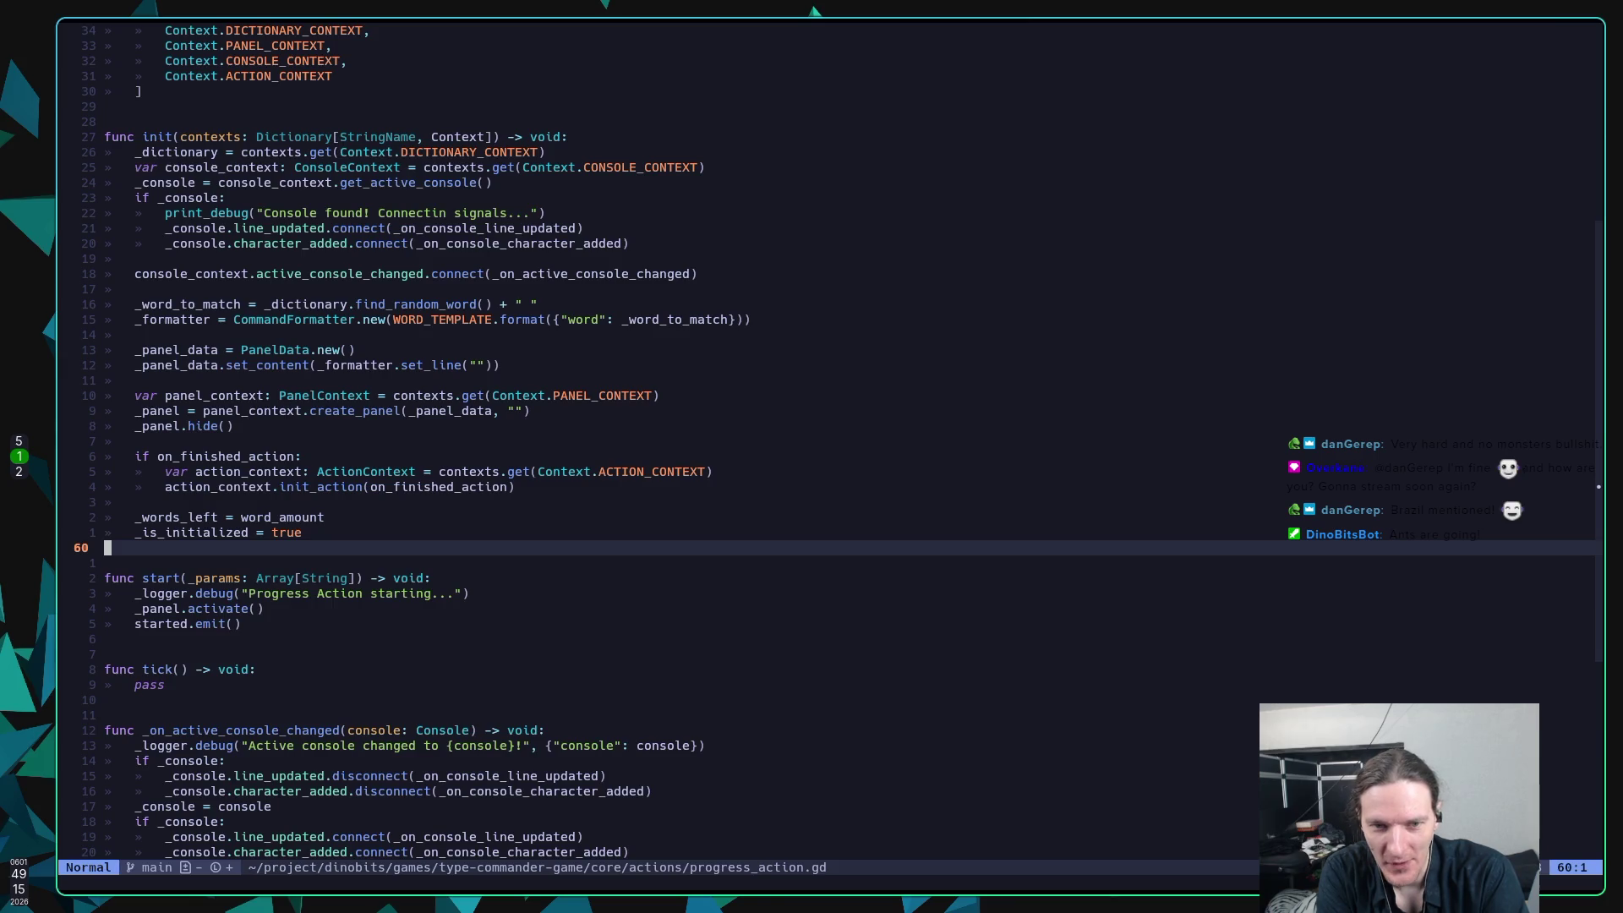
key(k)
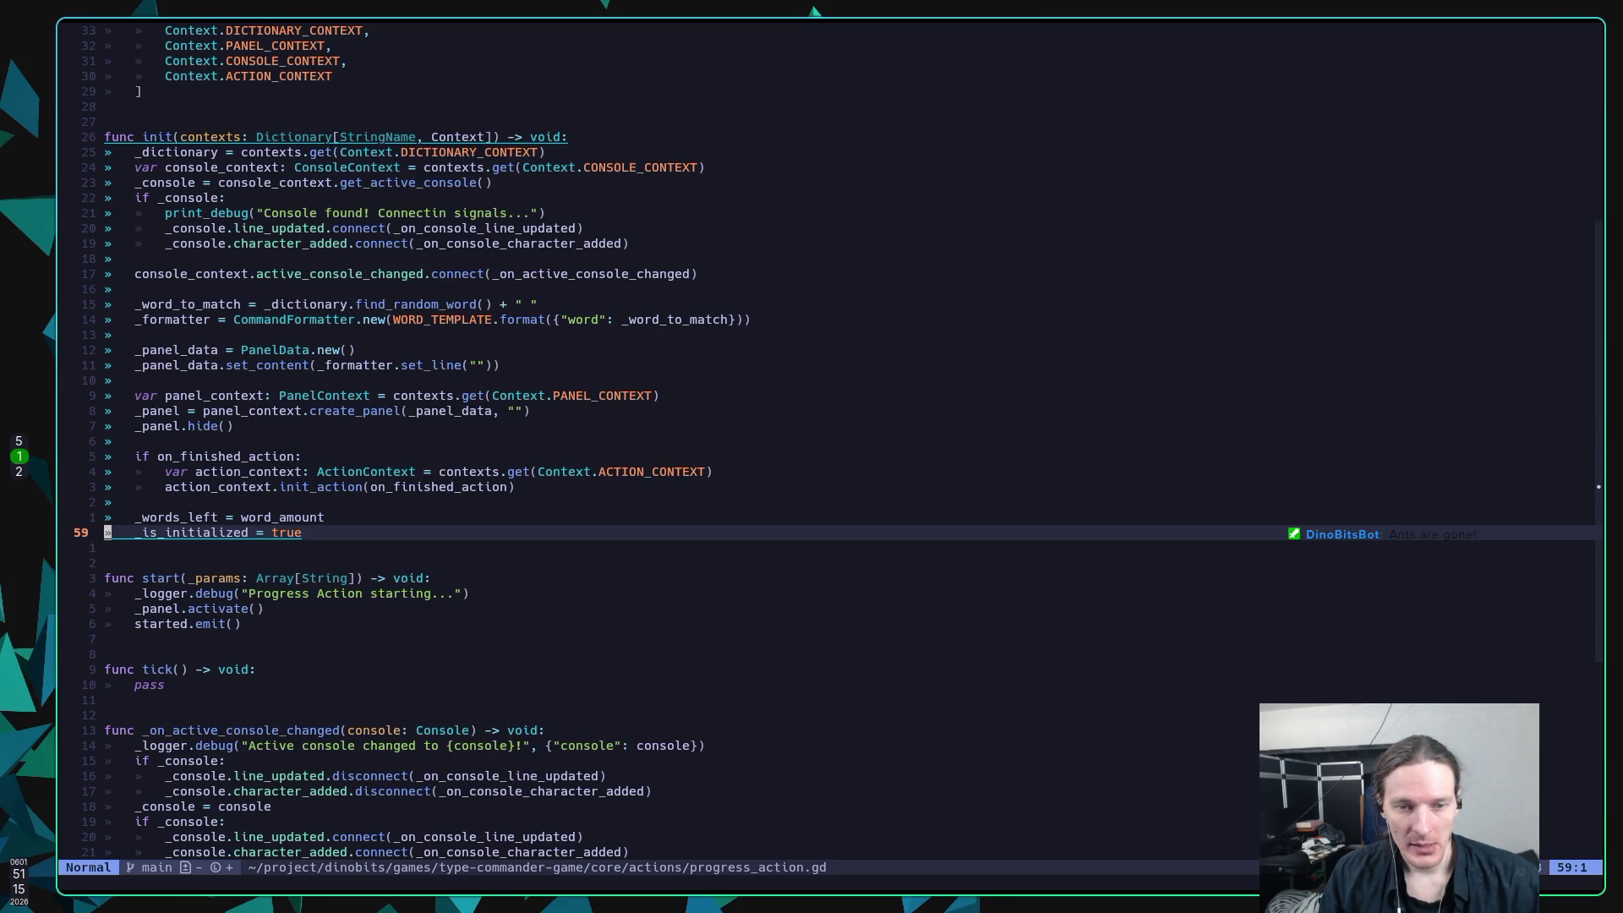
key(k)
key(k)
key(k)
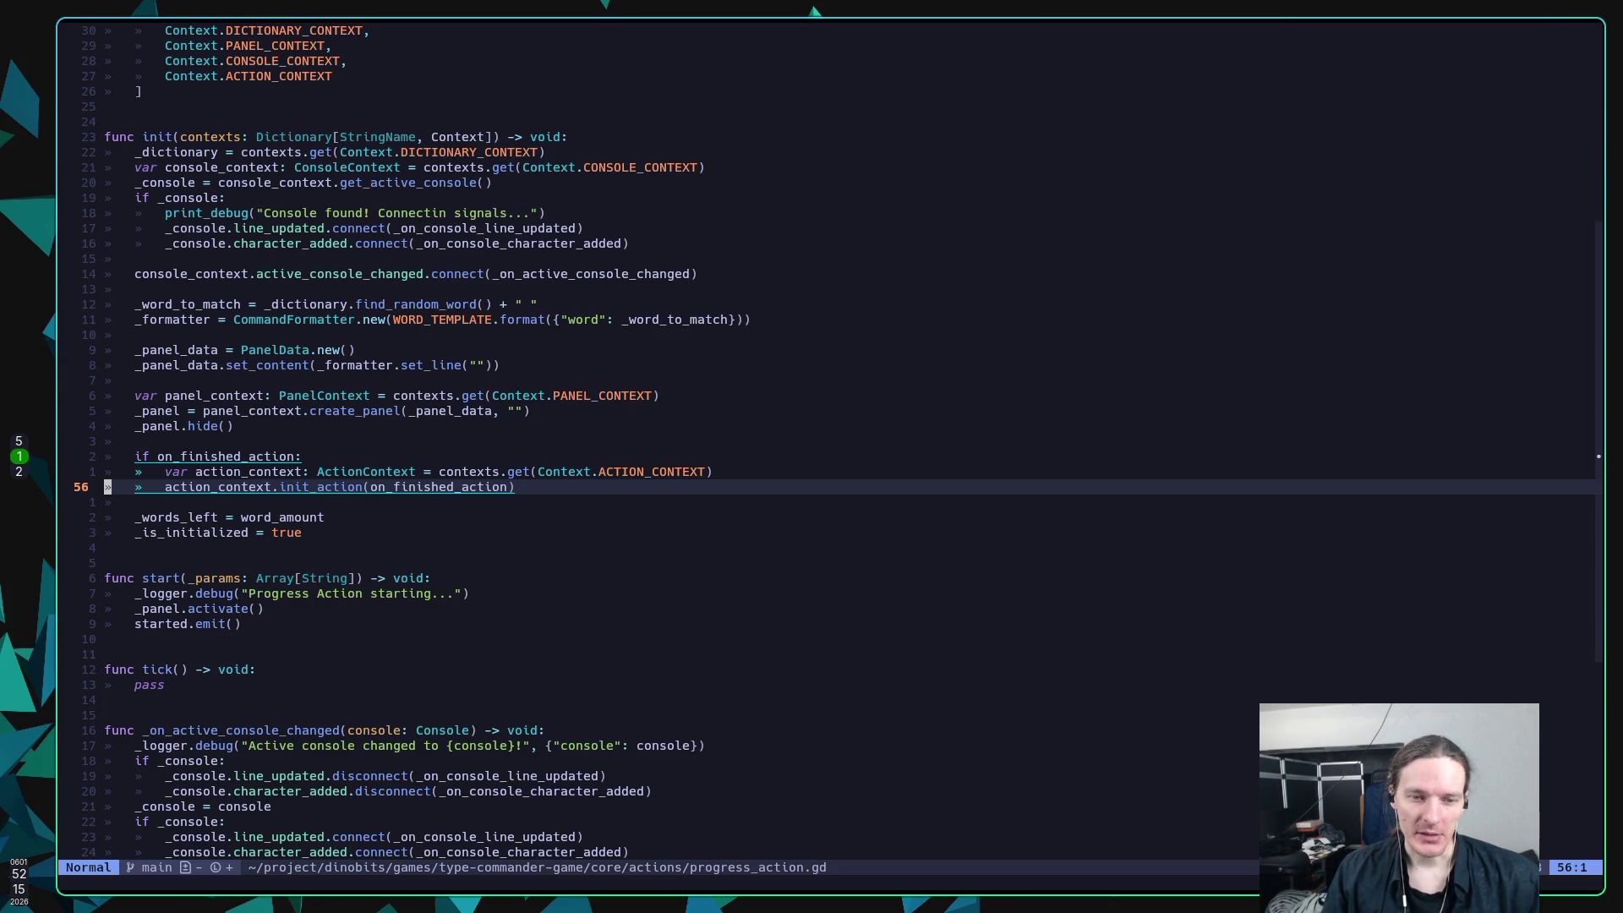
key(j)
key(j)
key(j)
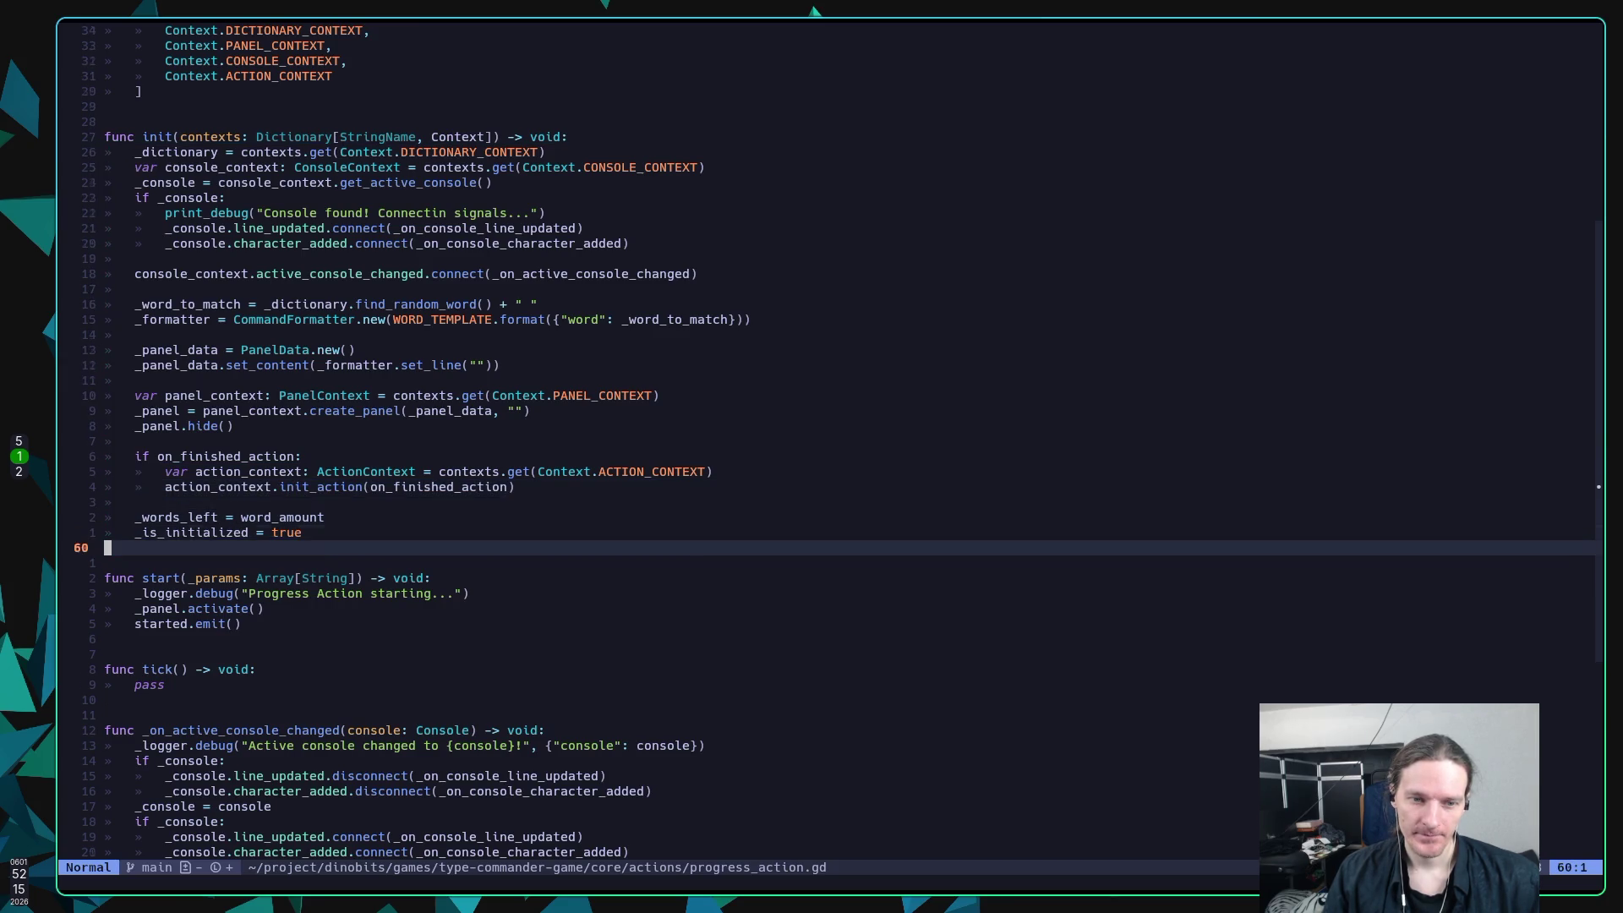
key(j)
key(j)
key(j)
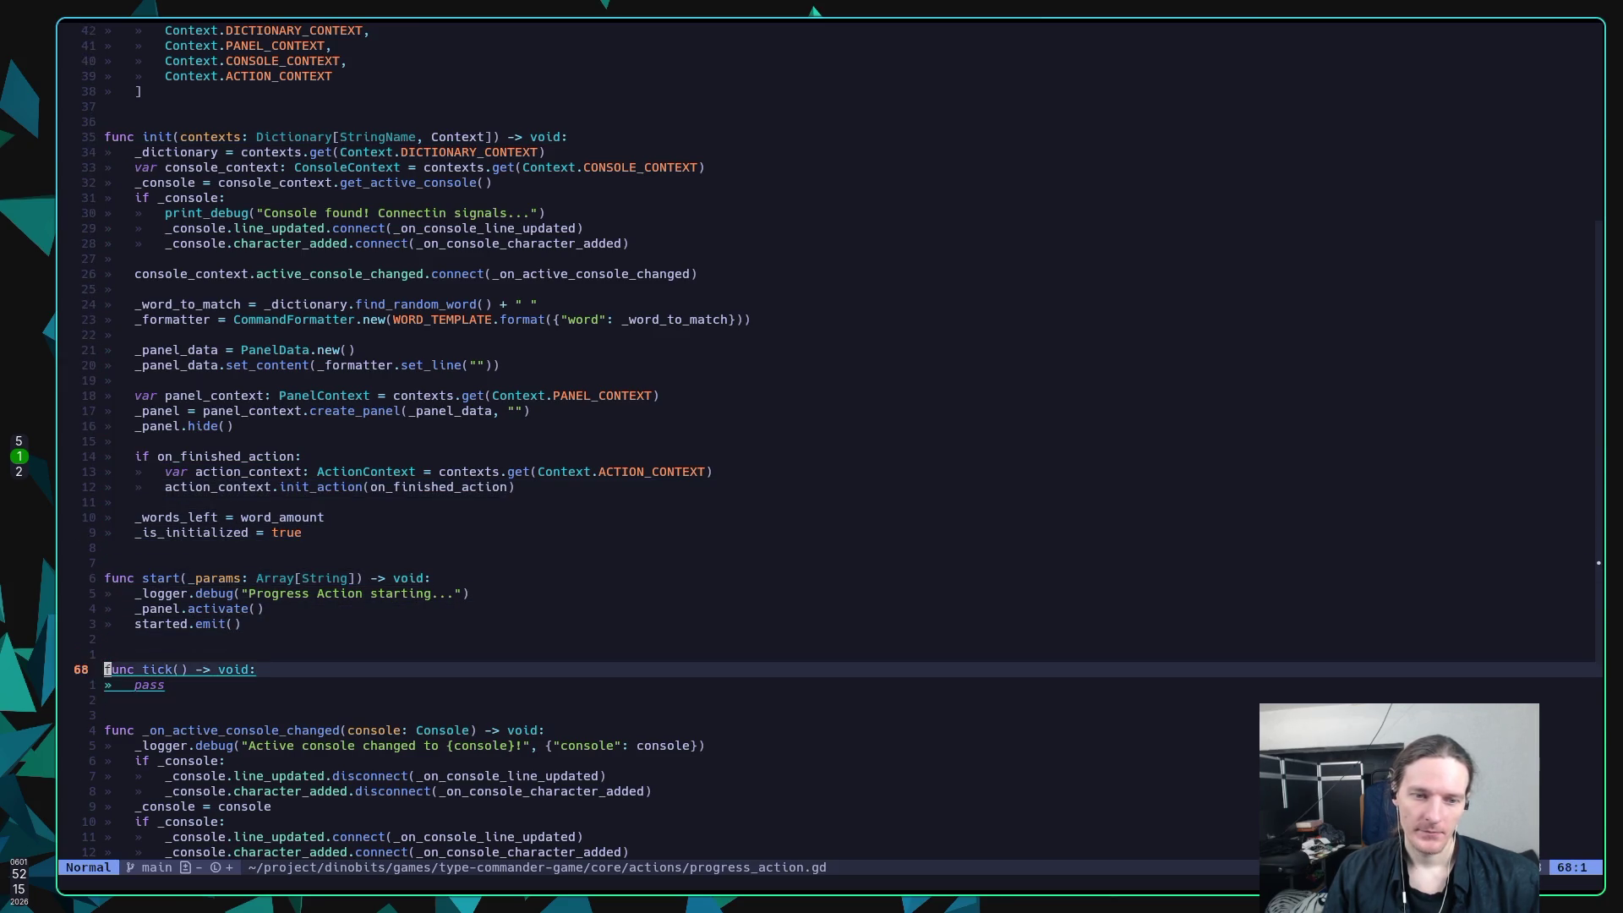
key(j)
key(j)
key(j)
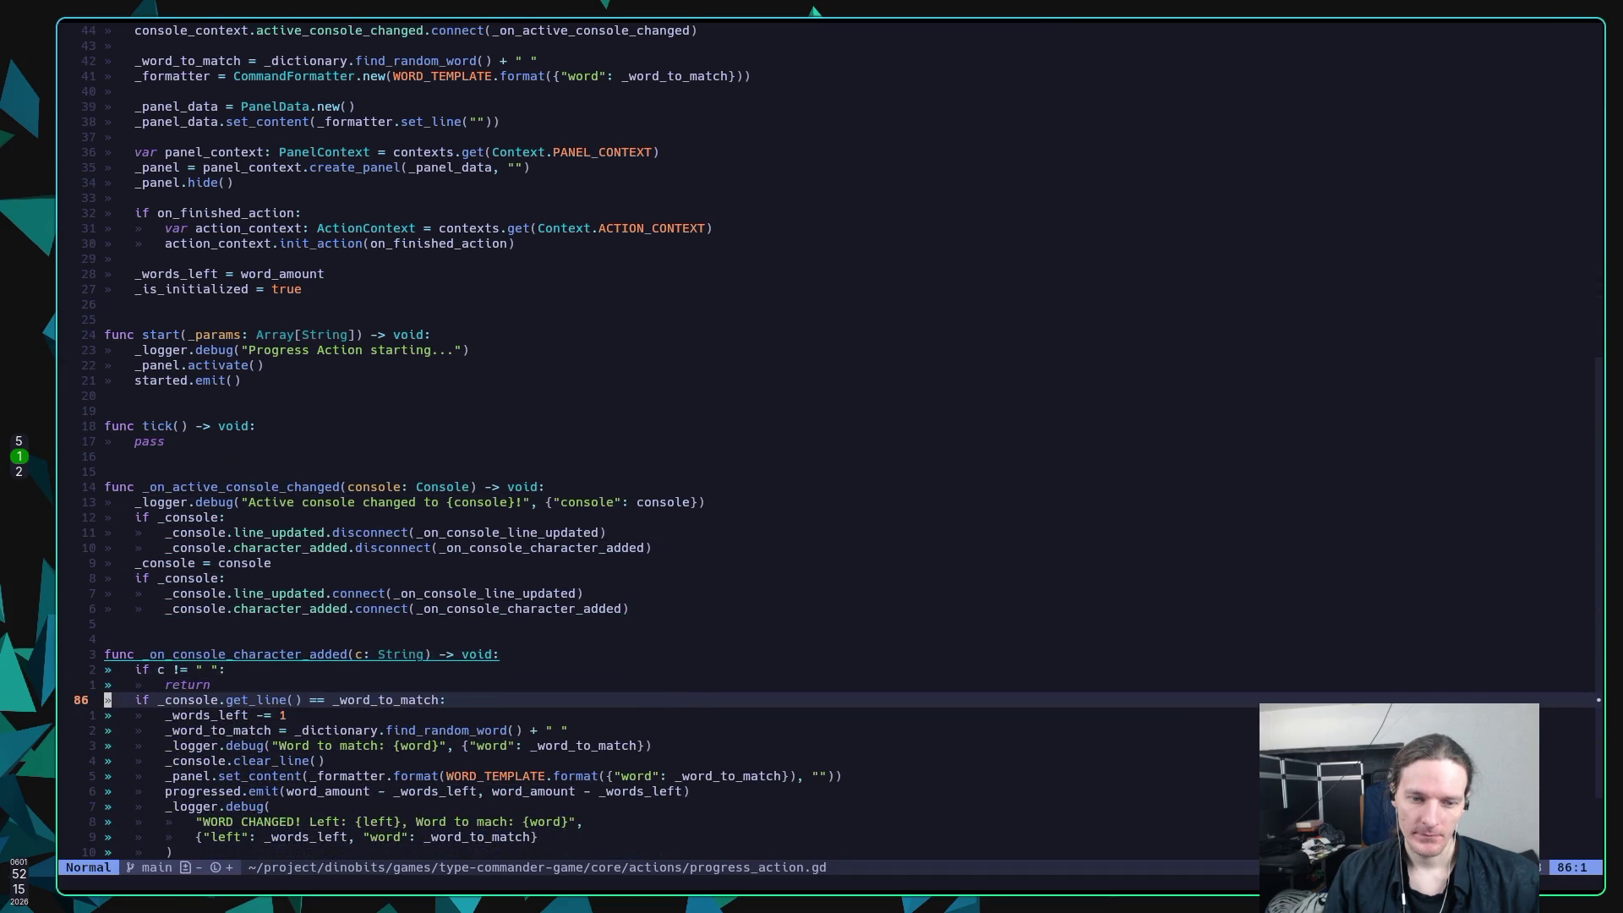
key(k)
key(k)
key(k)
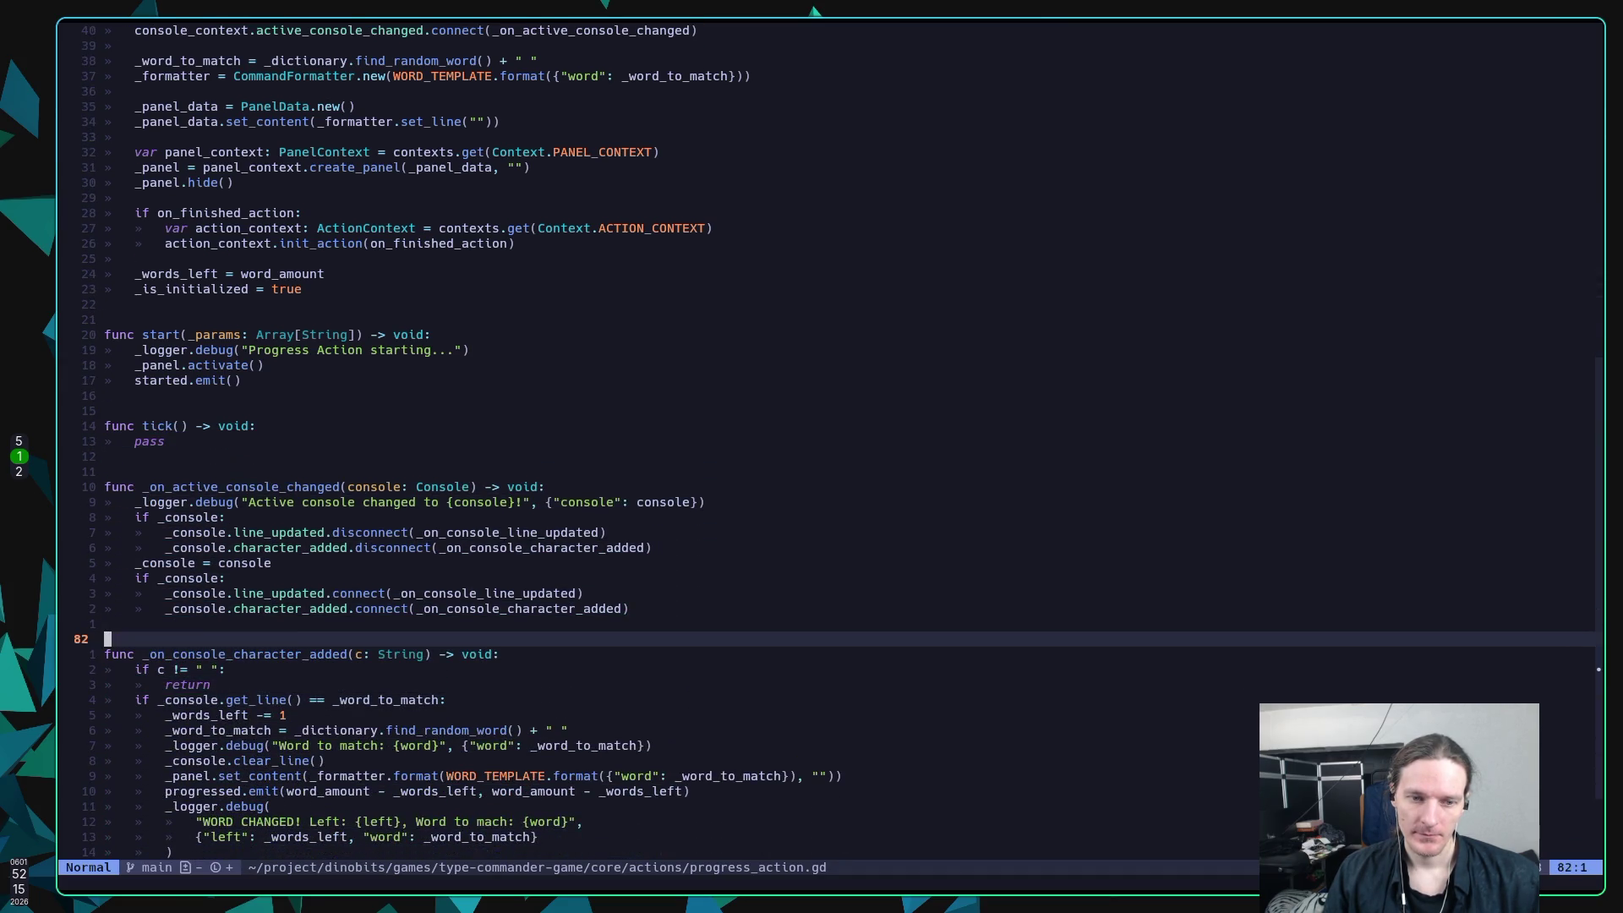
key(k)
key(k)
key(k)
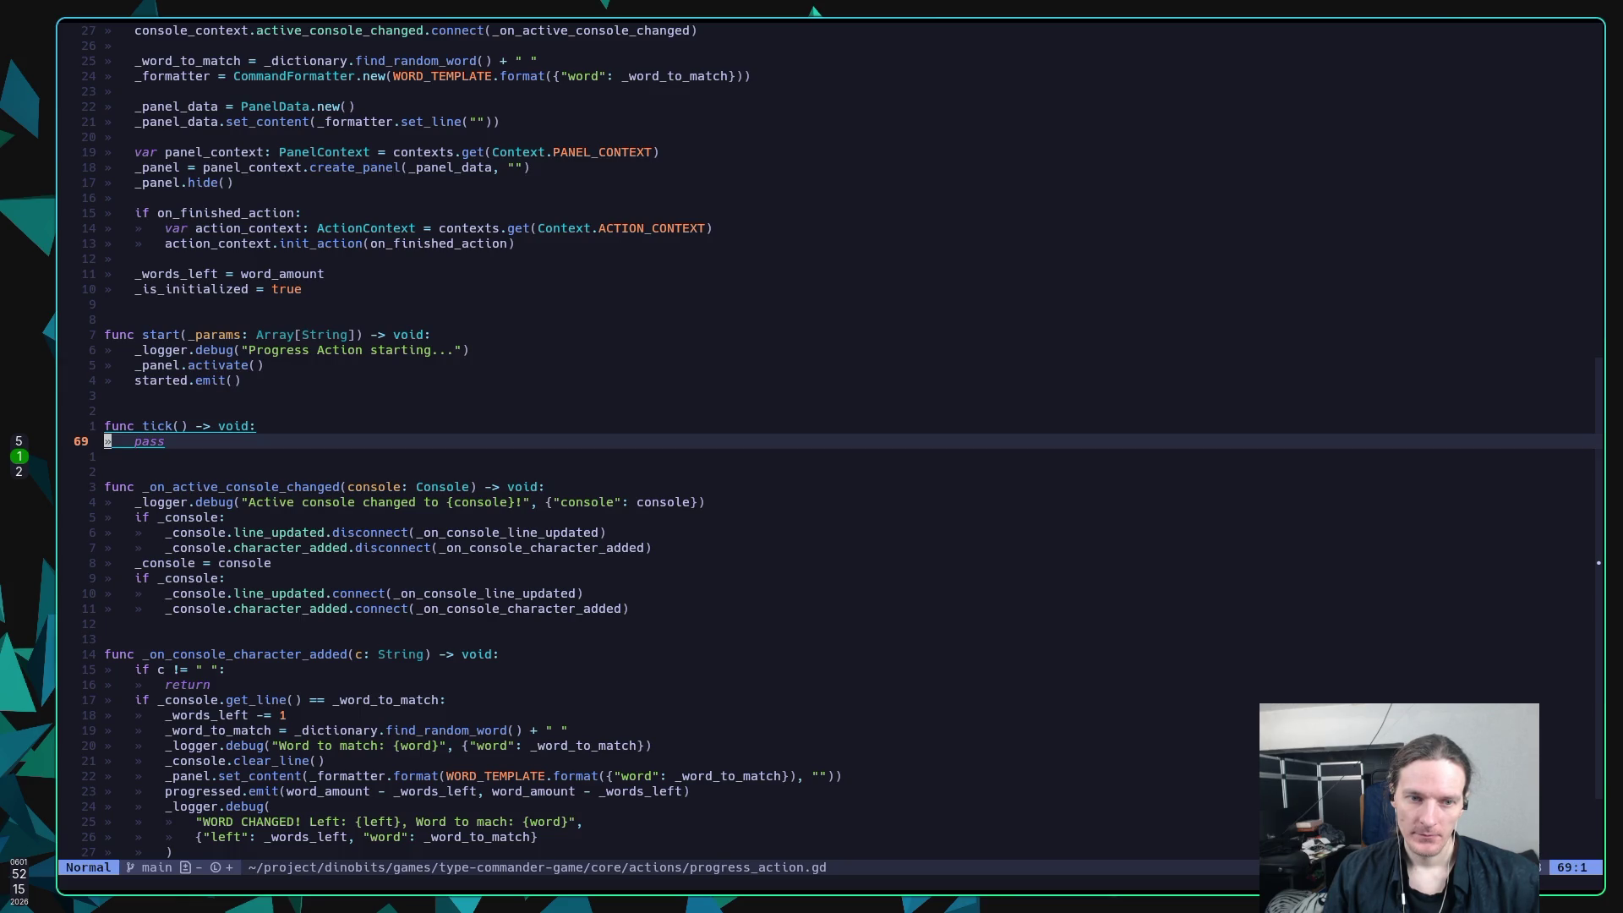
key(k)
key(k)
key(k)
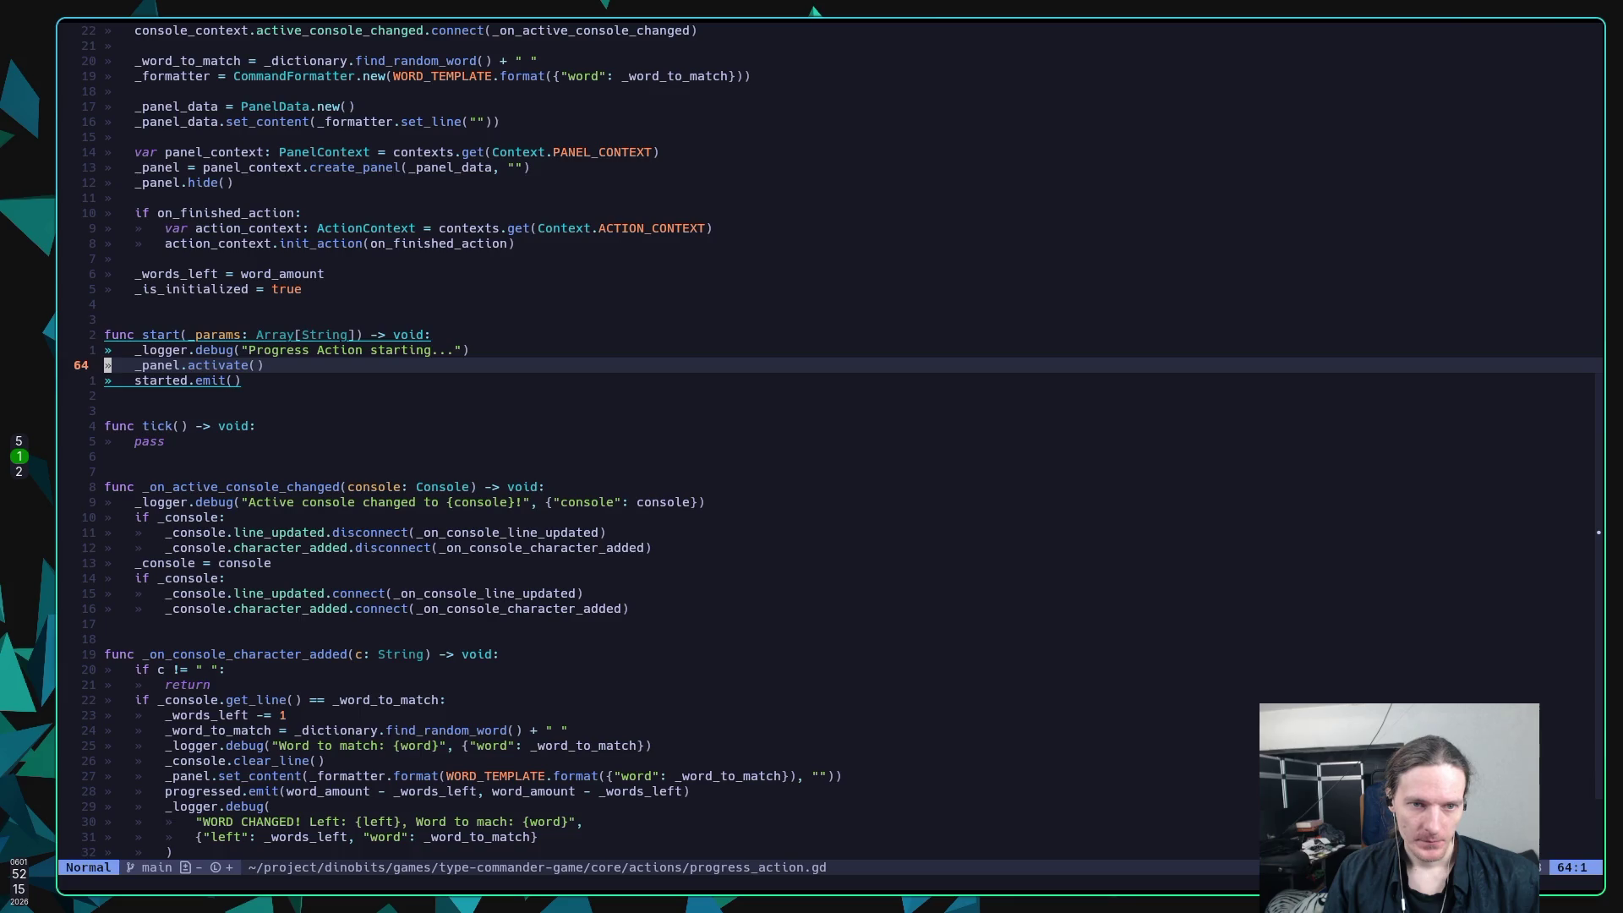
key(j)
key(j)
key(j)
key(k)
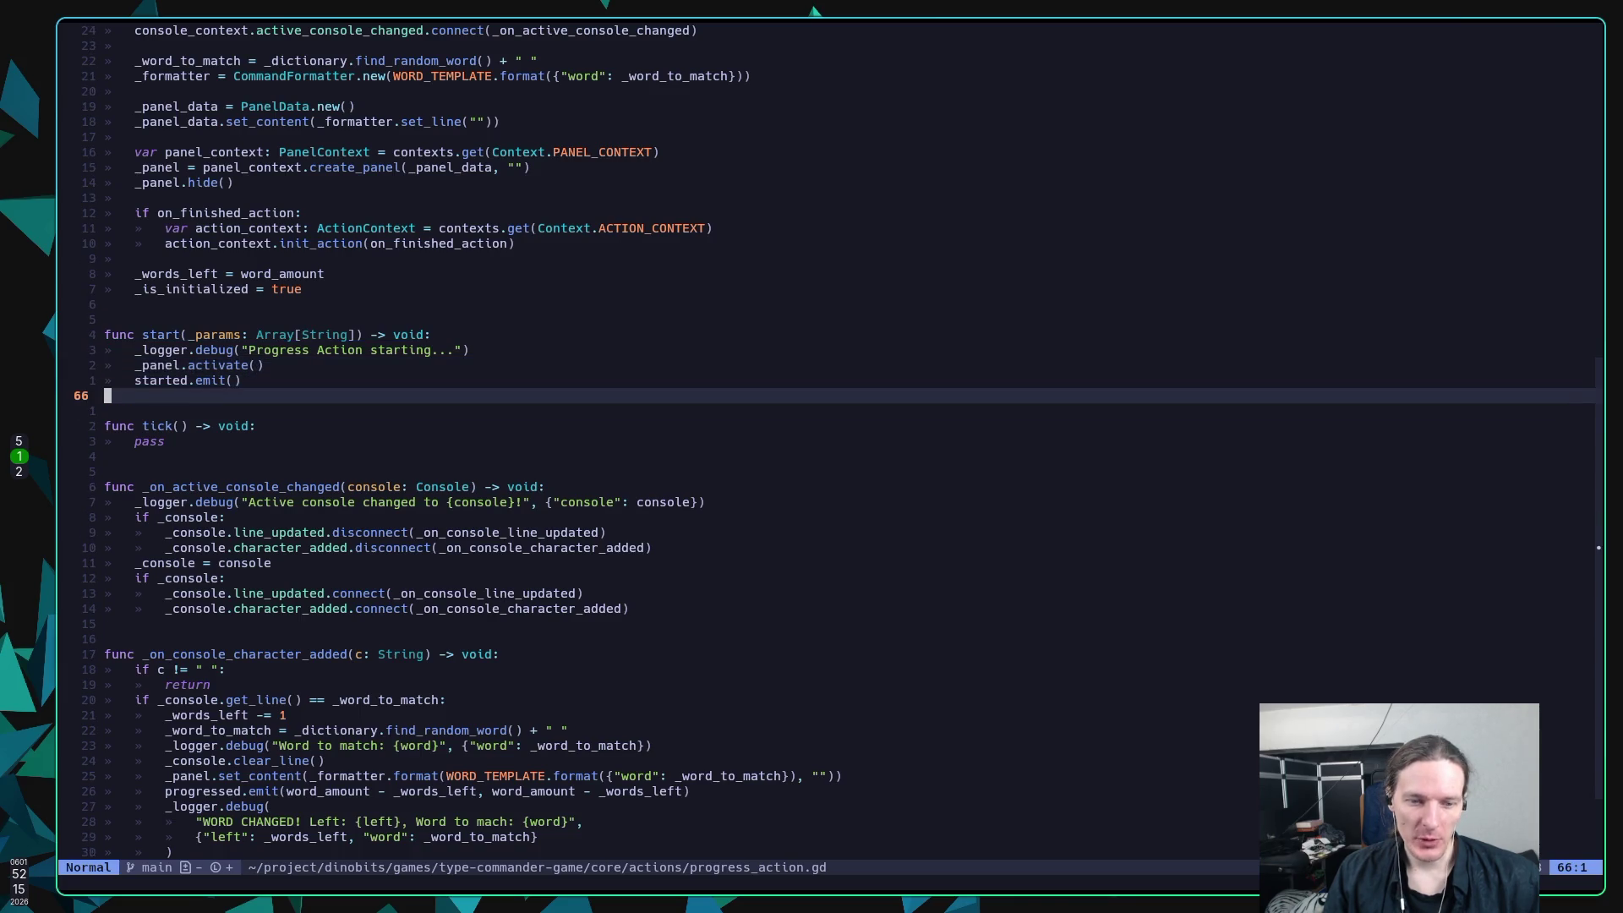
key(k)
key(k)
key(k)
key(j)
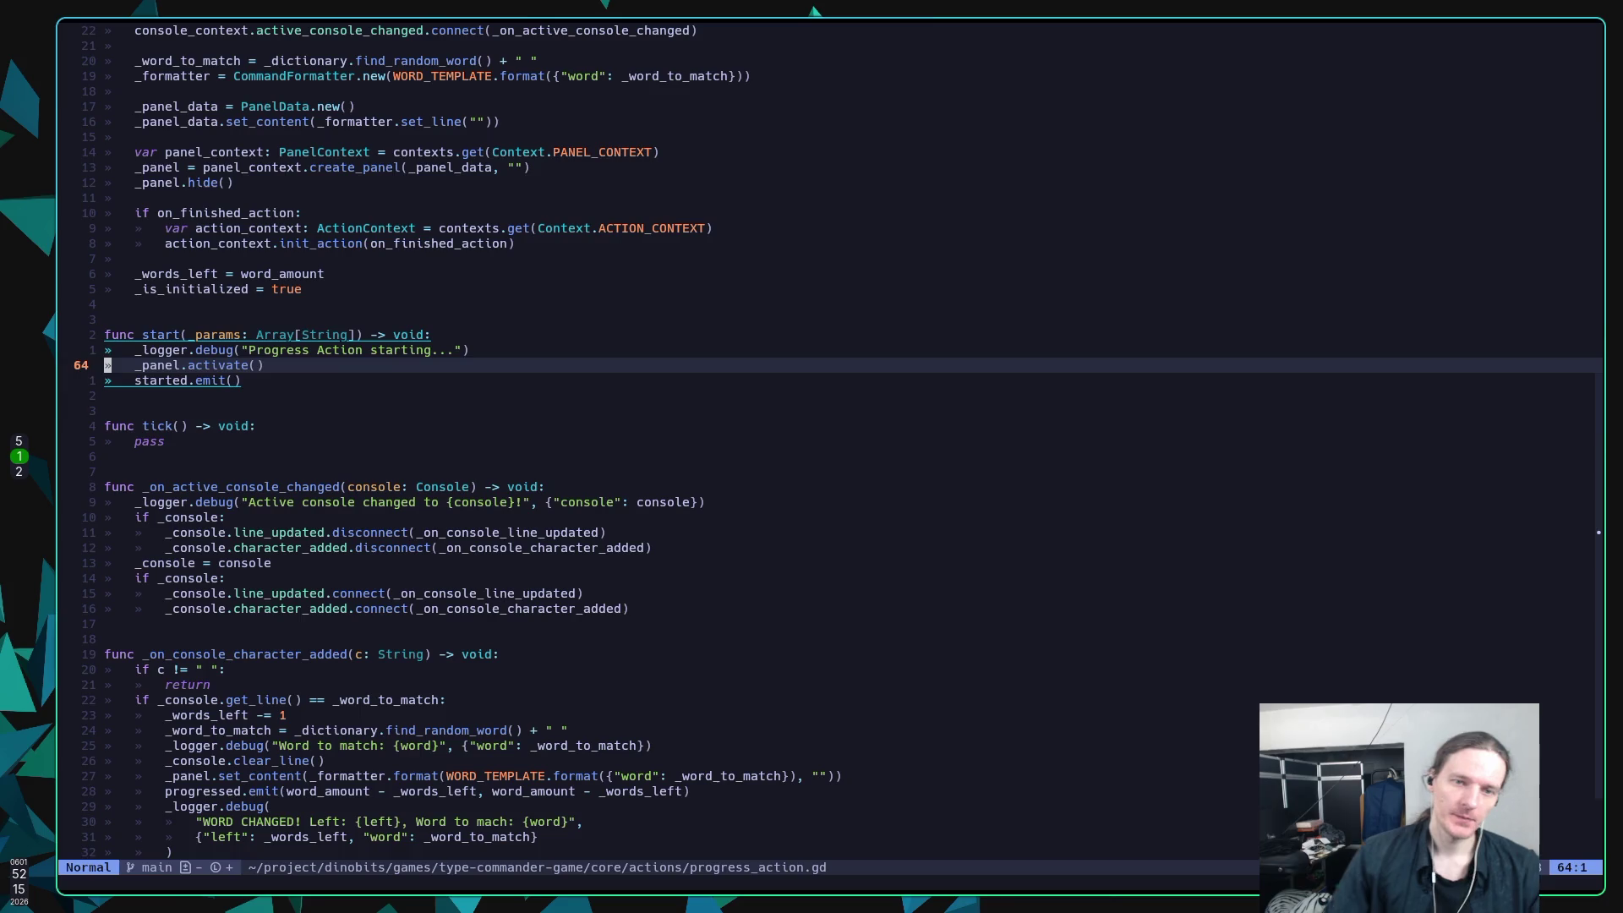
key(k)
key(k)
key(k)
key(k)
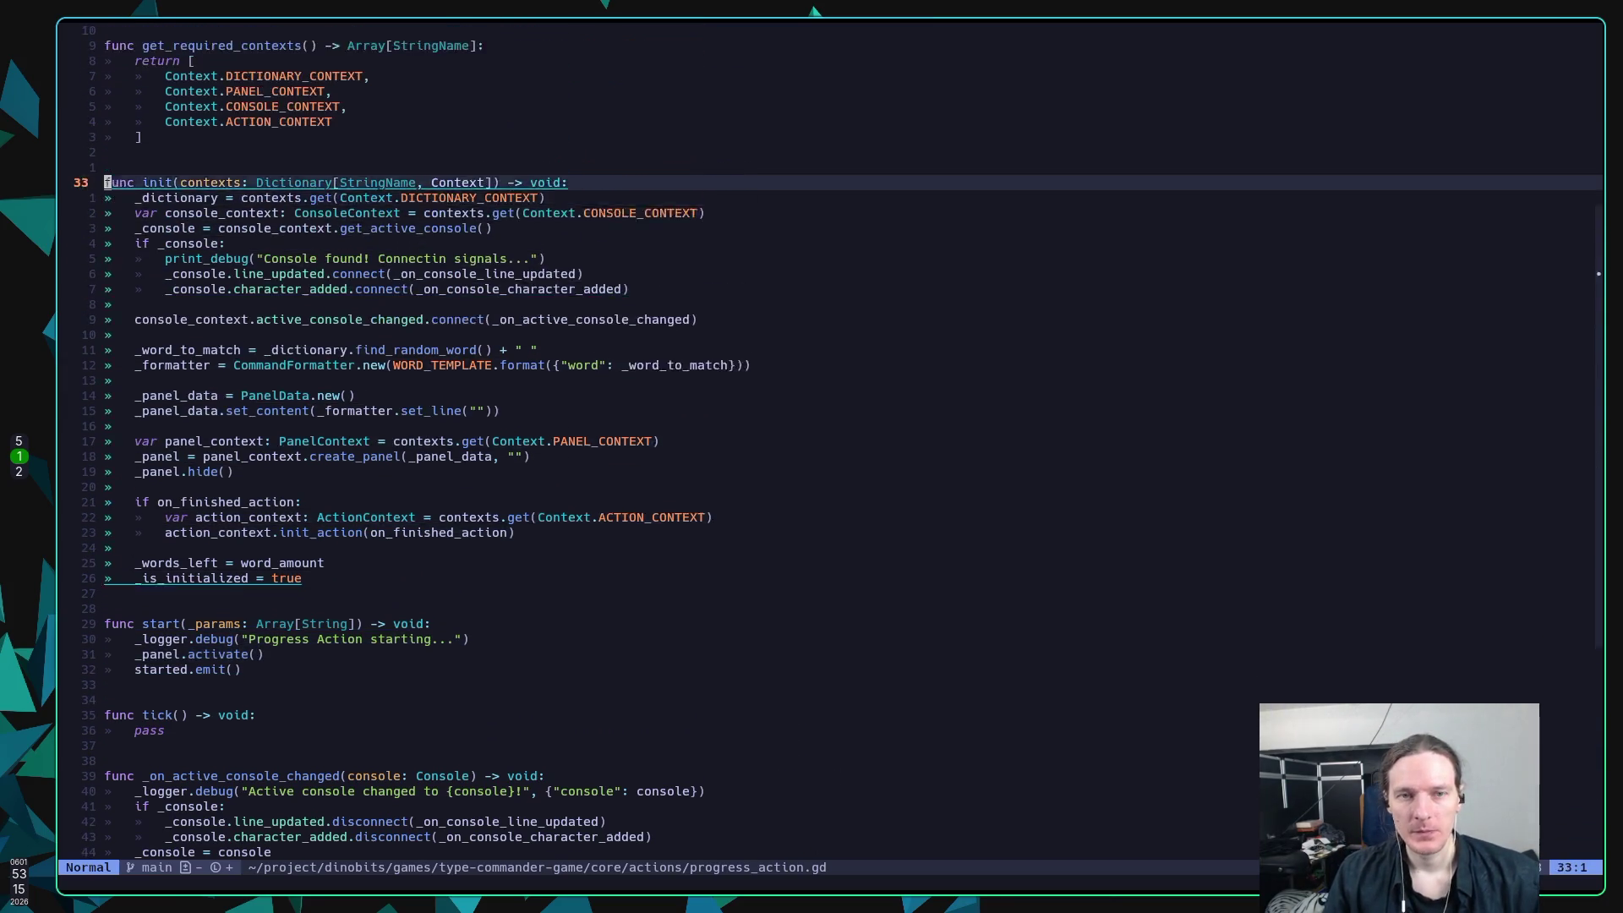
key(k)
key(k)
key(k)
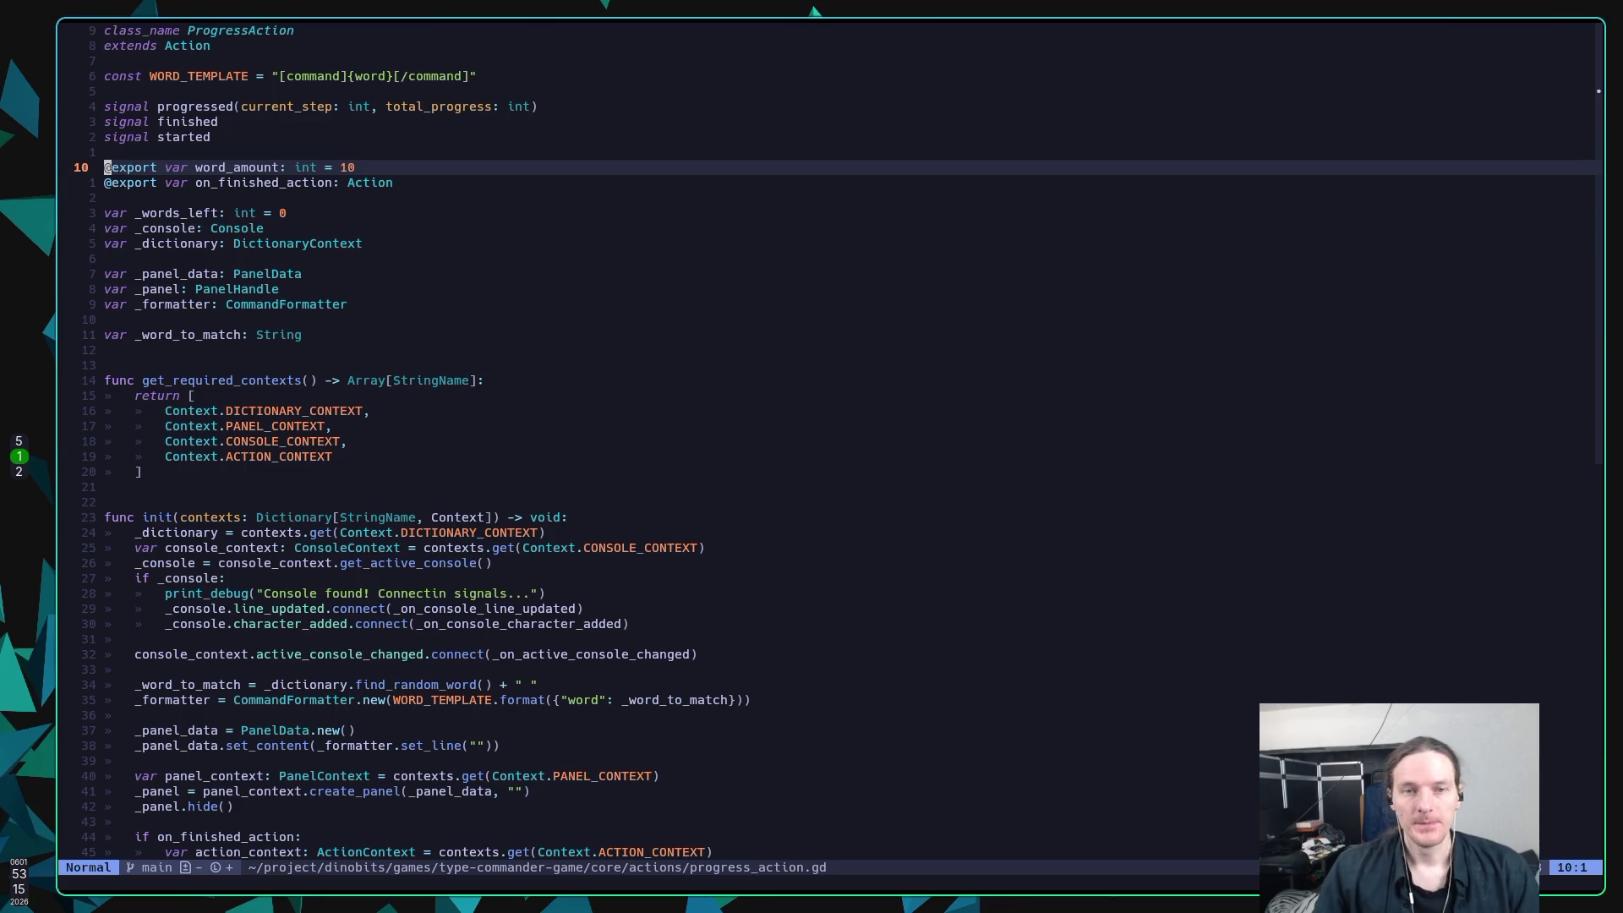
key(j)
key(j)
key(j)
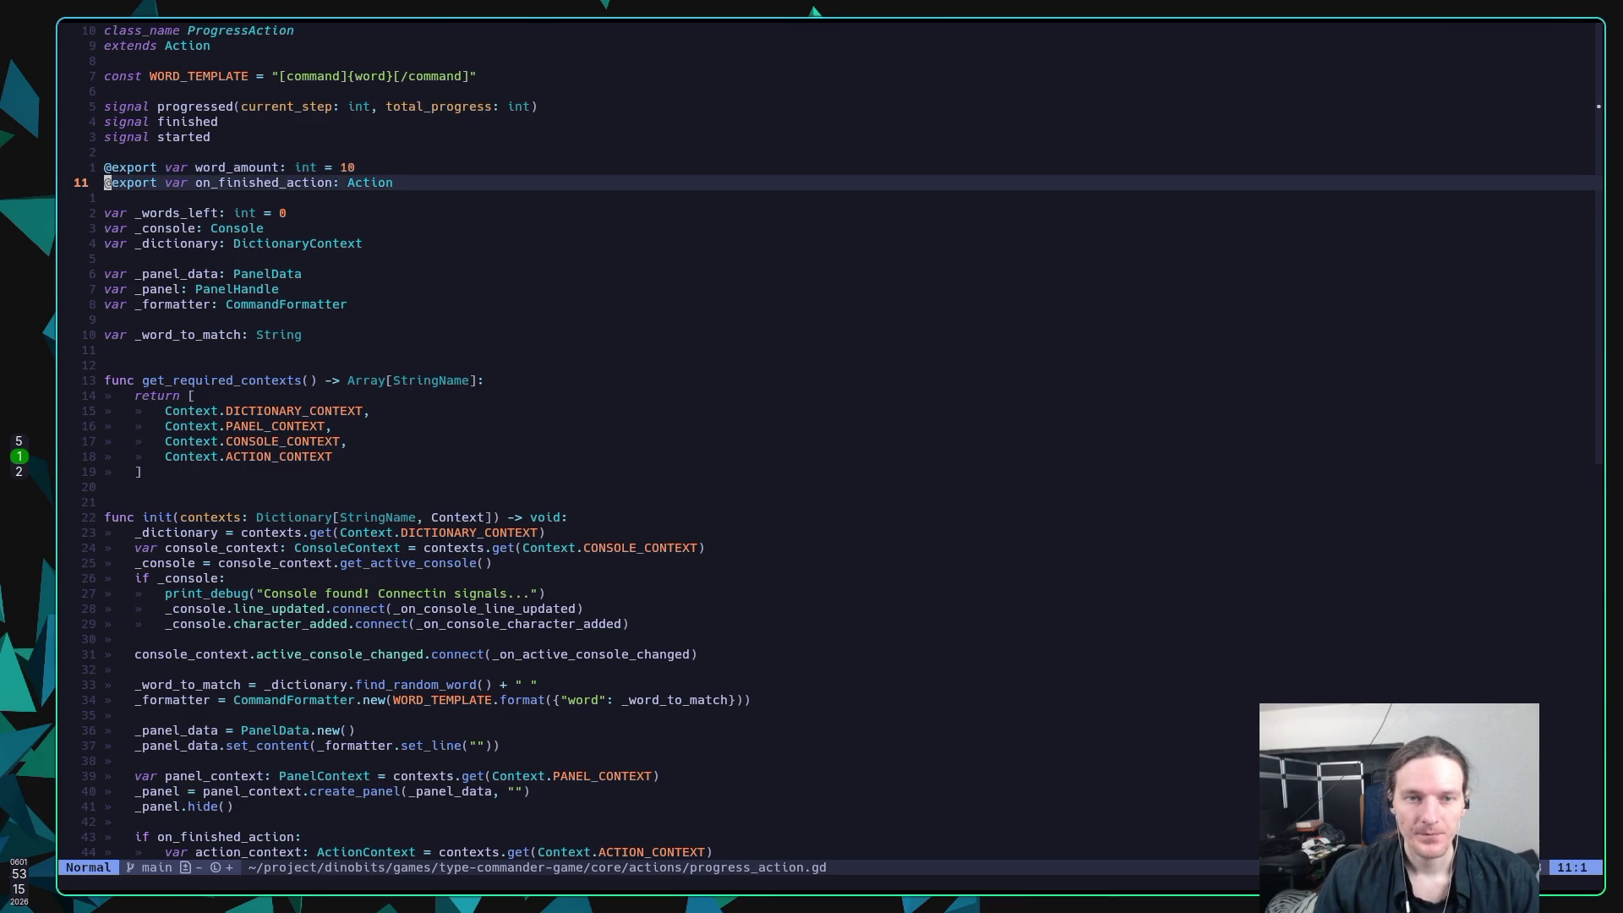
key(k)
key(k)
key(j)
key(j)
key(j)
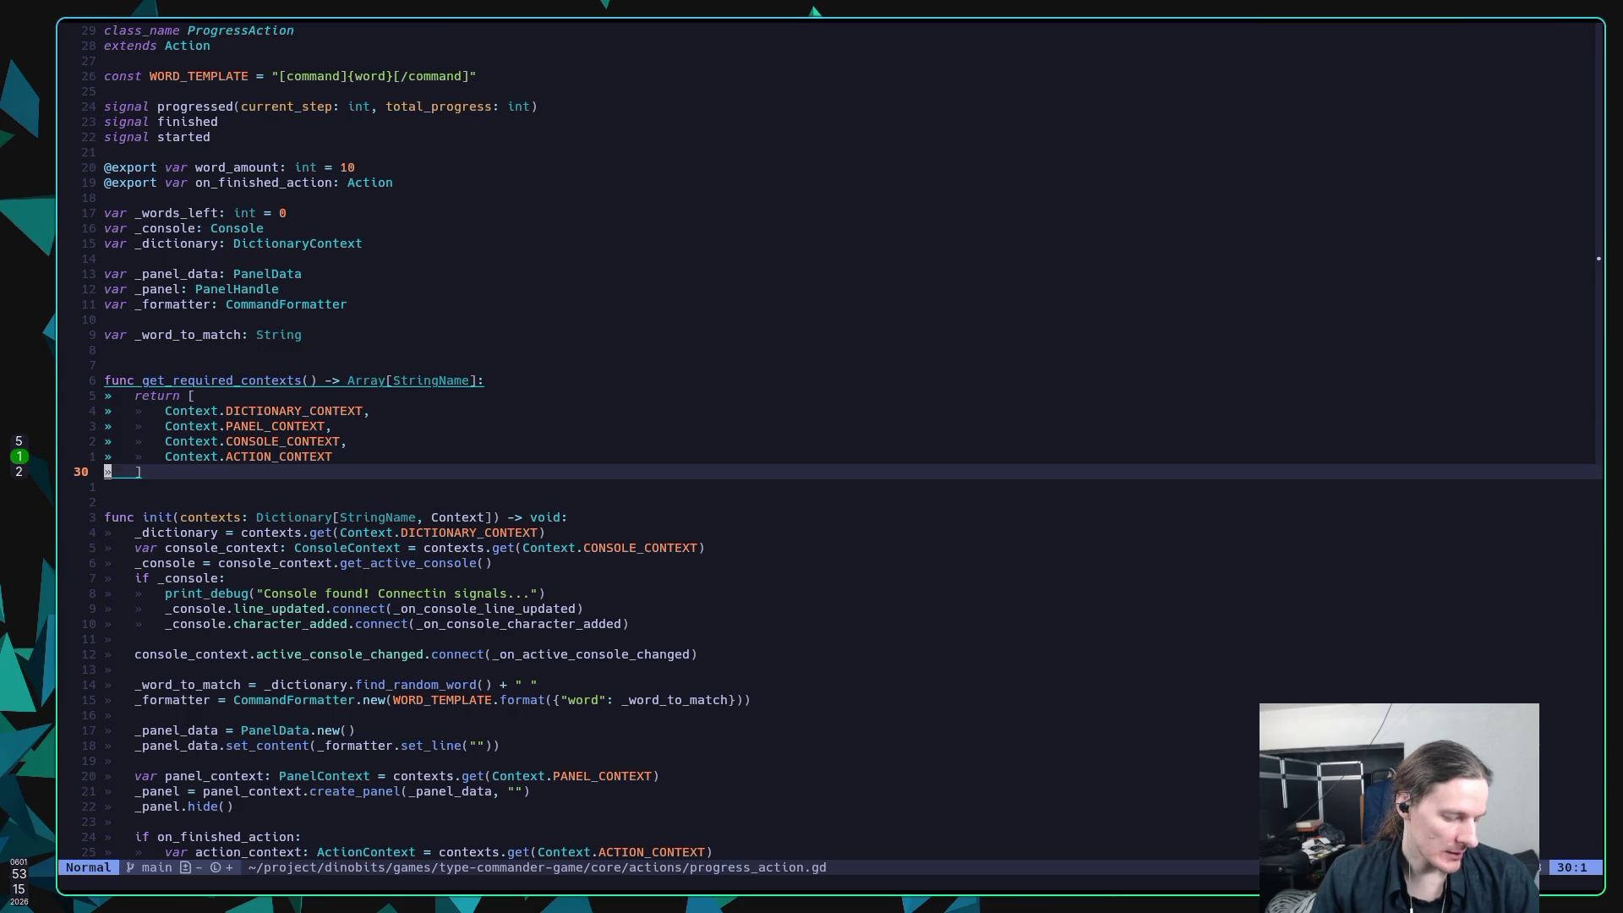
key(super+2)
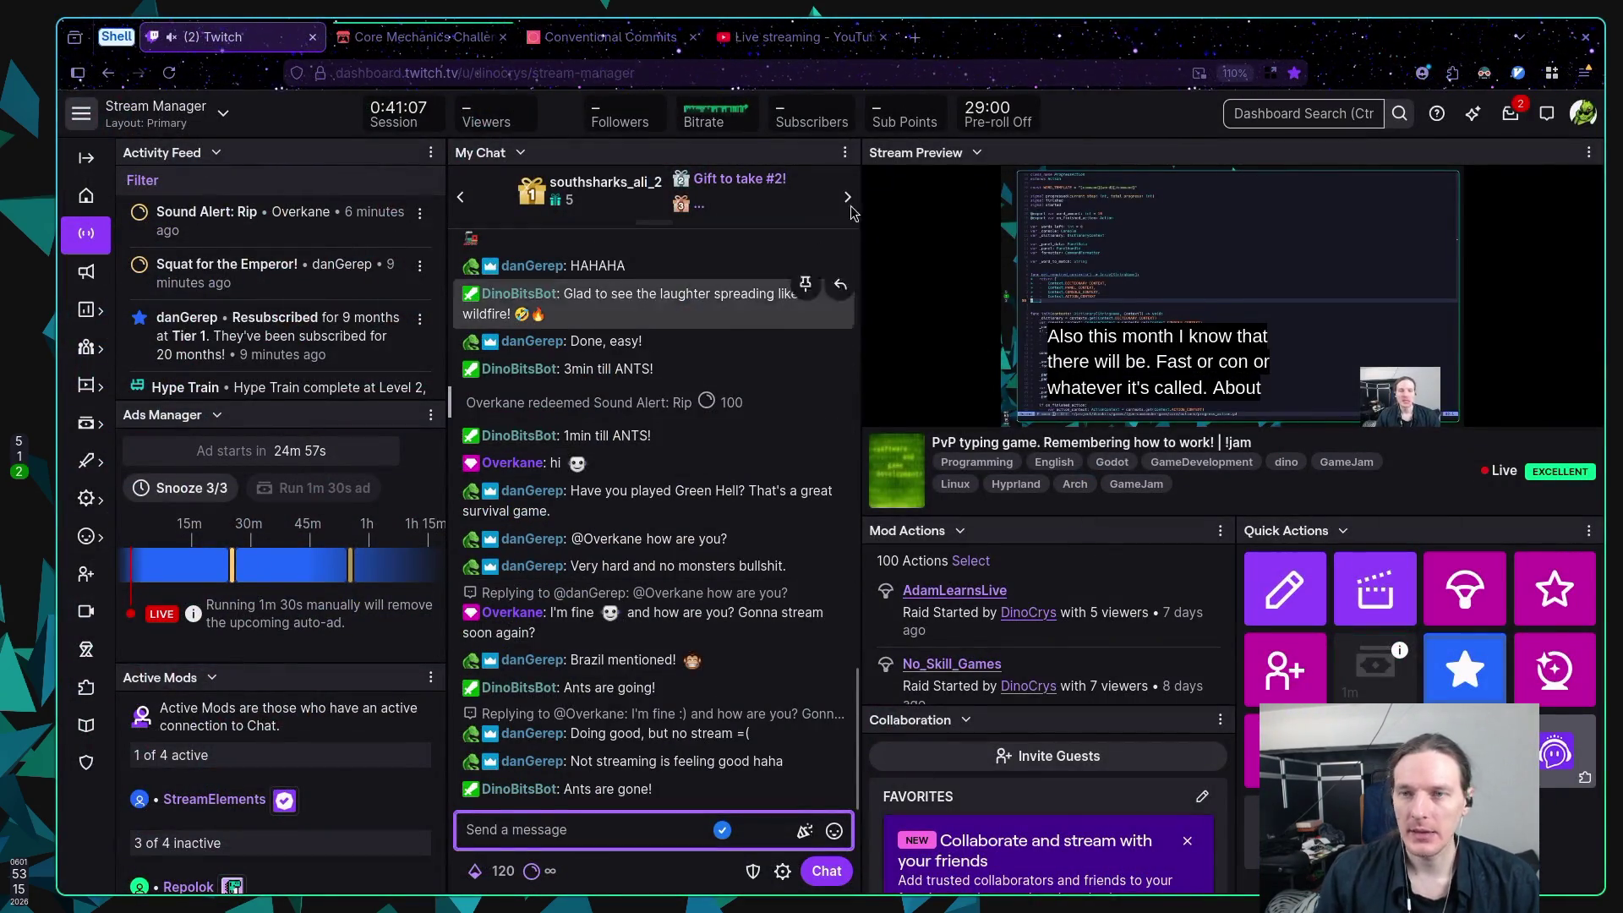
Step: Open a fresh blank New Tab in Firefox
click(915, 39)
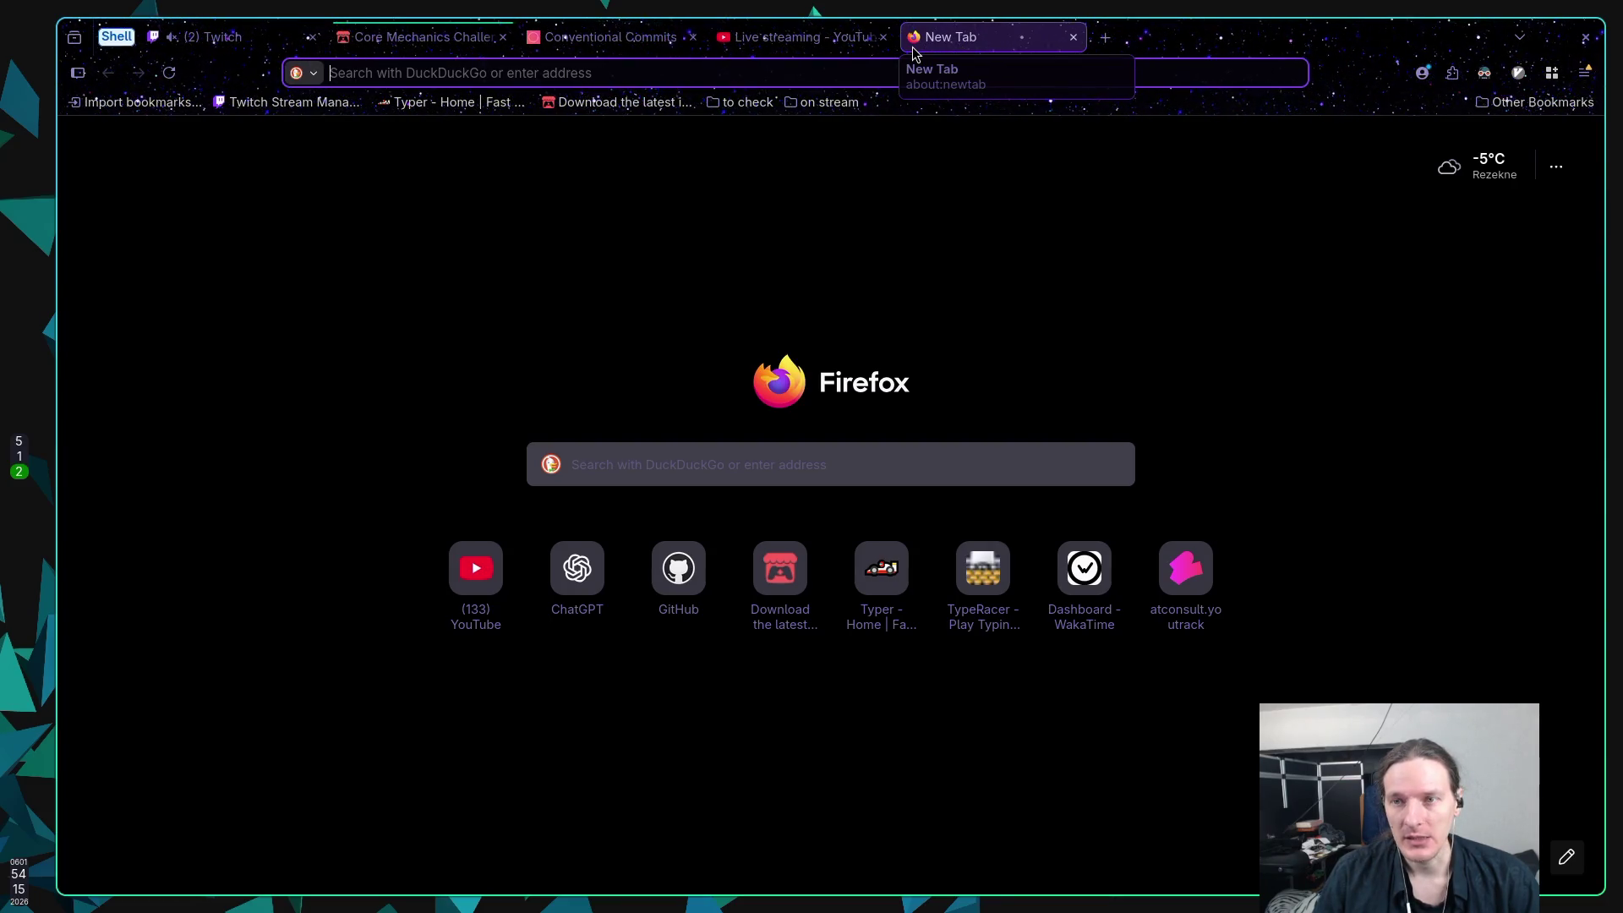
Step: Search DuckDuckGo for 'elixir vs erlang'
text(e)
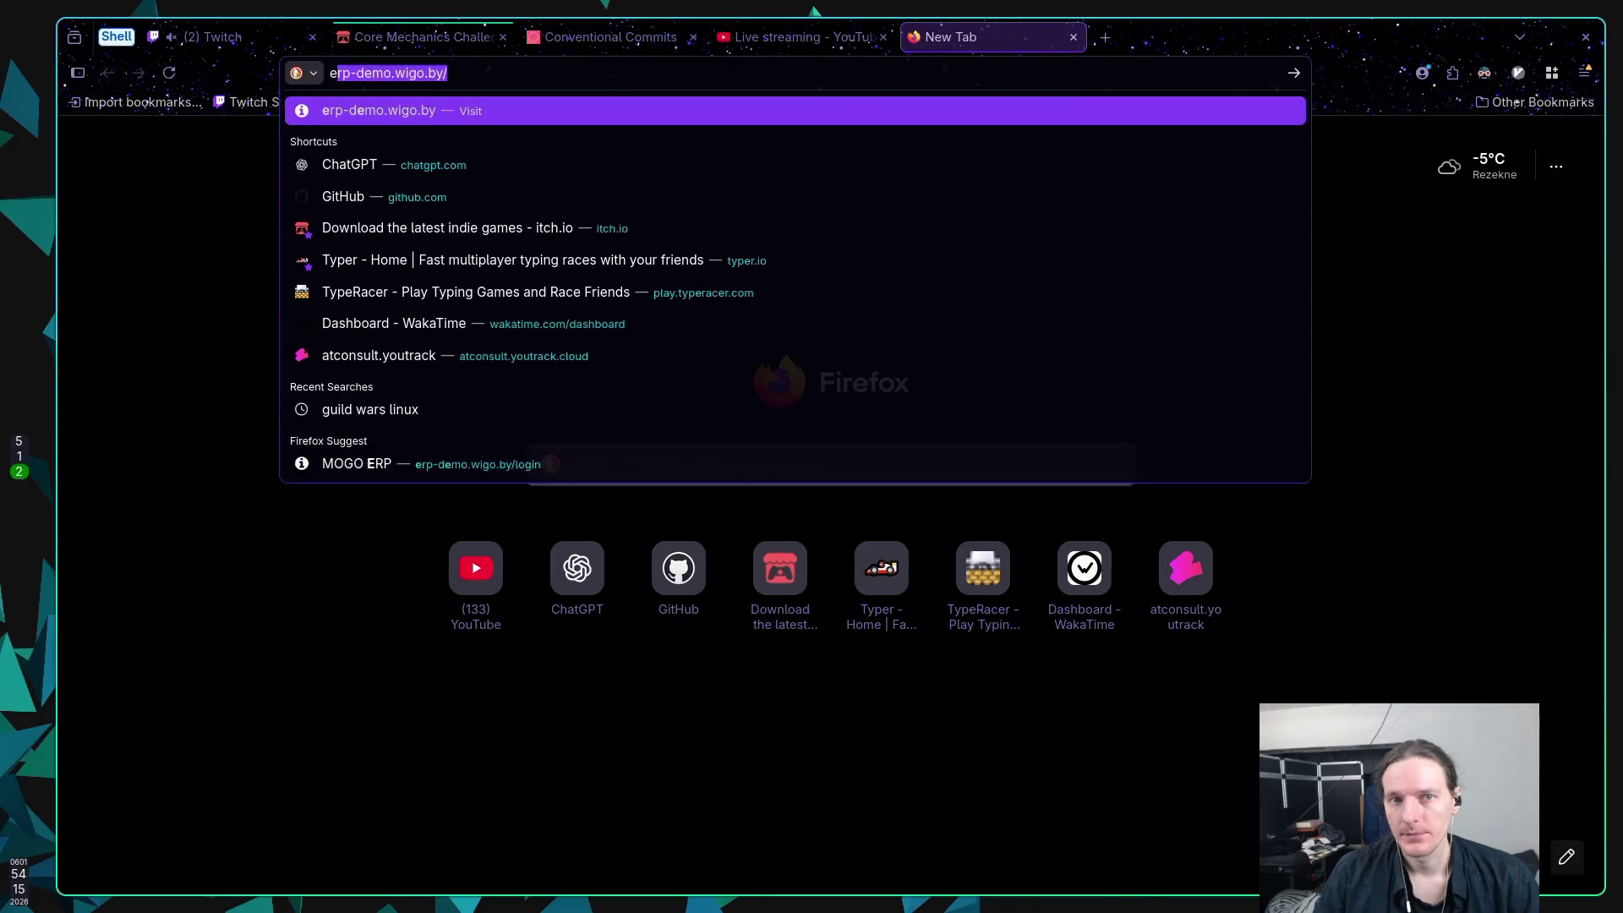
text(lixir v)
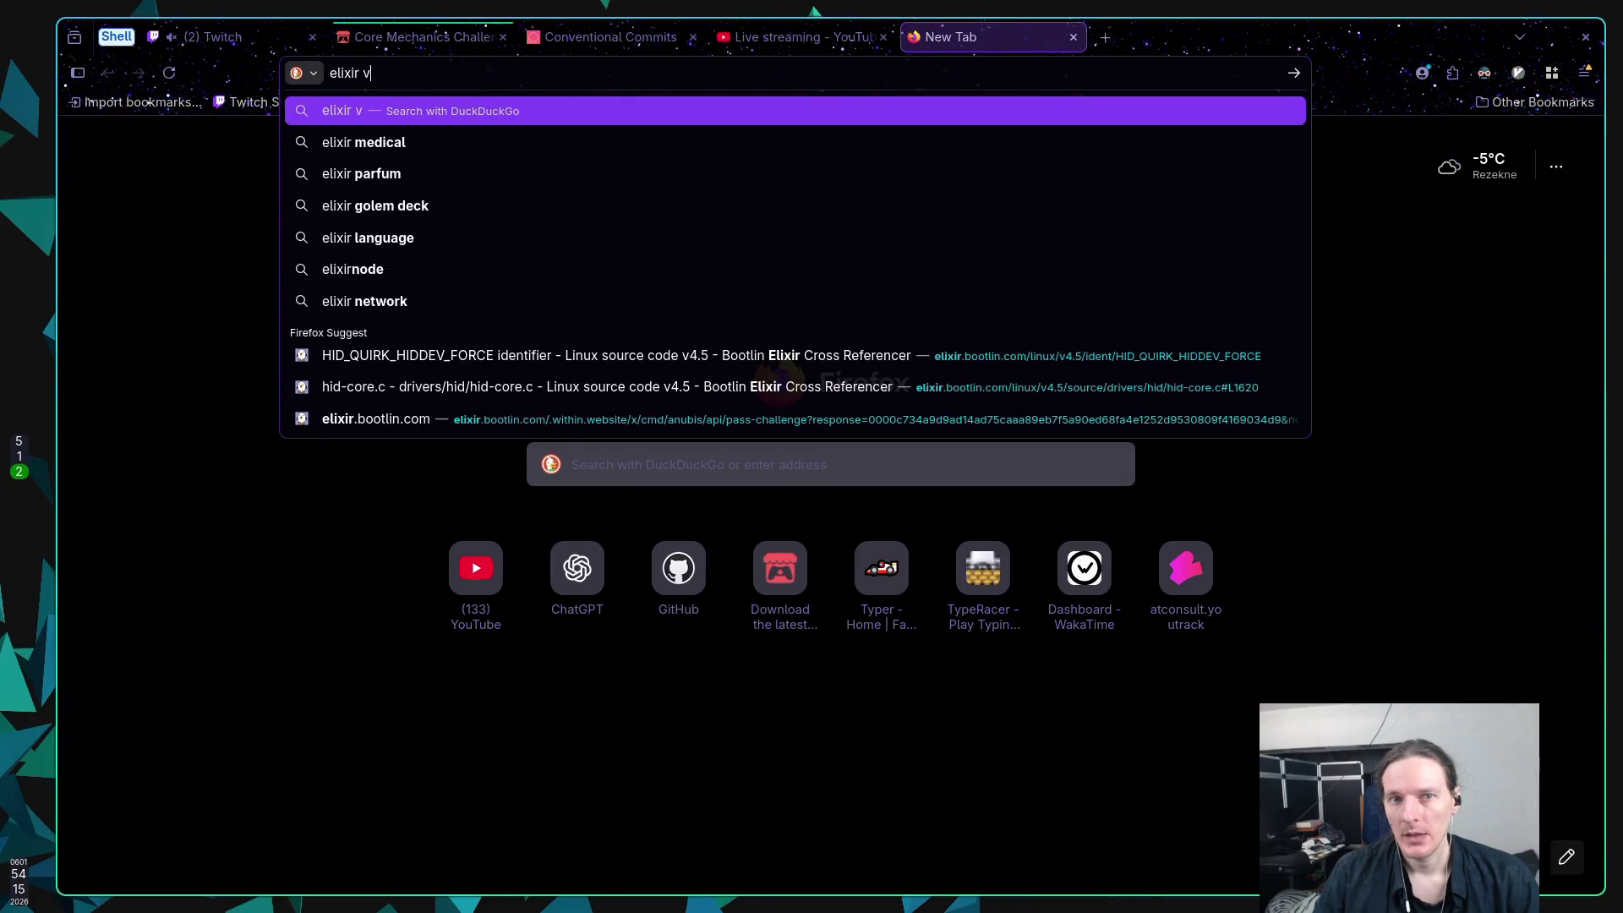
text(s erlang)
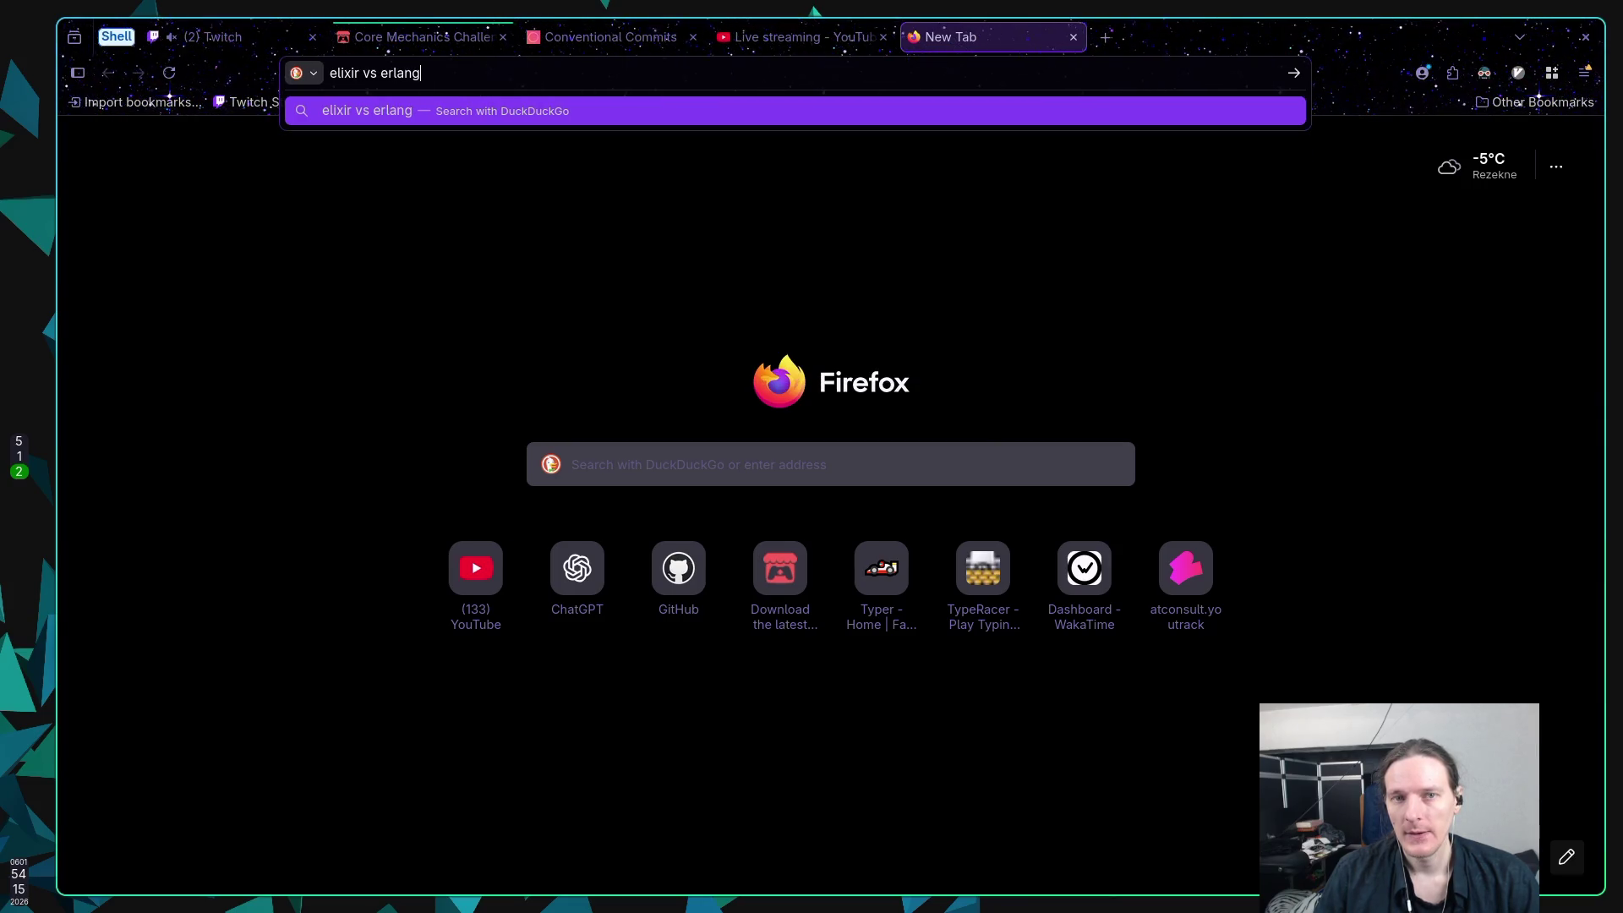
key(Return)
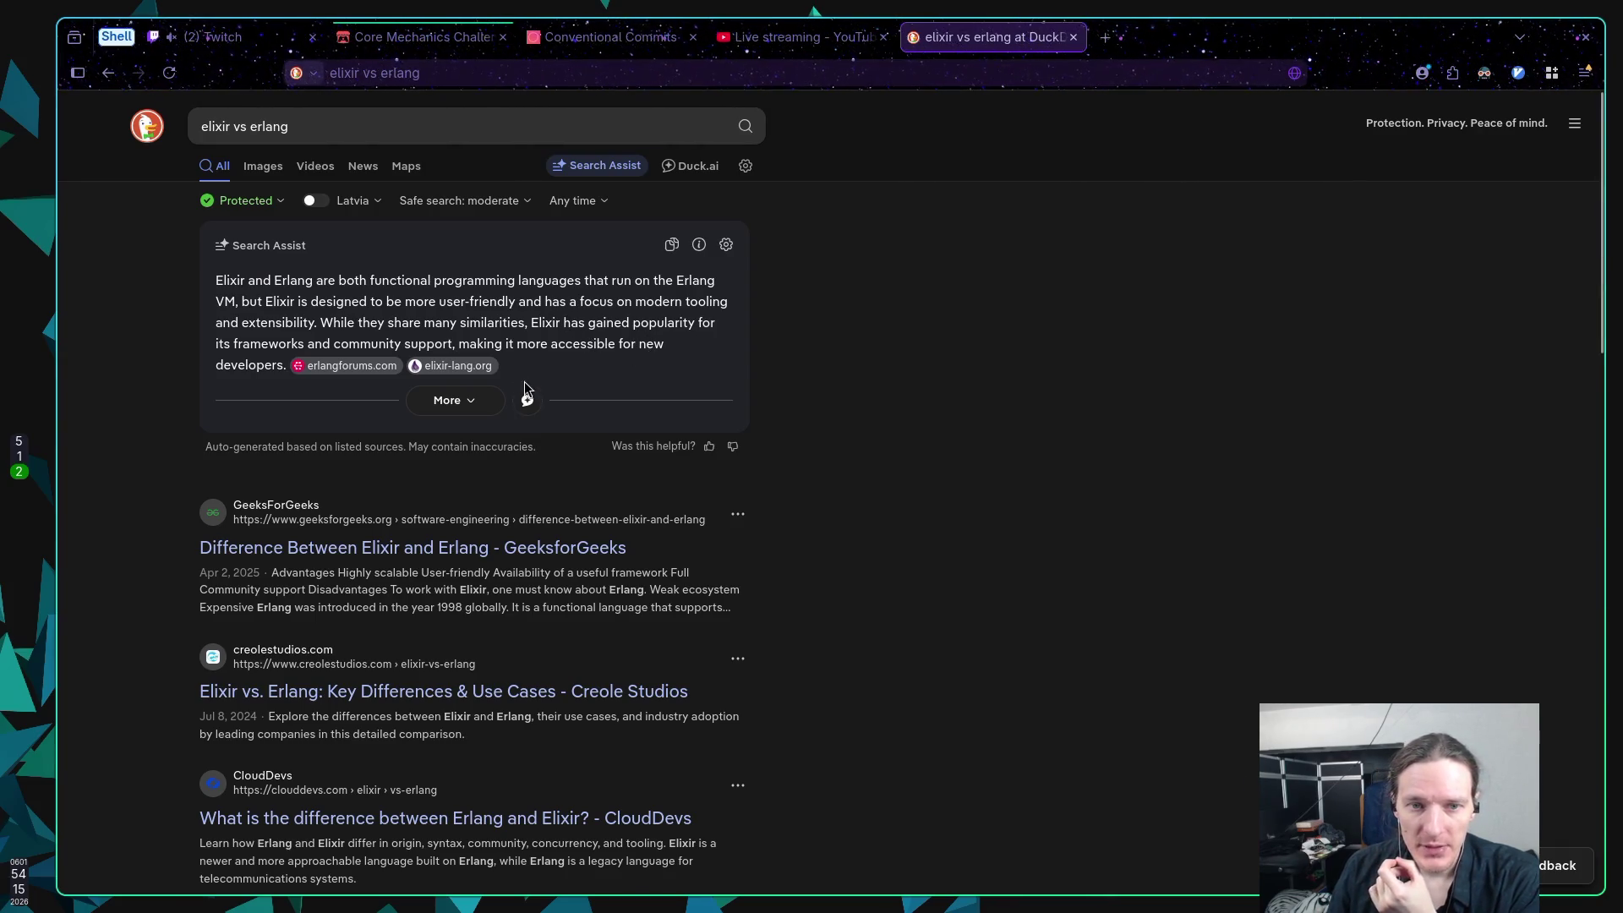
Step: Expand the Elixir vs Erlang Search Assist overview and read through it, highlighting 'Erlang'
click(474, 403)
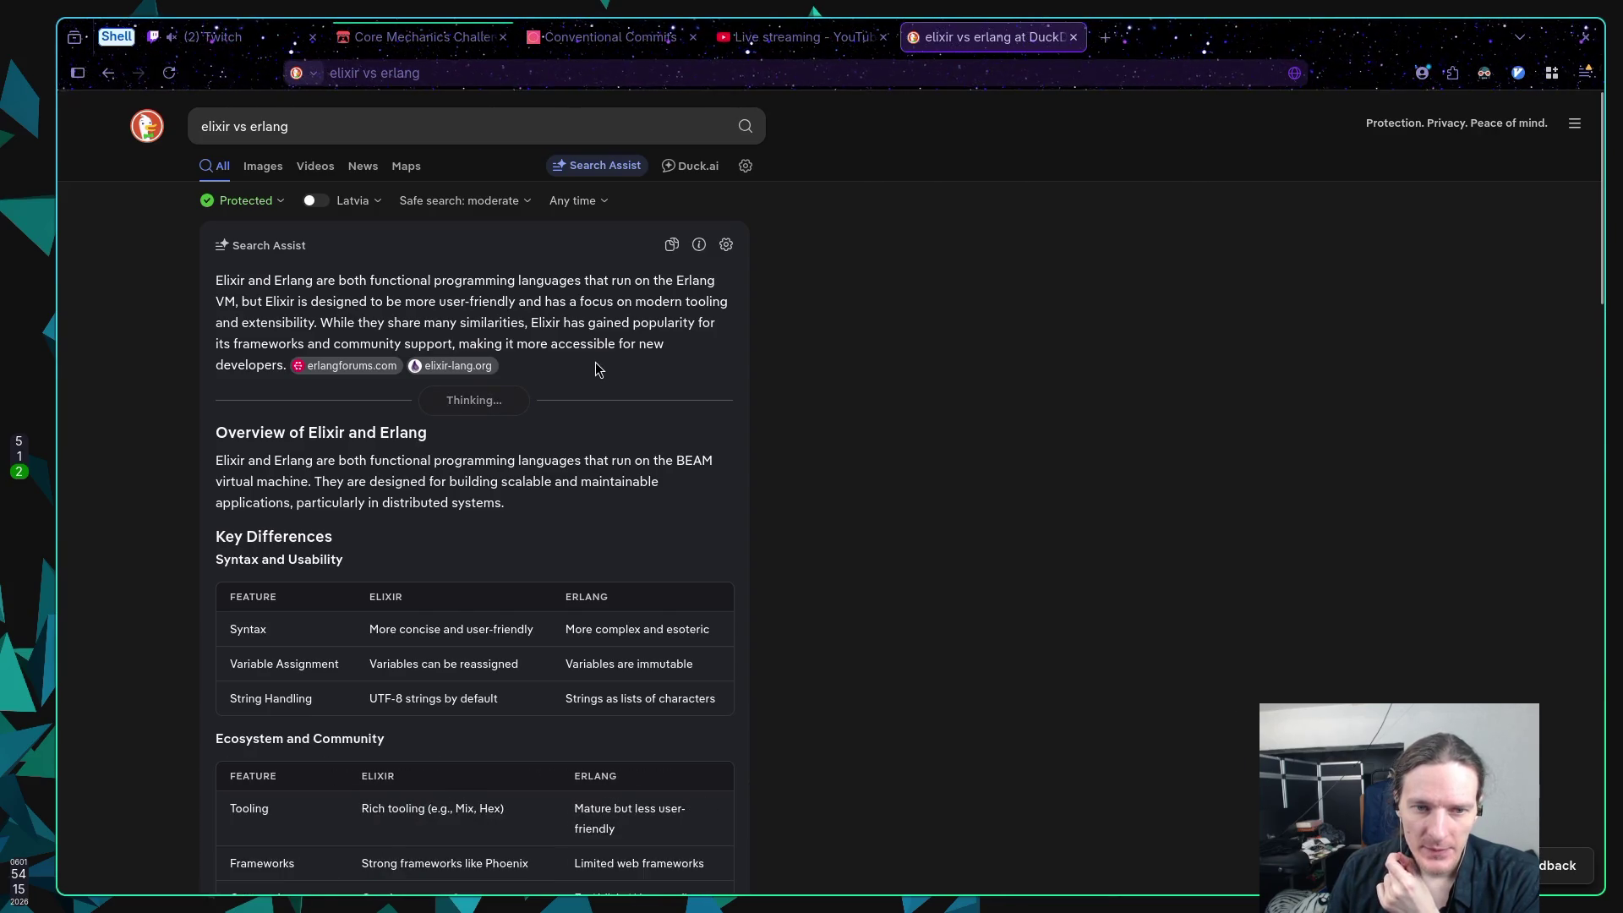
scroll(595, 361, down, 2)
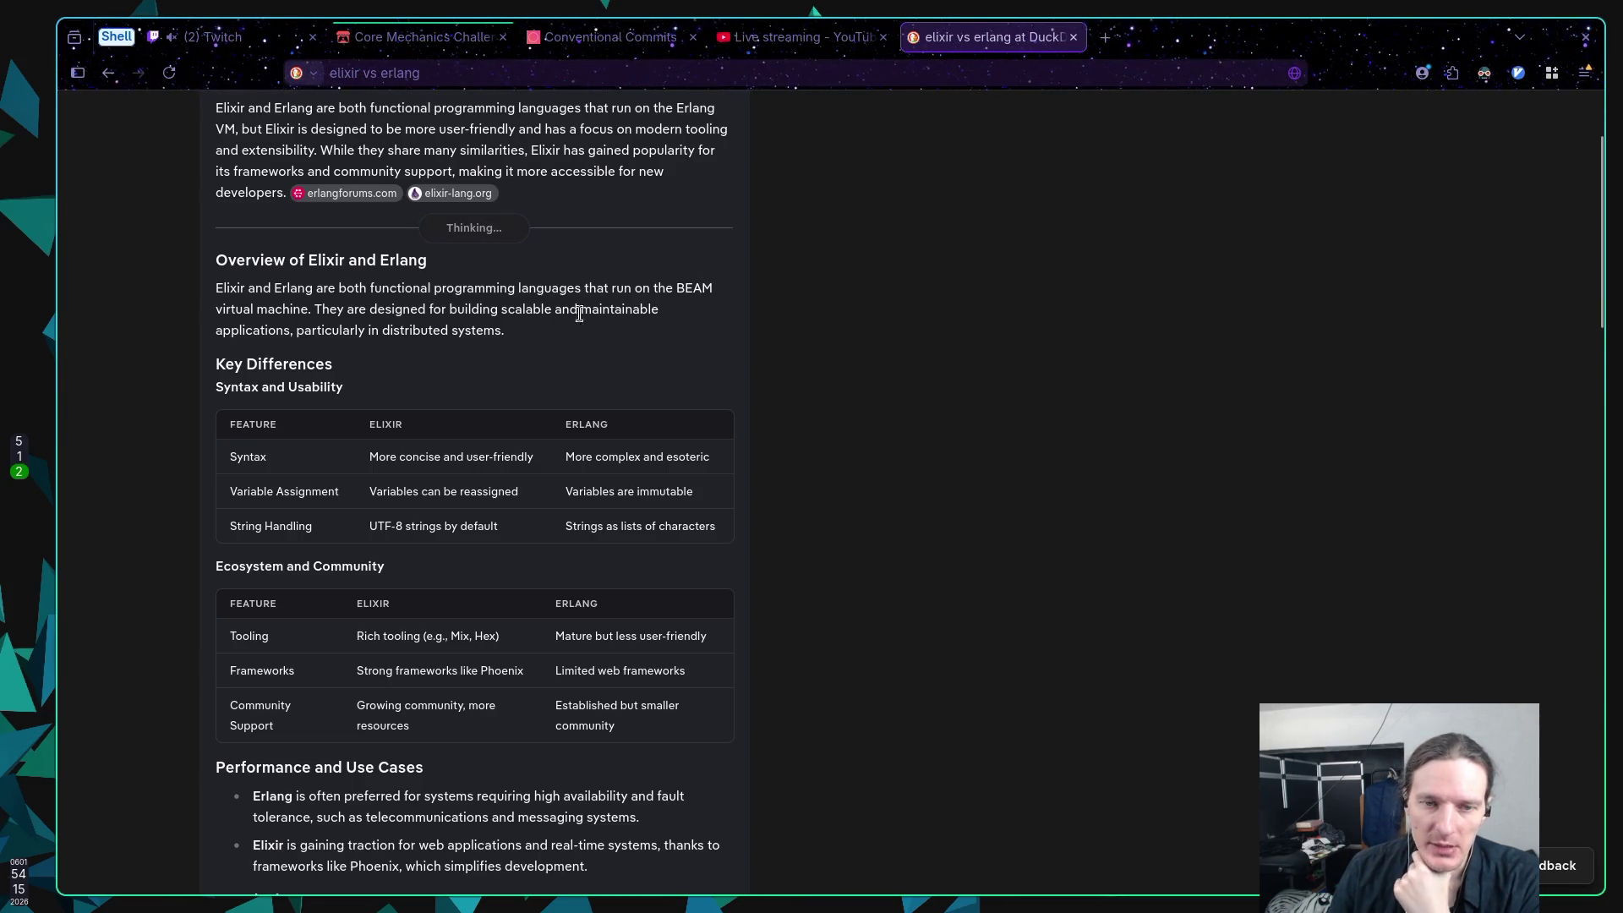
double_click(300, 289)
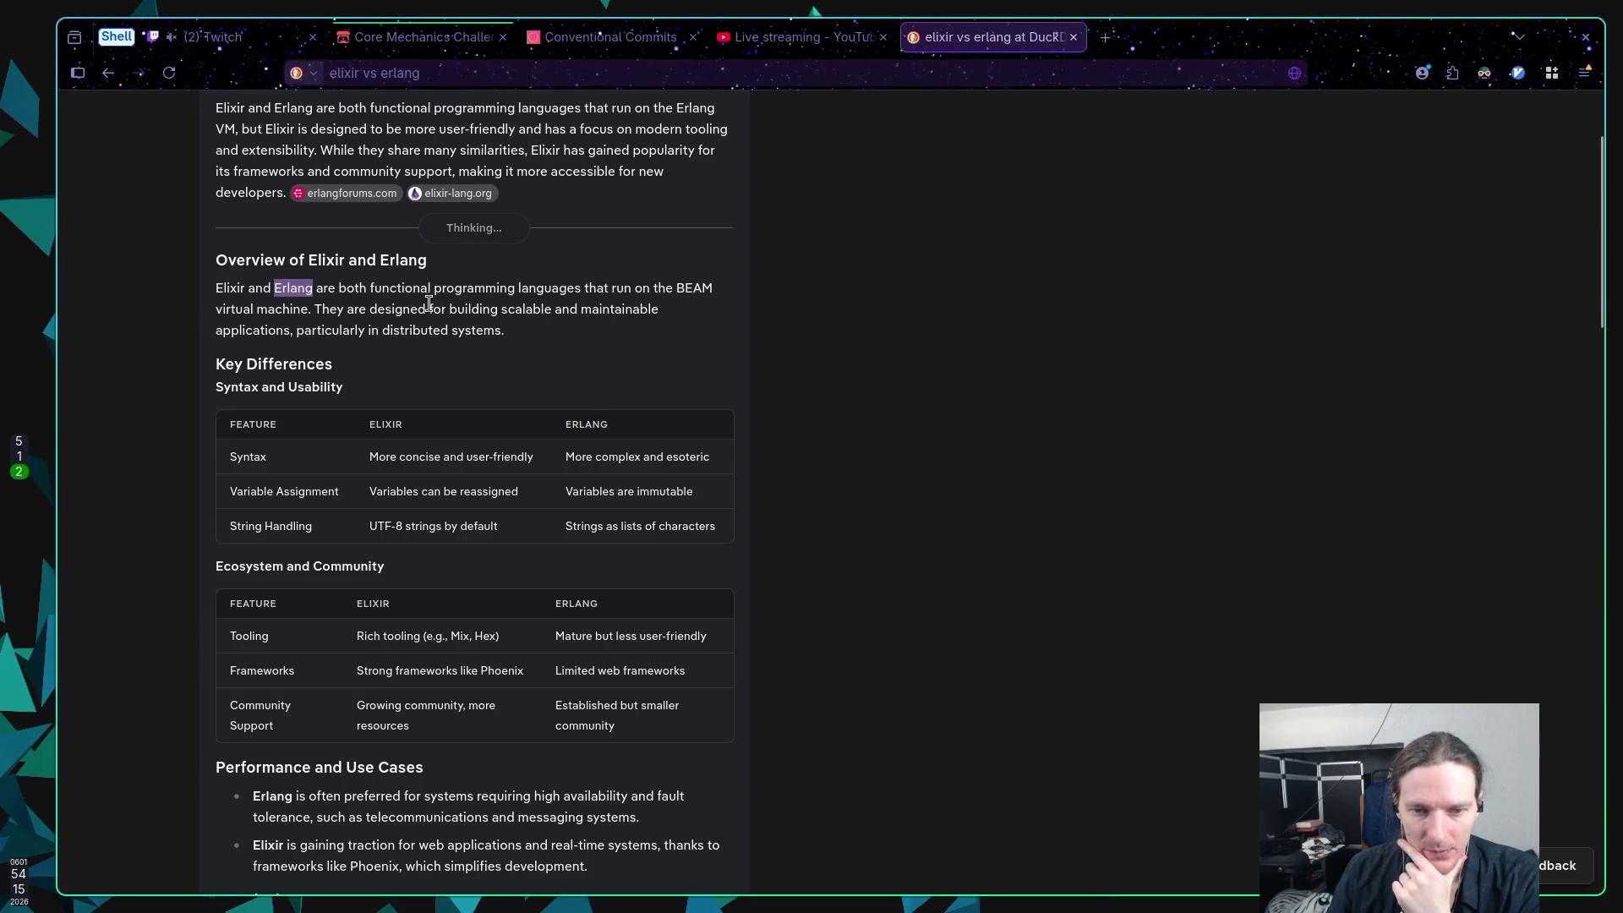
click(430, 304)
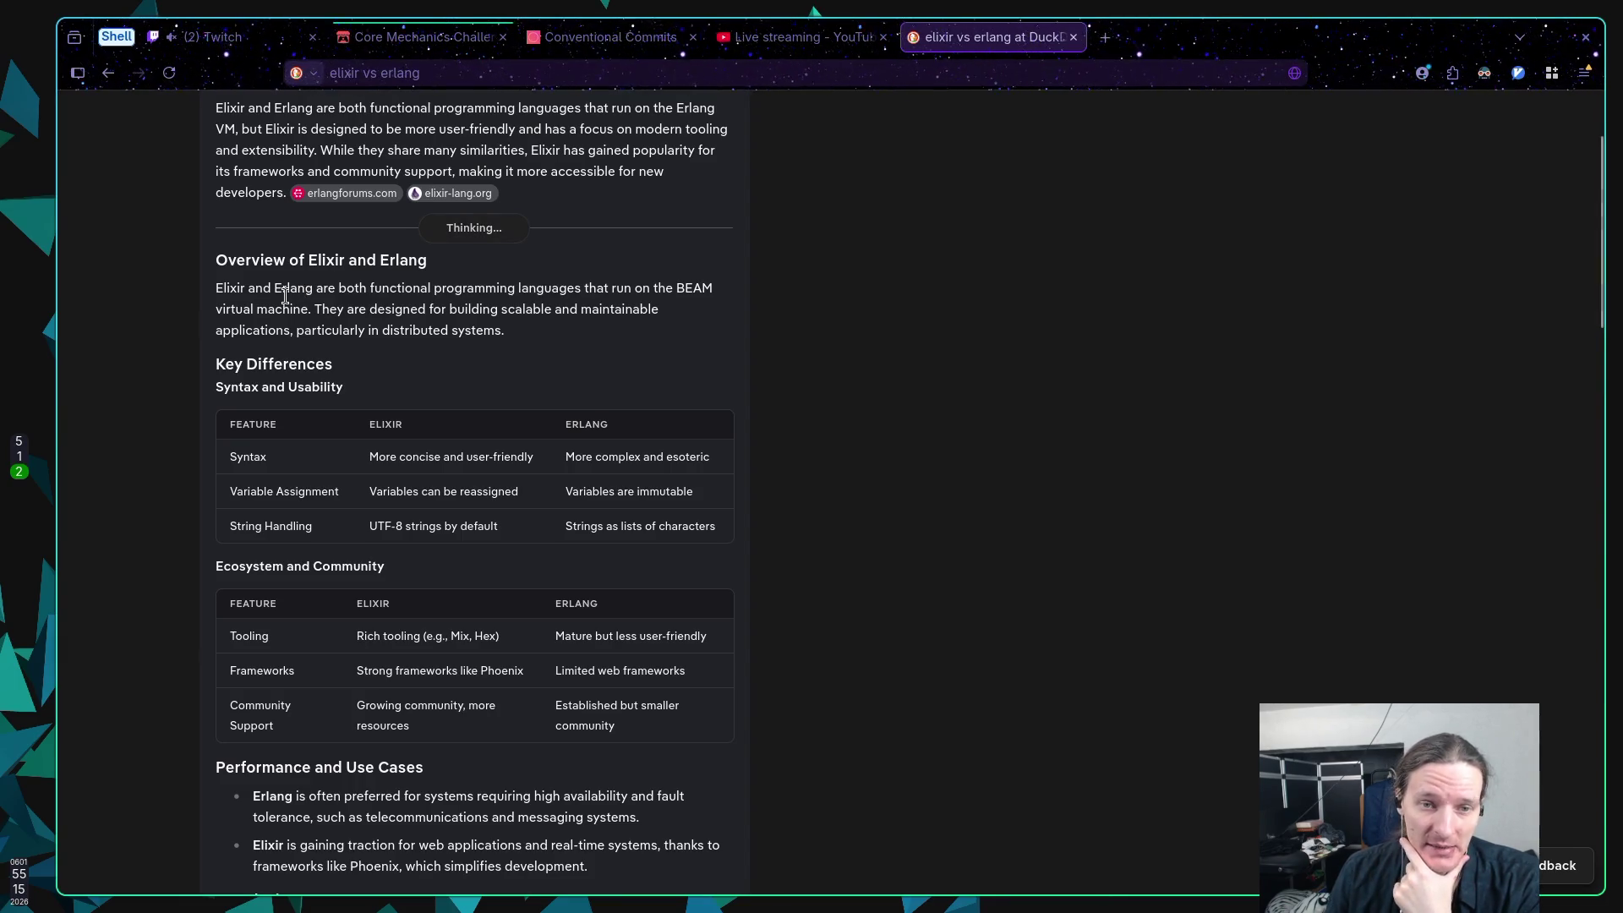
drag(273, 290, 315, 290)
click(315, 290)
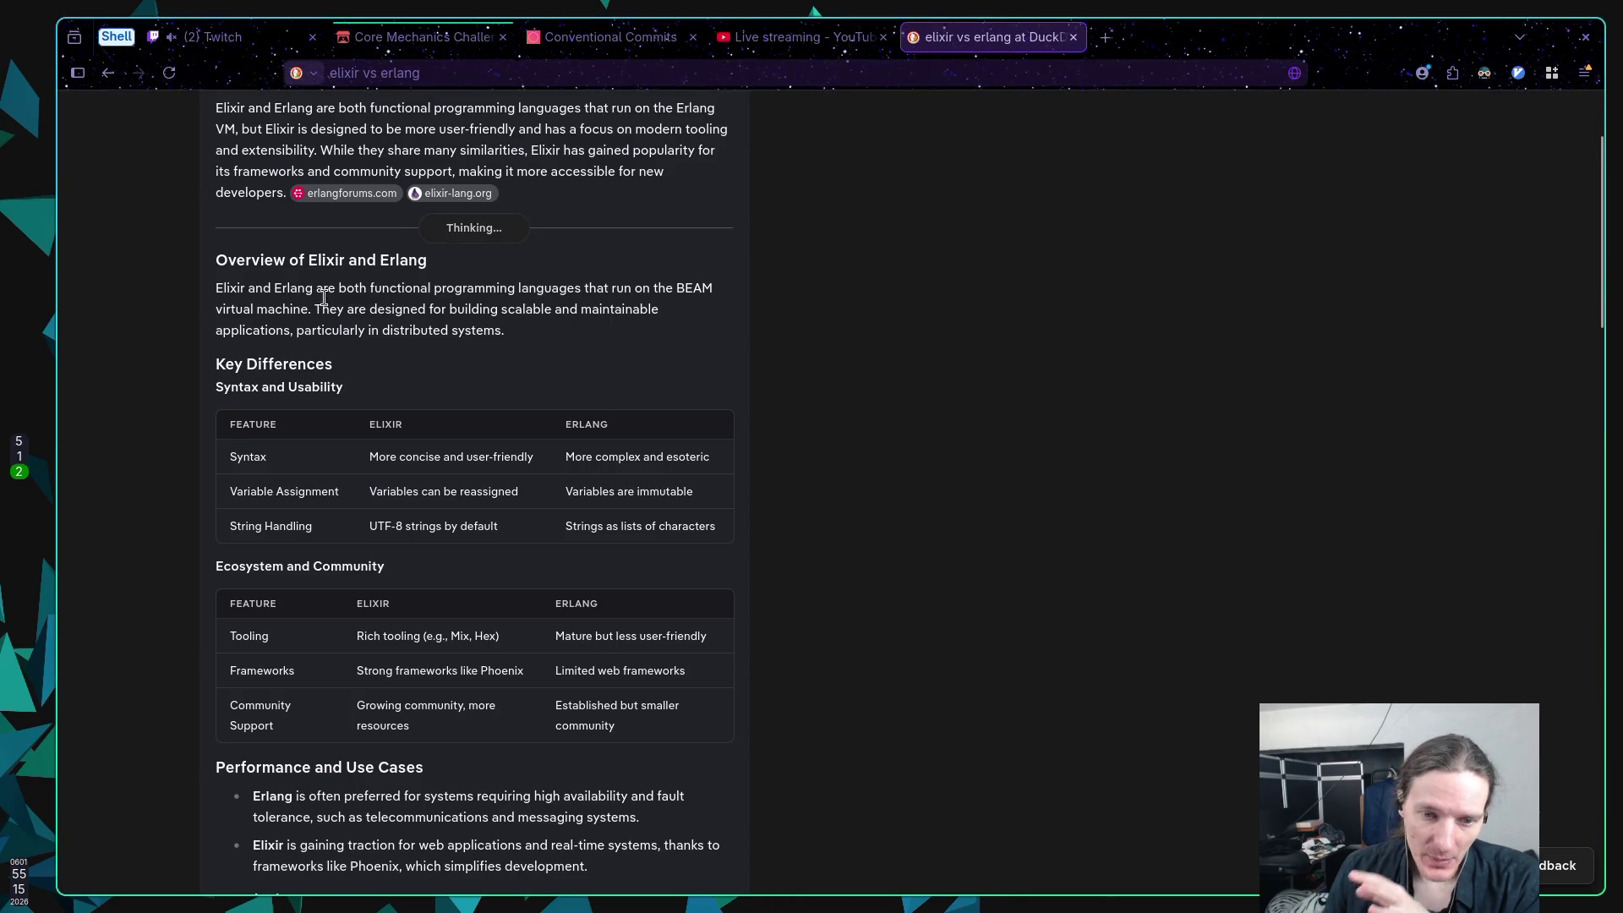
scroll(367, 306, down, 1)
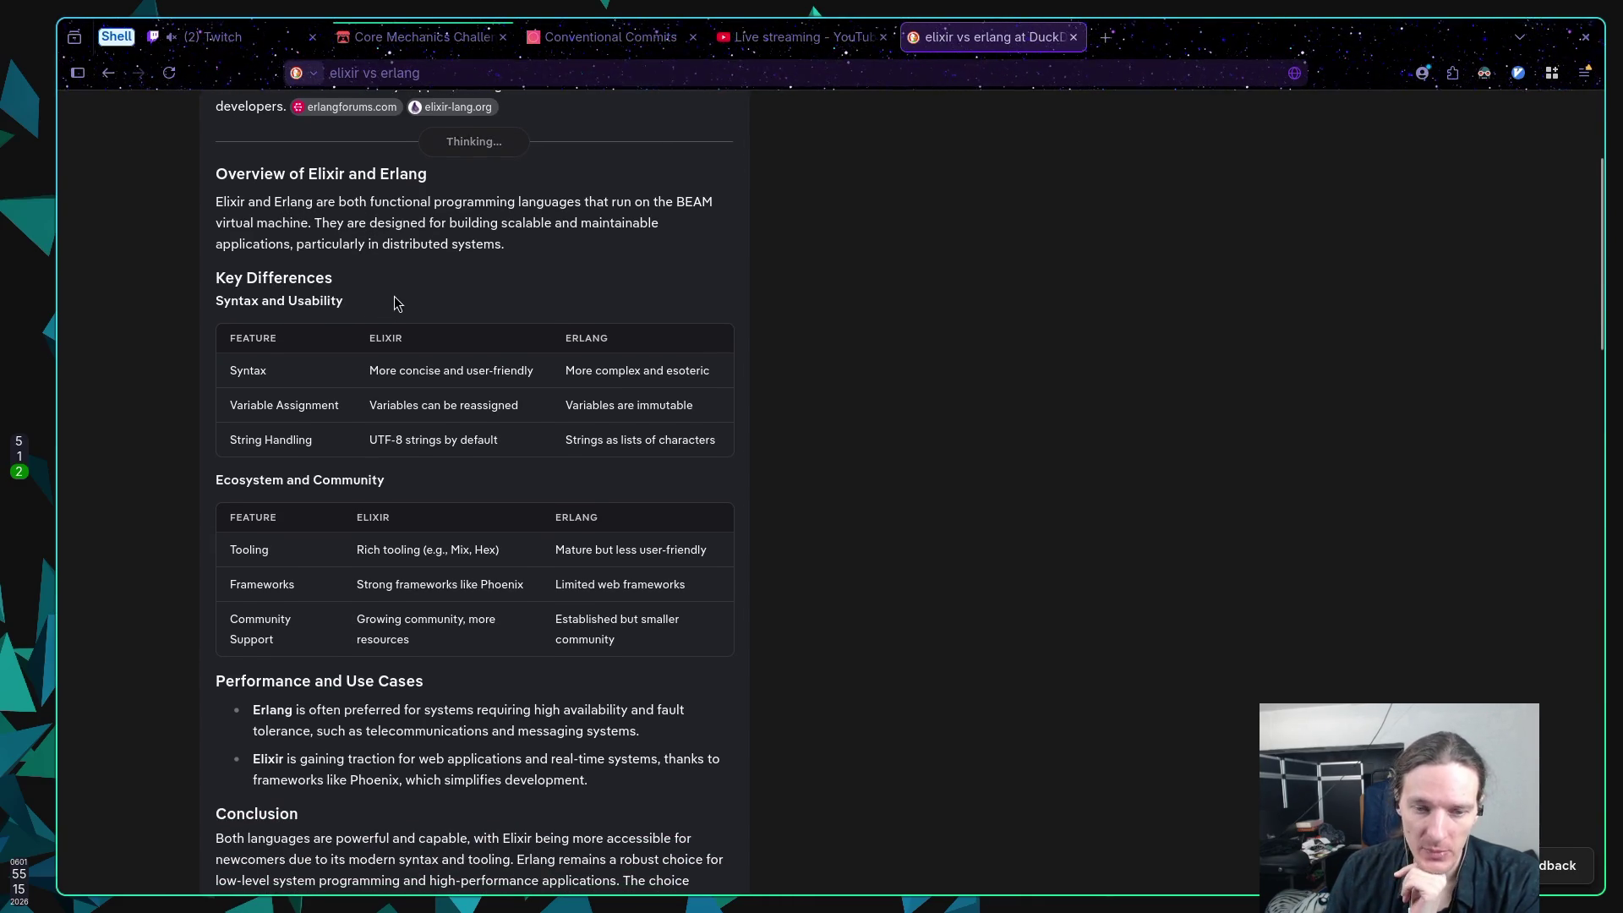
scroll(427, 296, down, 1)
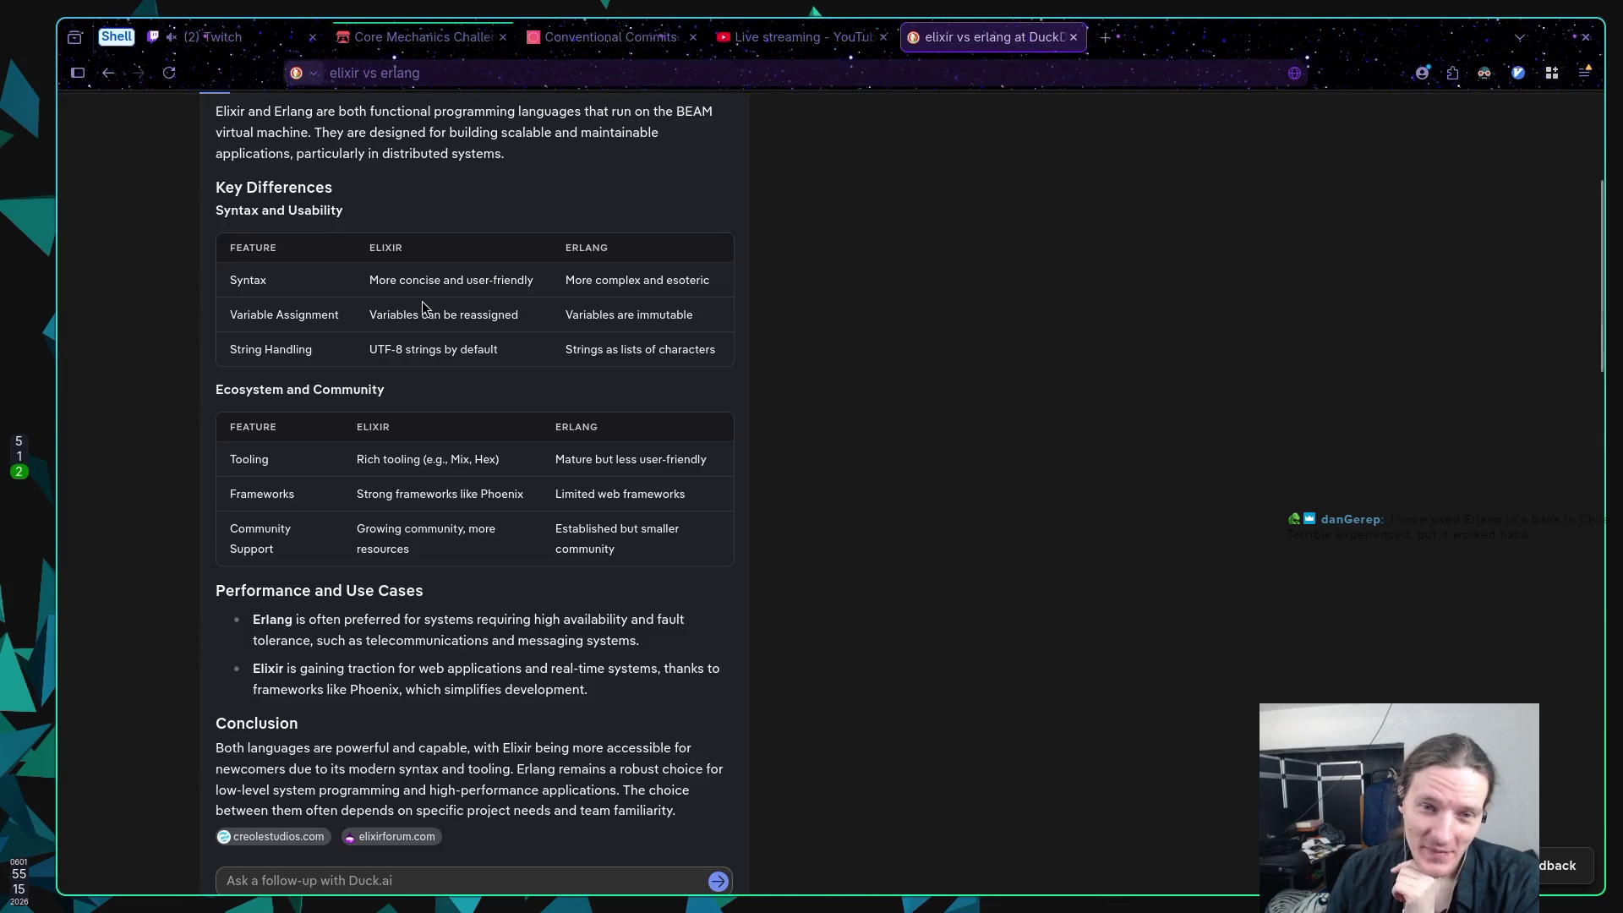
scroll(417, 296, up, 1)
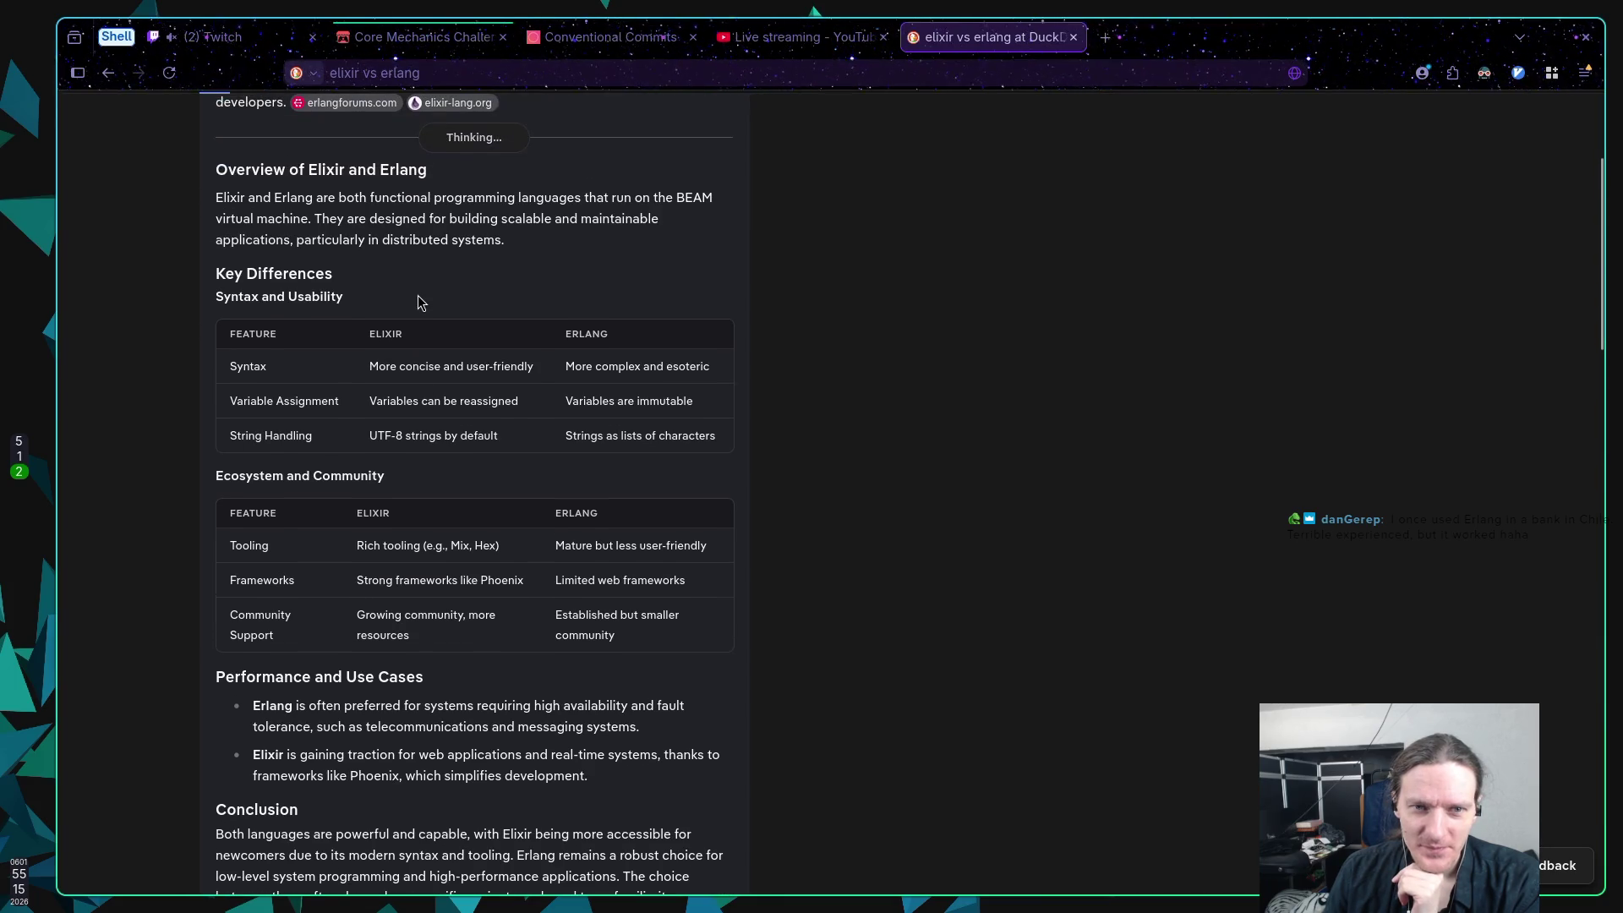
double_click(285, 199)
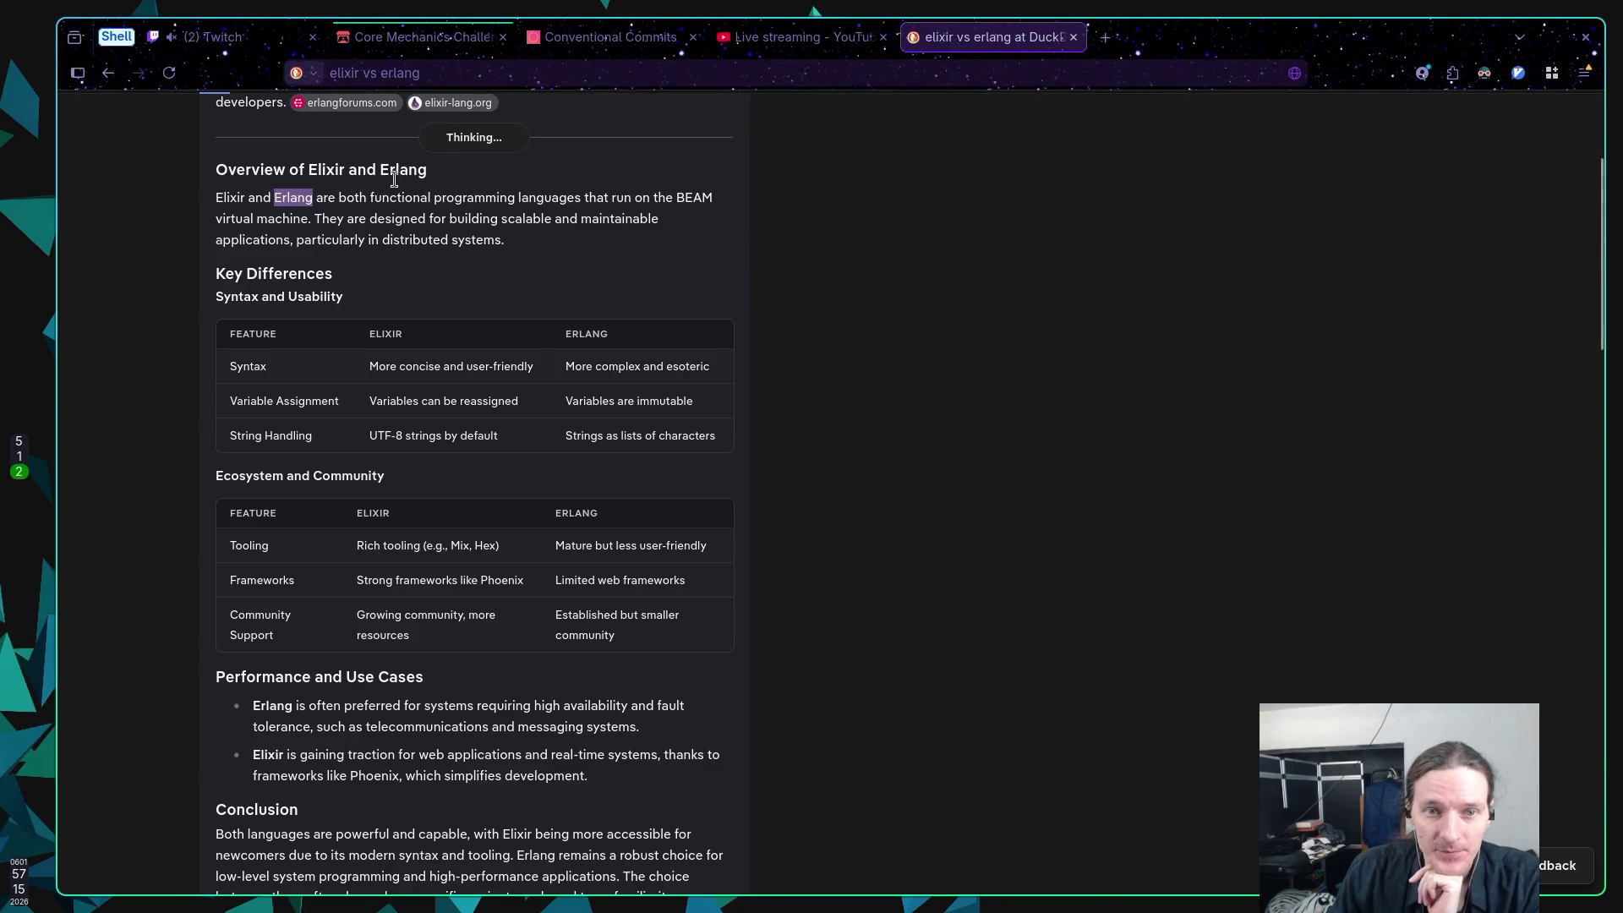
double_click(230, 197)
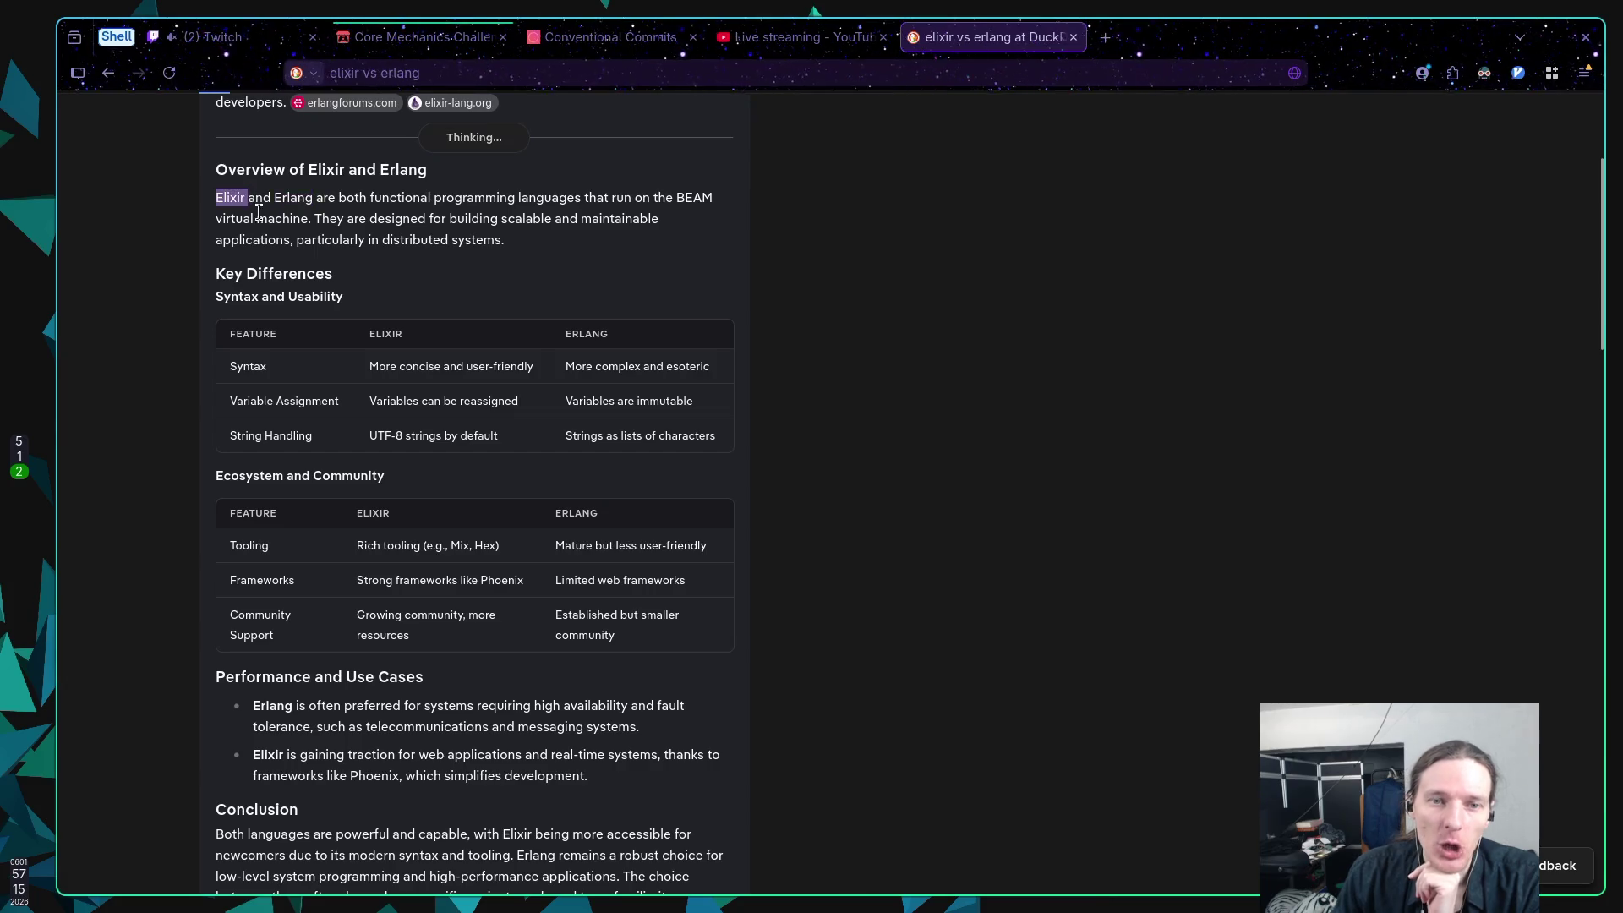
click(263, 218)
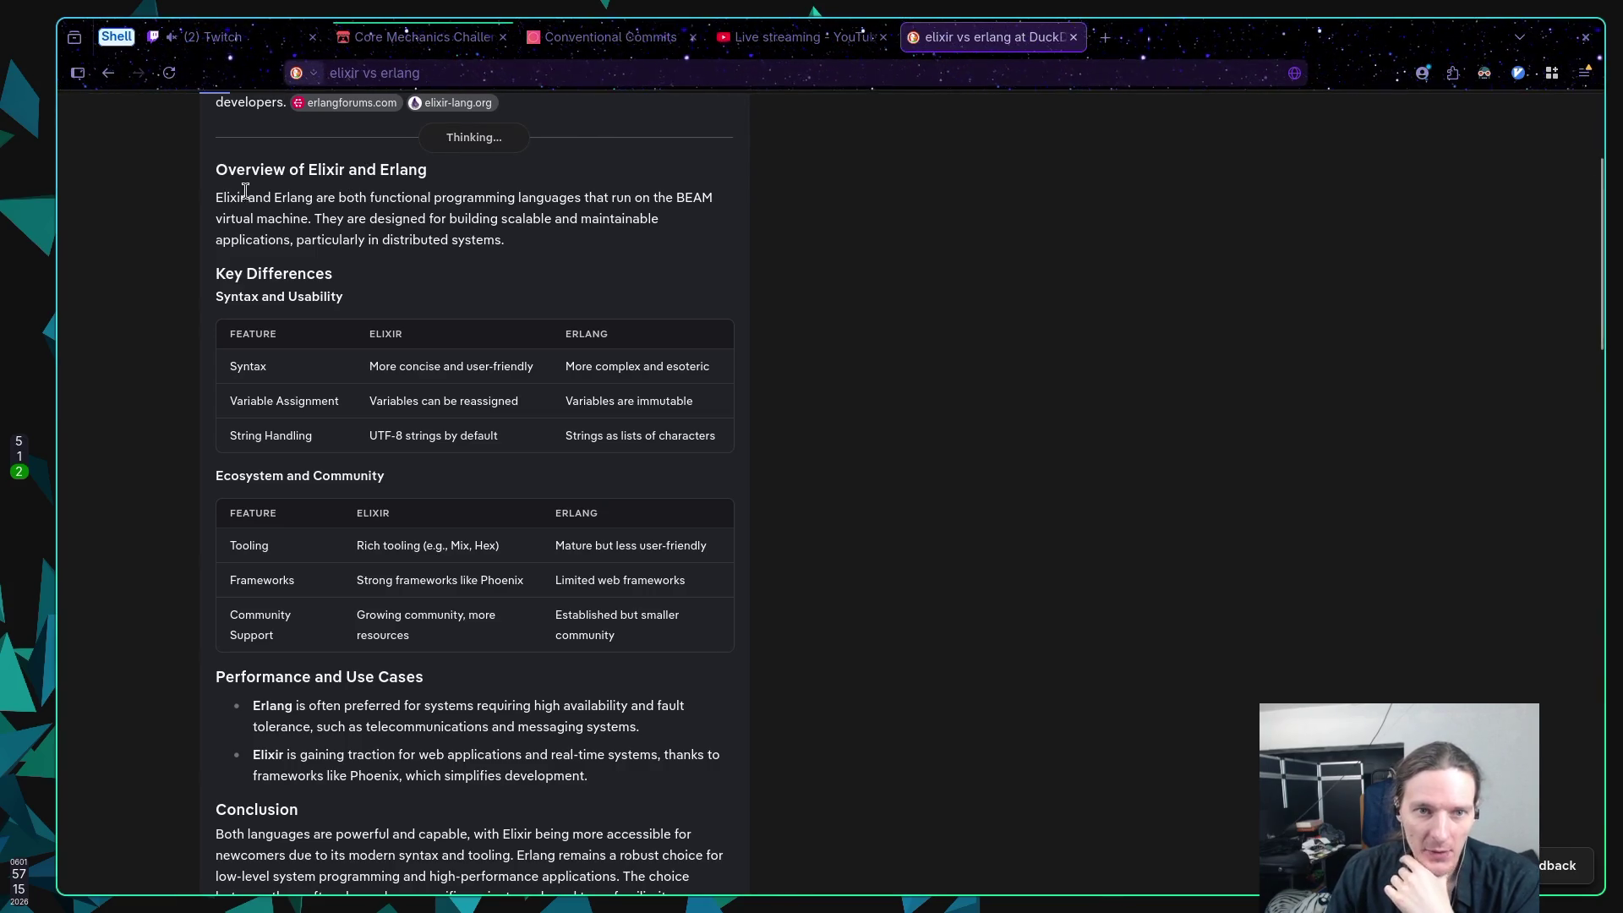
drag(222, 197, 276, 198)
click(269, 204)
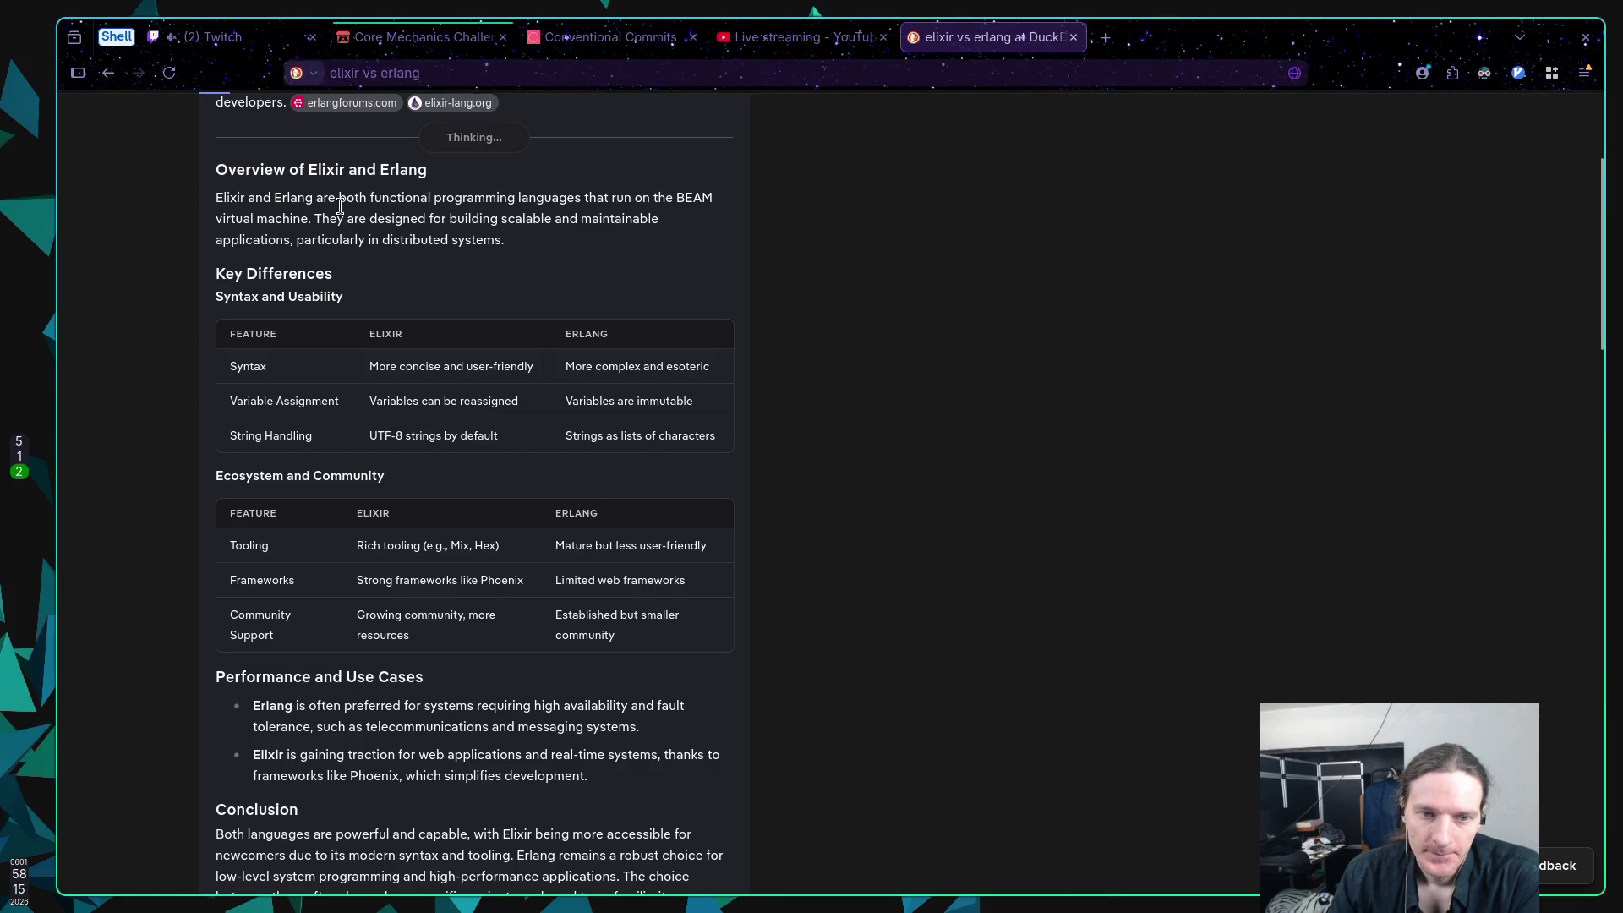
drag(274, 199, 335, 212)
click(309, 207)
click(330, 216)
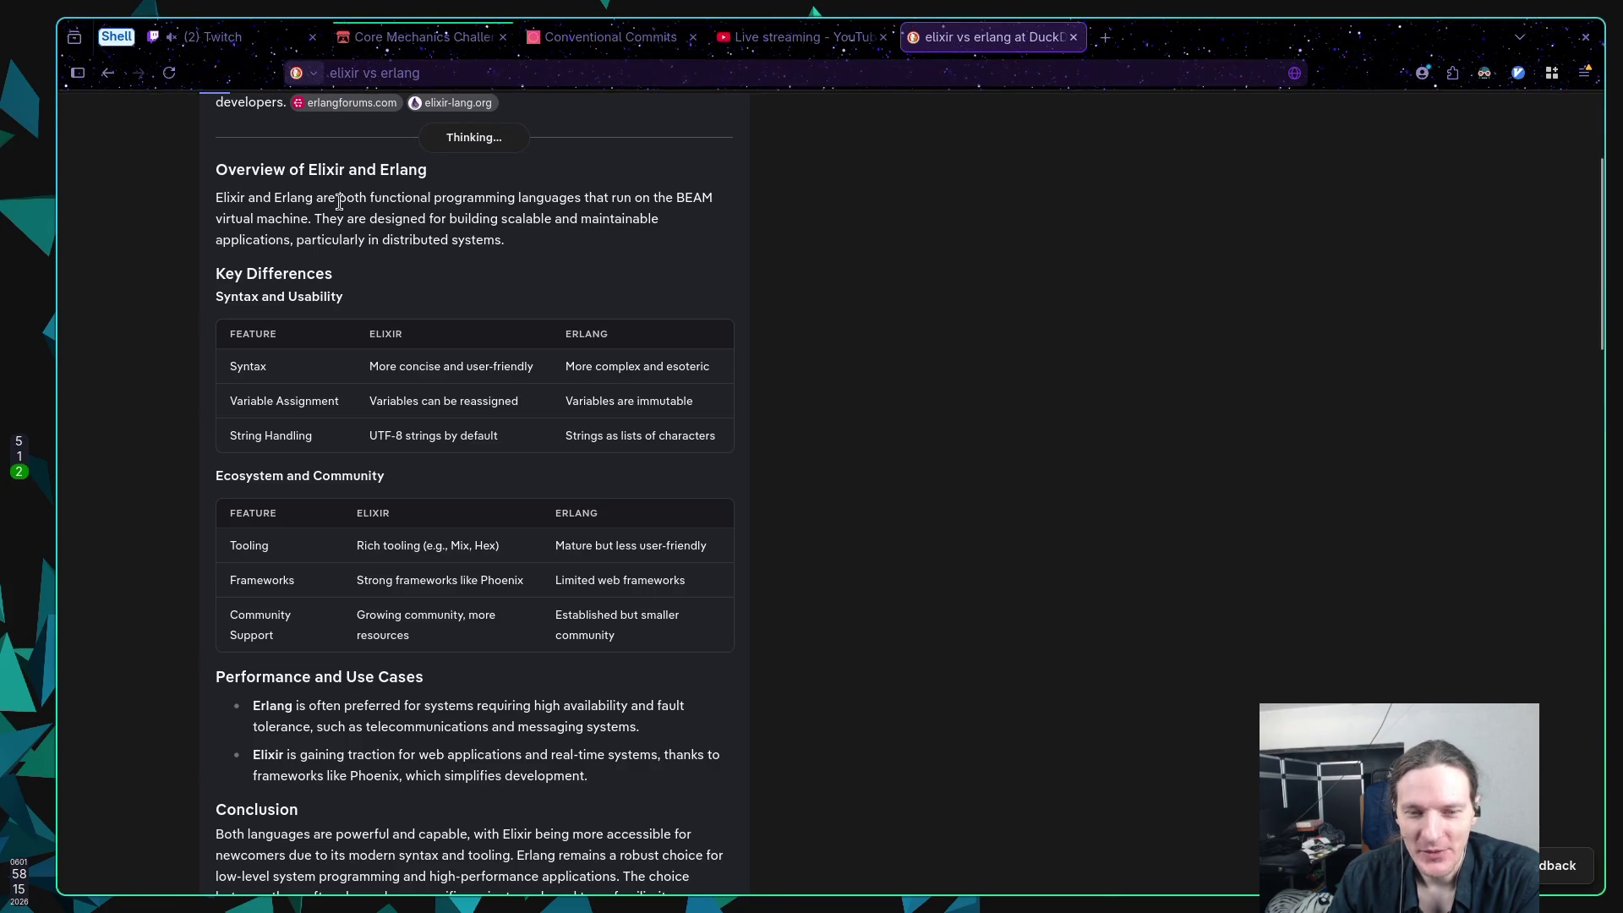
mouse_move(676, 197)
mouse_down()
mouse_move(705, 219)
mouse_move(688, 200)
mouse_move(713, 198)
mouse_up()
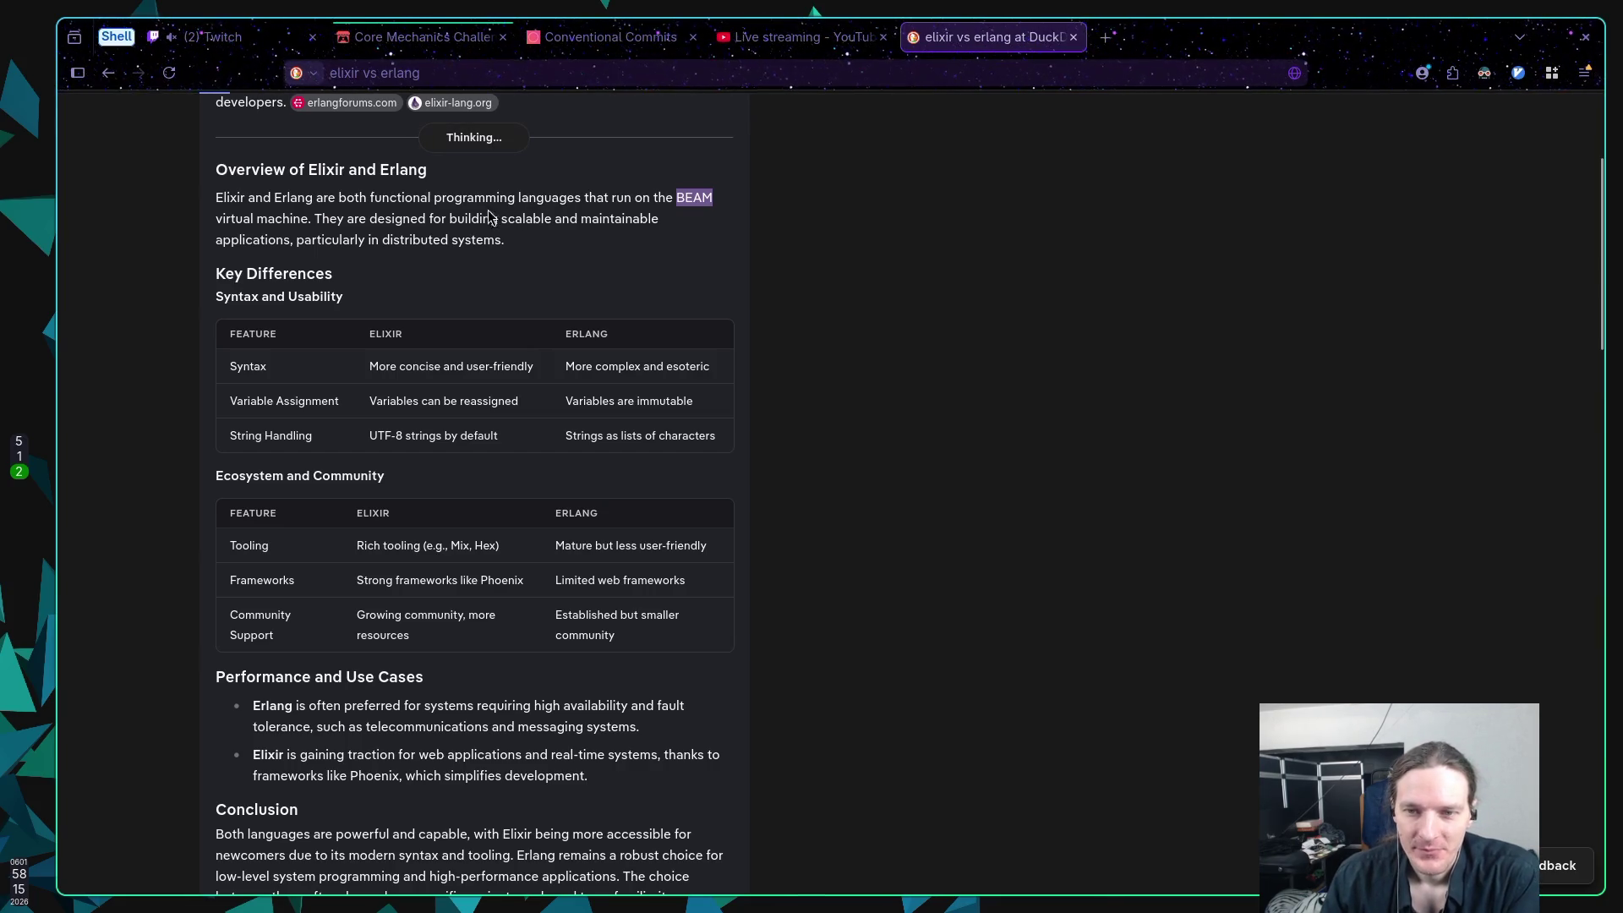
scroll(460, 230, down, 1)
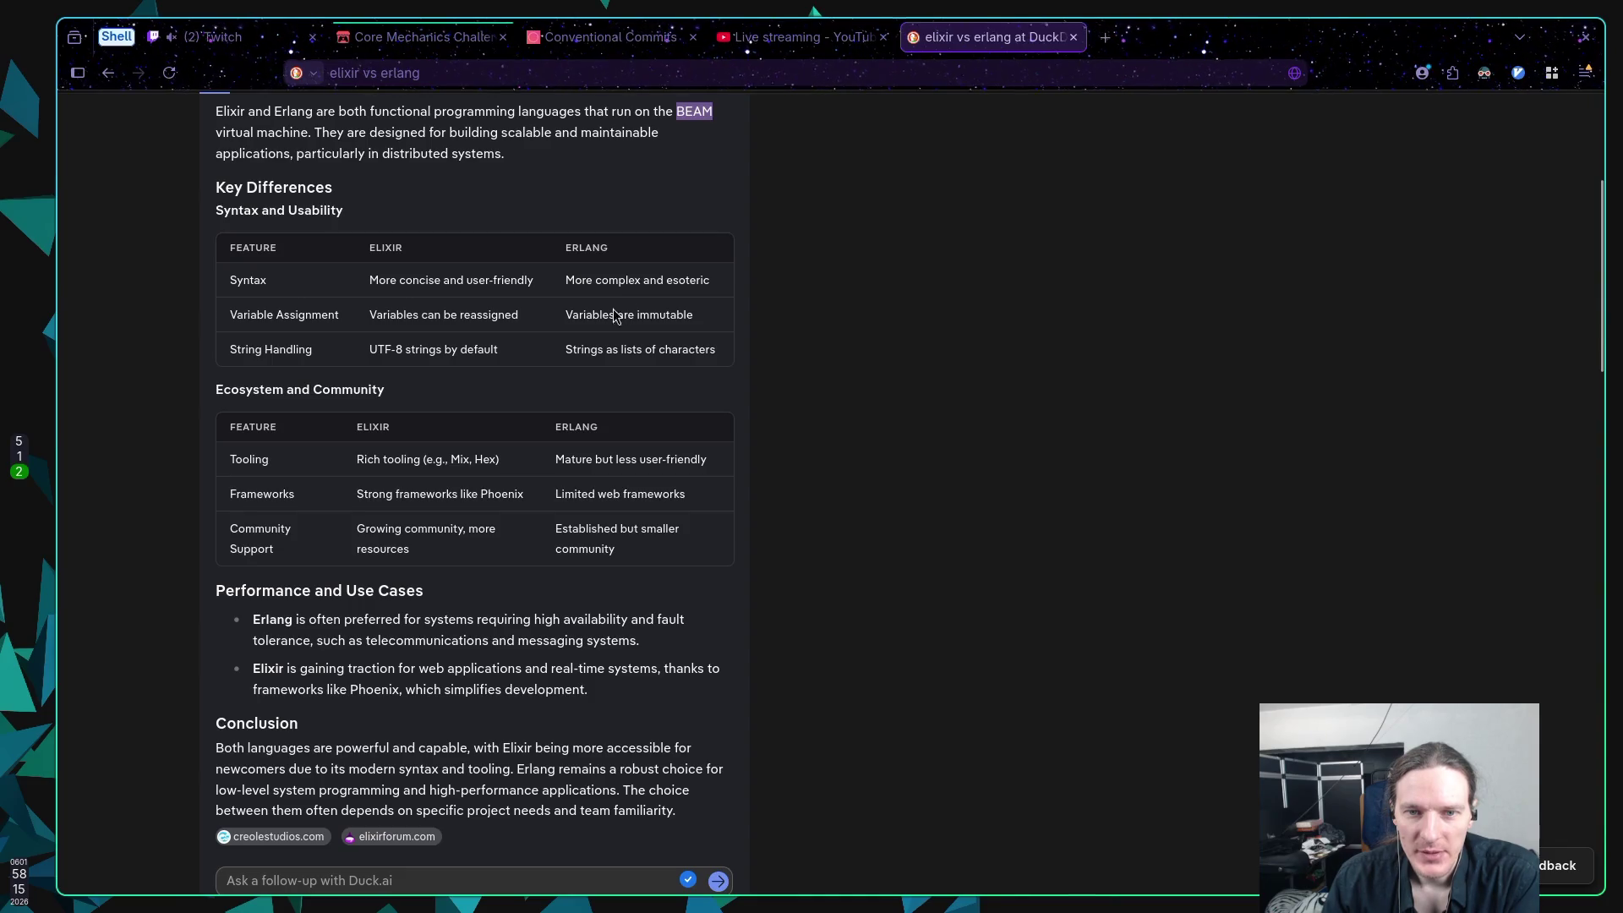
drag(378, 314, 702, 317)
click(717, 318)
mouse_move(566, 314)
mouse_down()
mouse_move(733, 316)
mouse_move(365, 317)
mouse_move(531, 324)
mouse_up()
click(725, 318)
click(365, 317)
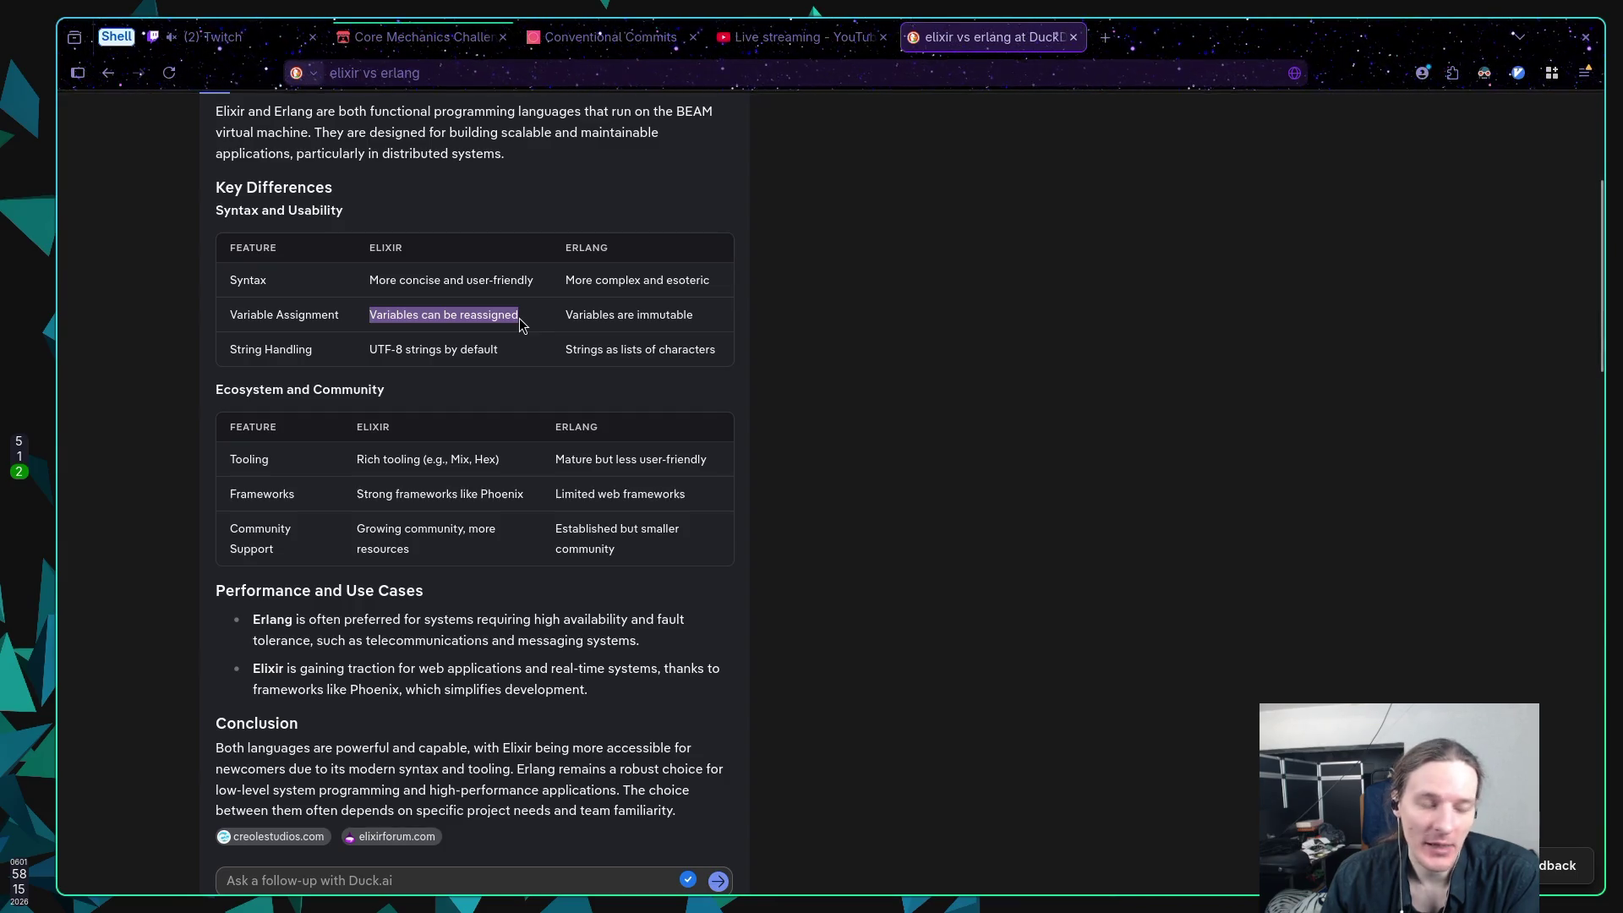
click(499, 315)
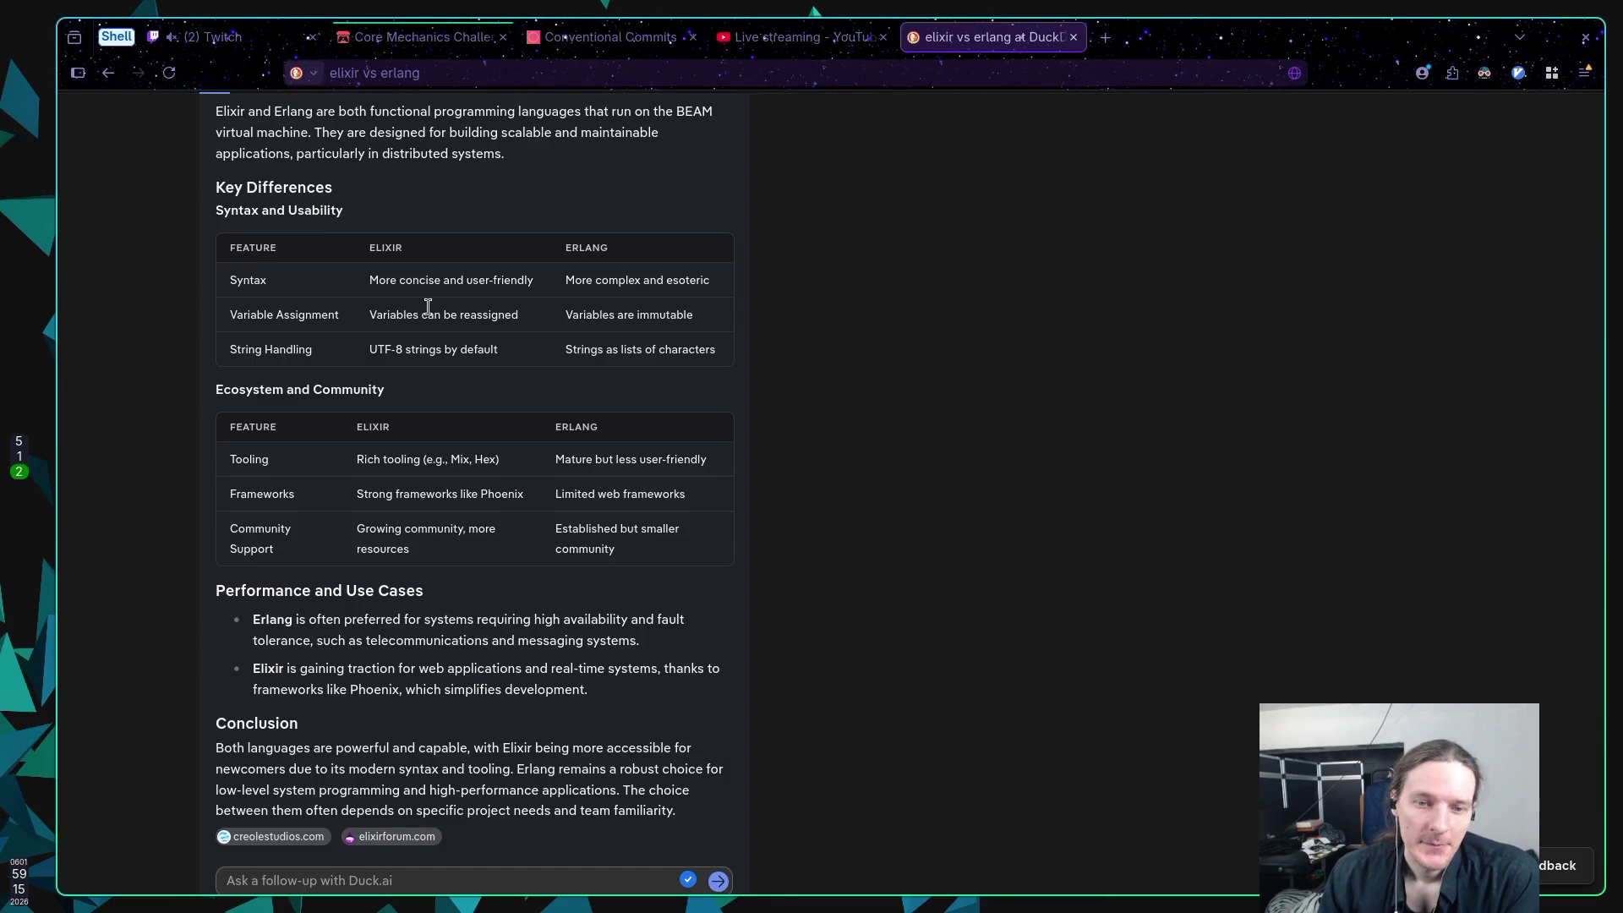
scroll(454, 327, down, 1)
mouse_move(375, 263)
mouse_down()
mouse_move(505, 263)
mouse_move(489, 229)
mouse_move(470, 236)
mouse_move(486, 262)
mouse_up()
click(475, 262)
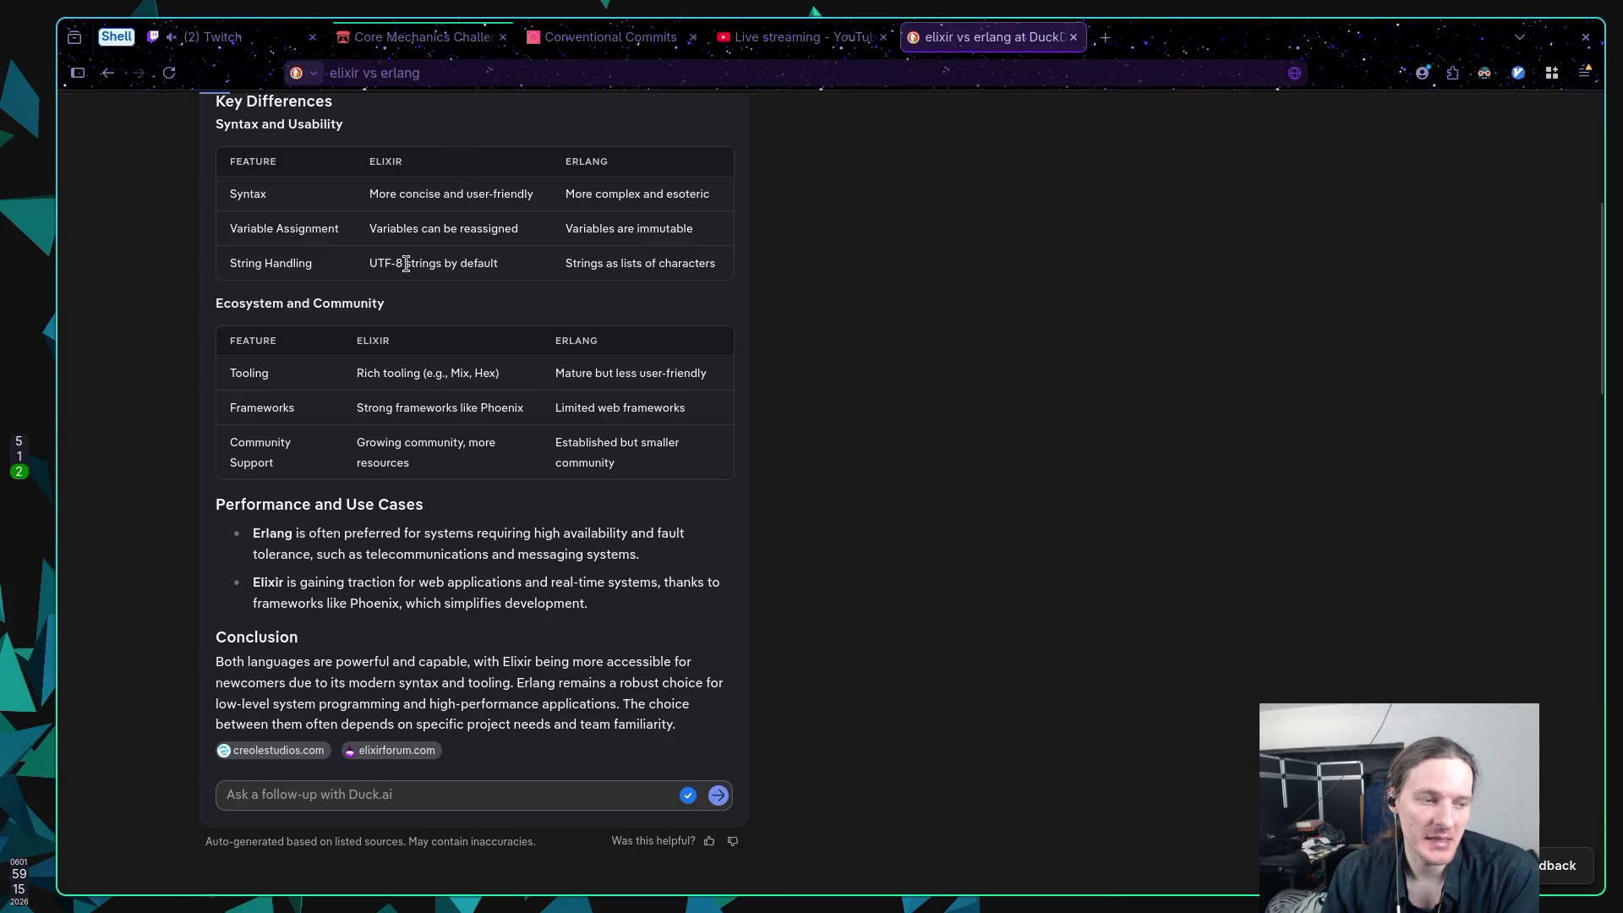
scroll(405, 264, down, 1)
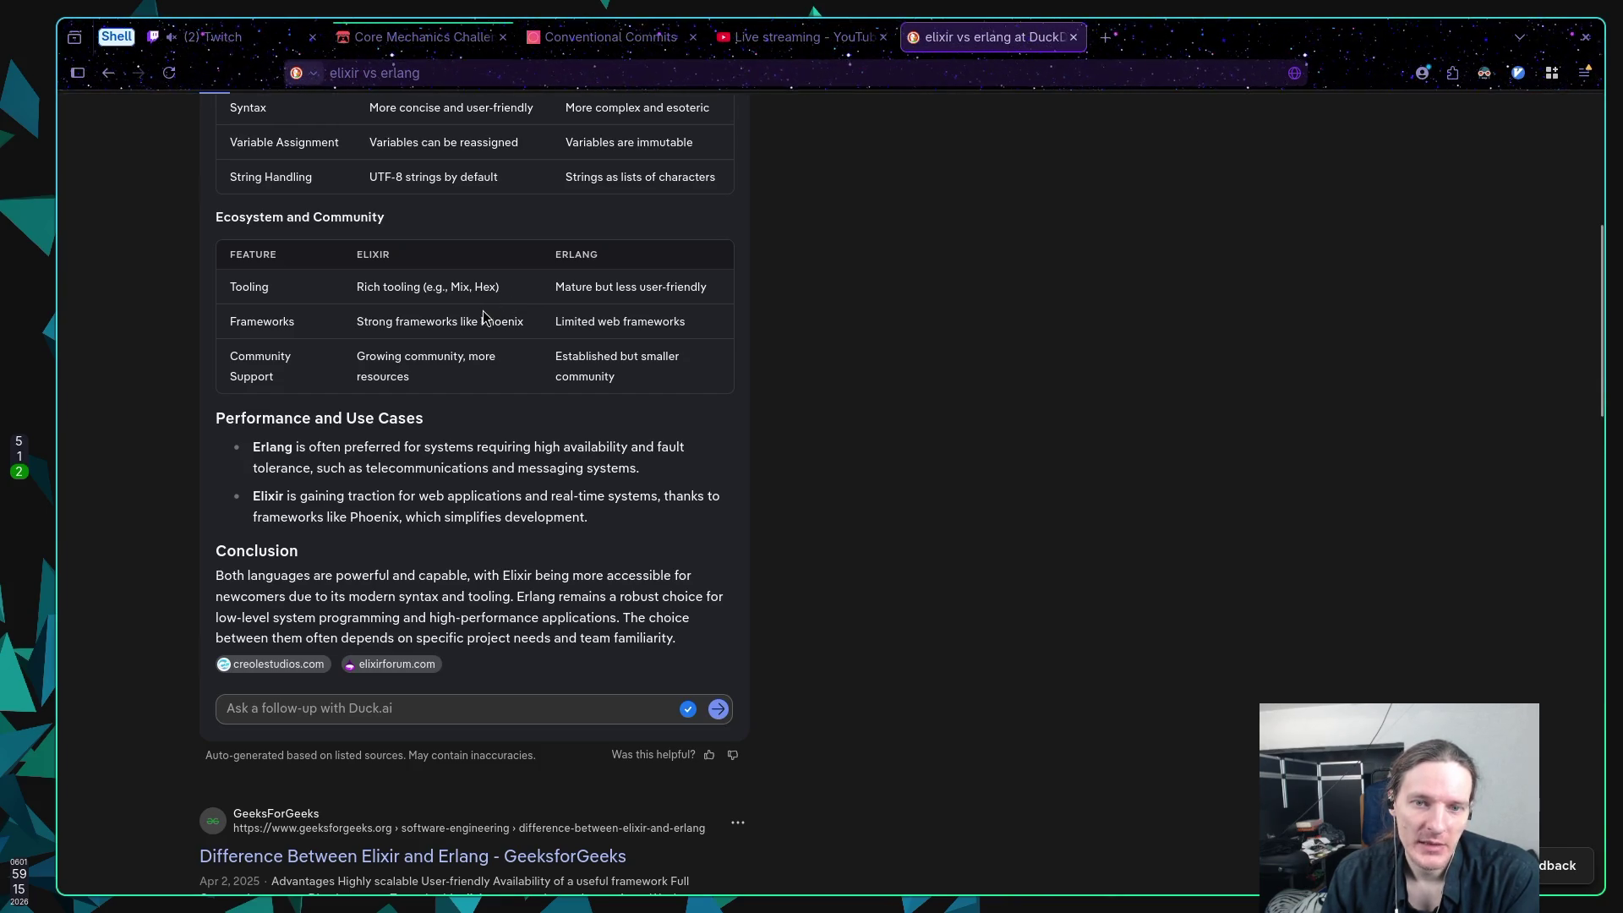
drag(385, 321, 510, 323)
click(511, 323)
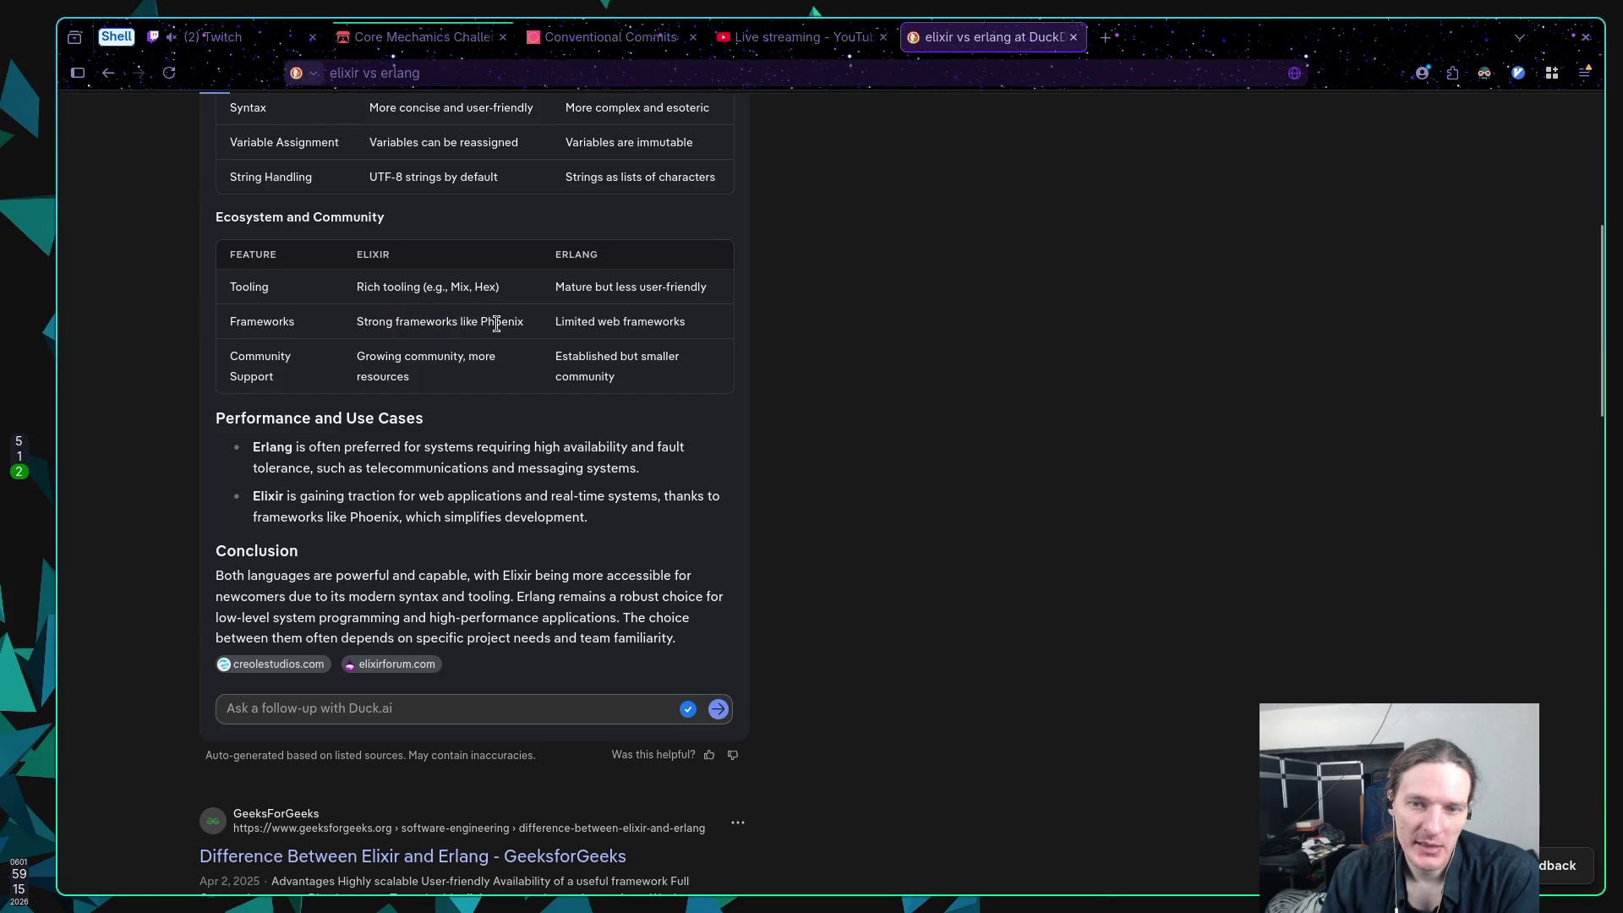
double_click(510, 324)
drag(554, 325, 683, 328)
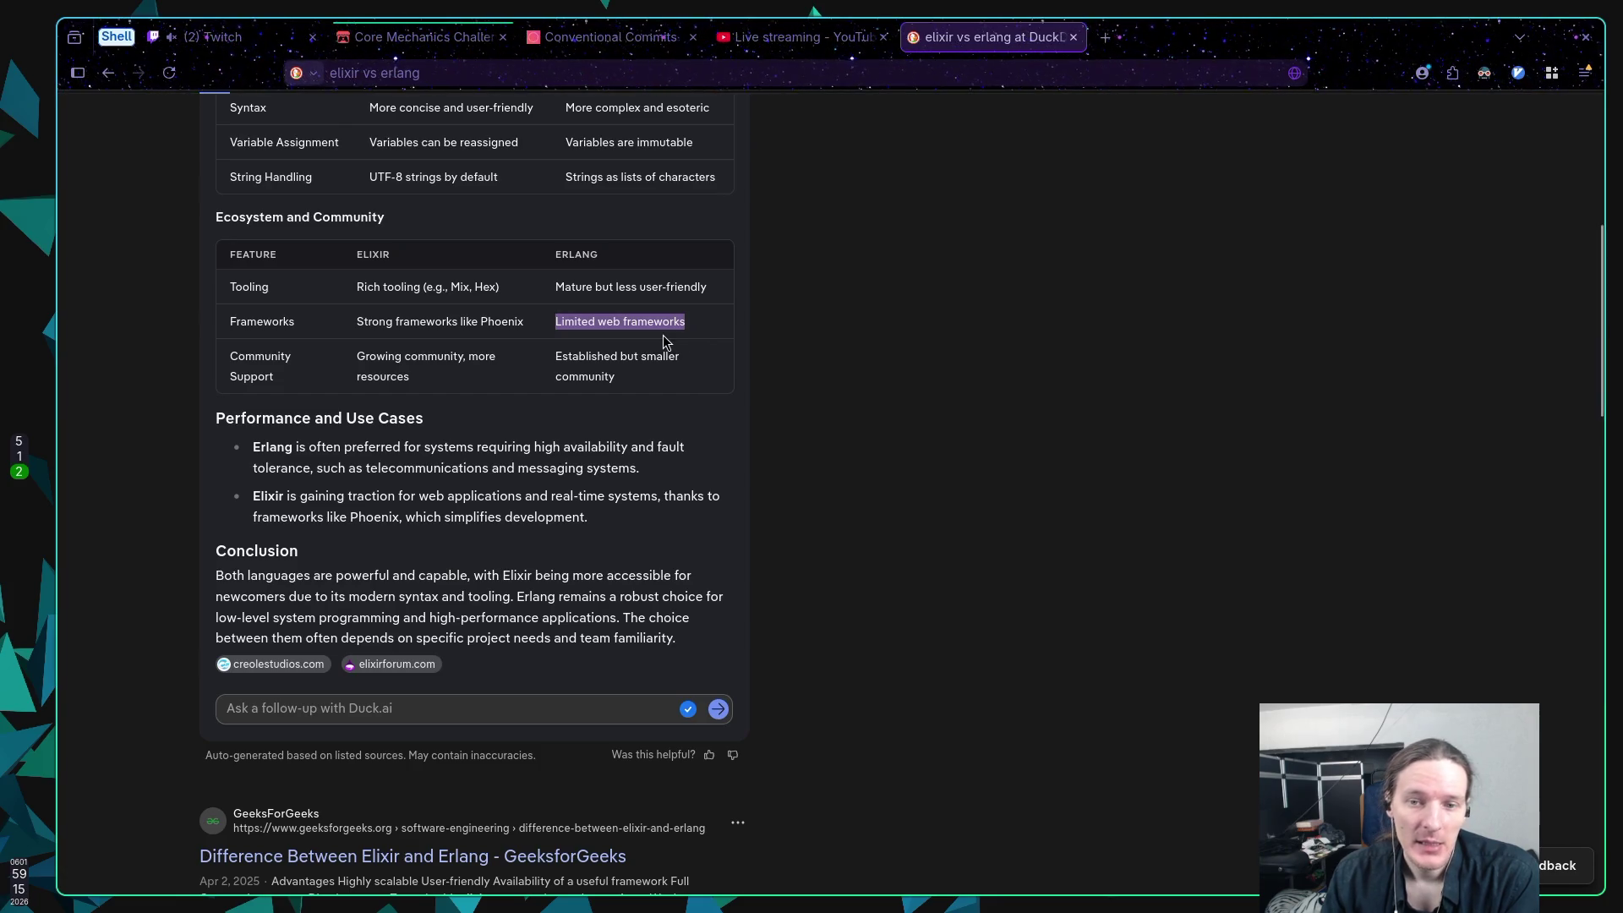
click(662, 334)
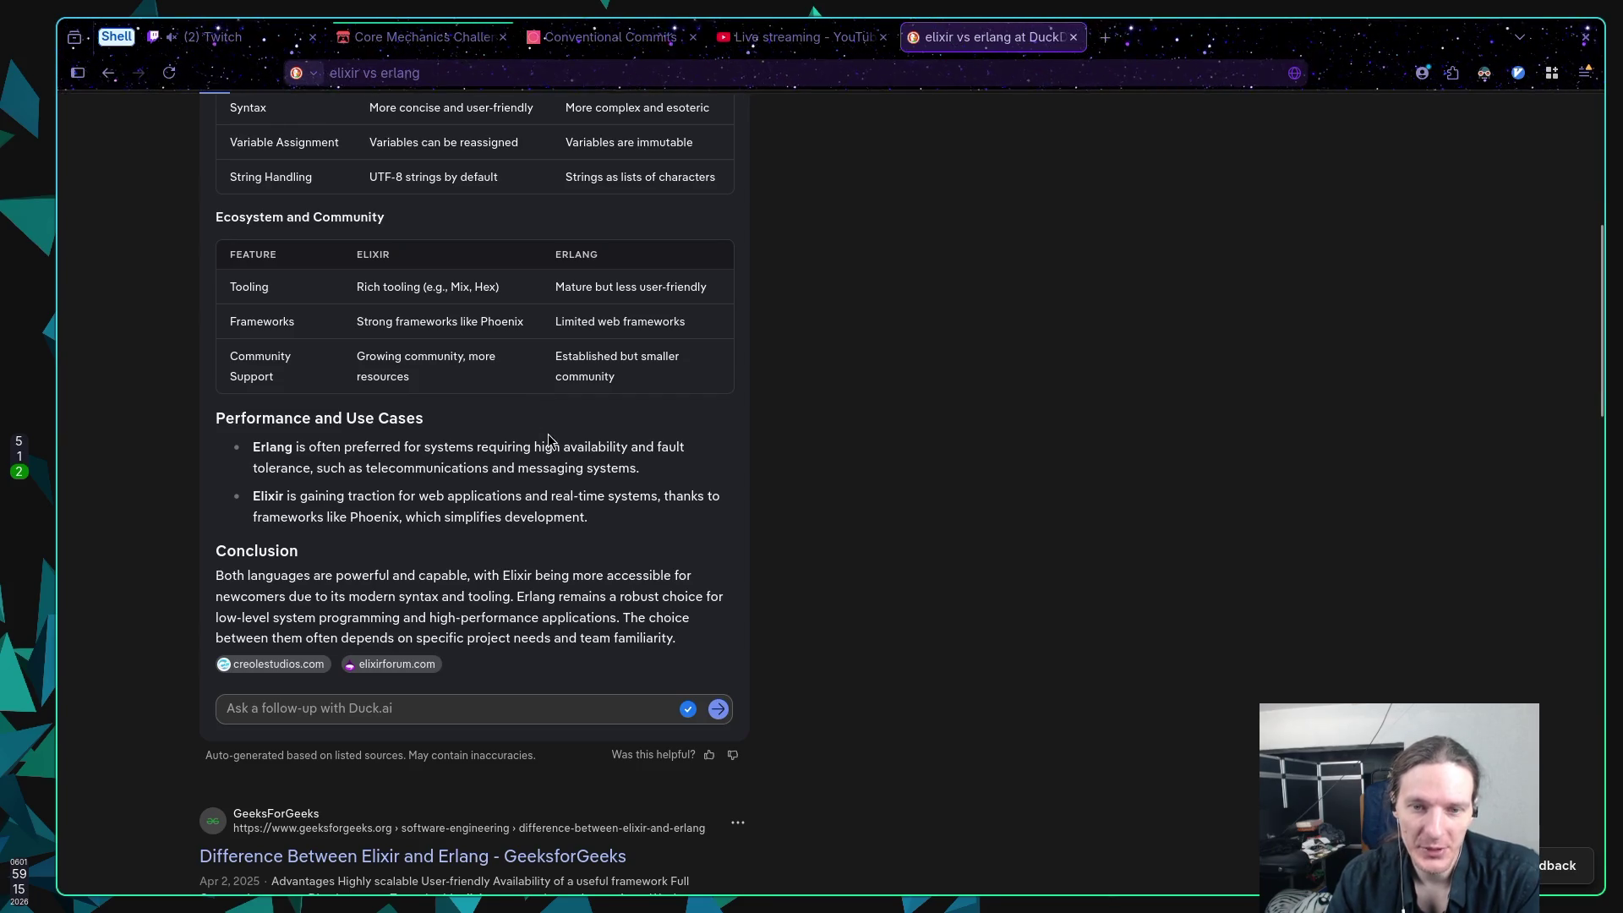
mouse_move(643, 471)
mouse_down()
mouse_move(350, 447)
mouse_move(339, 465)
mouse_up()
click(321, 463)
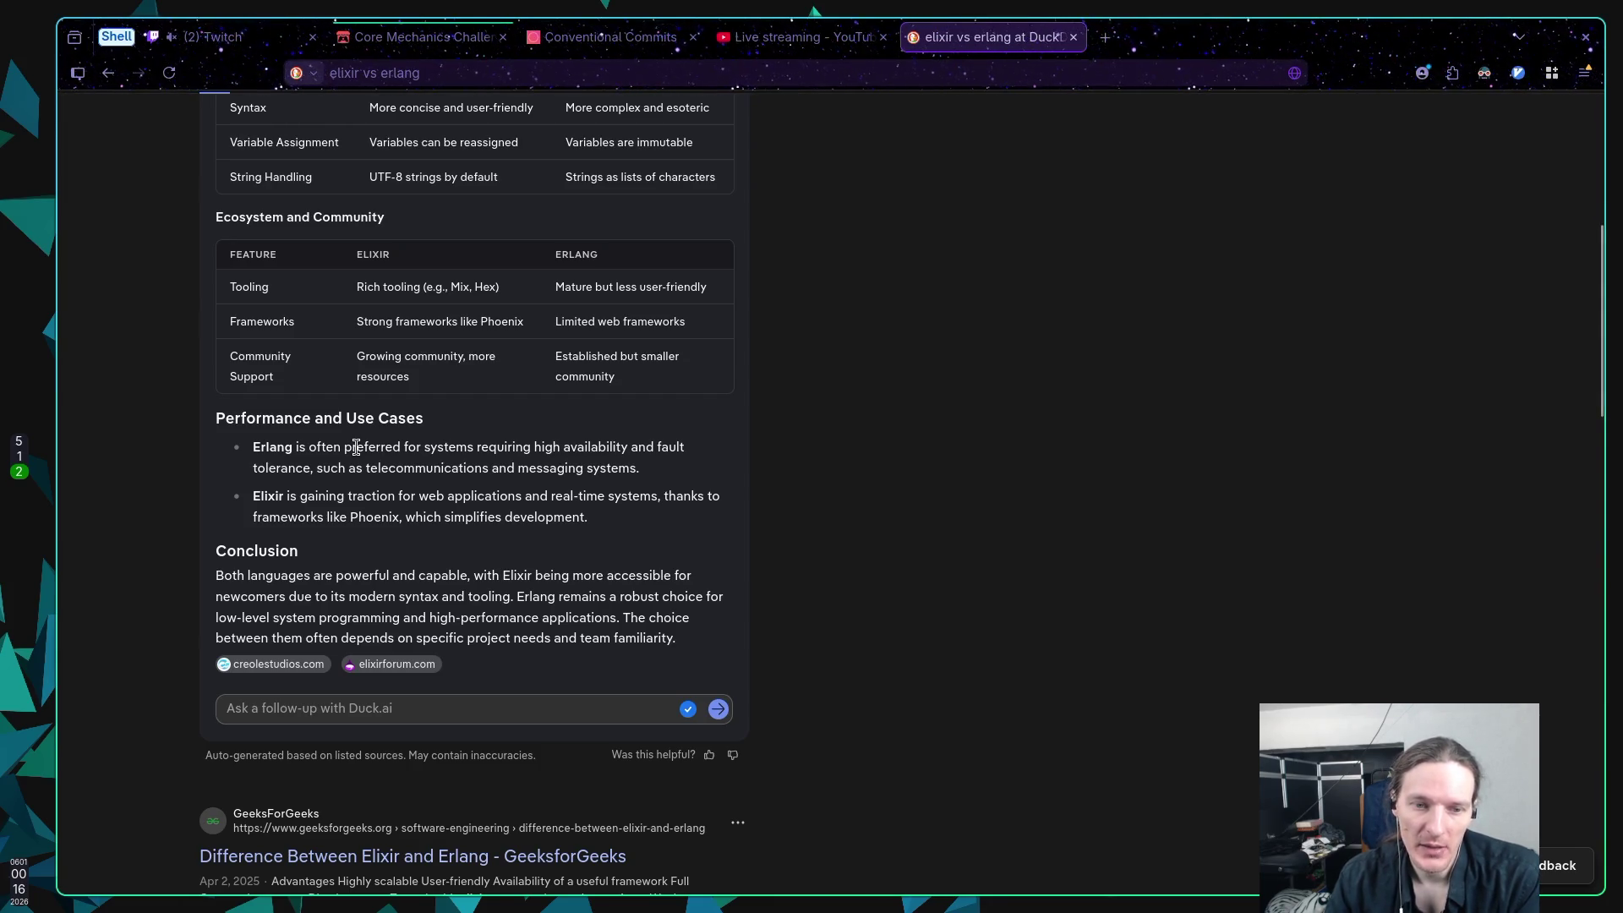
scroll(405, 435, down, 2)
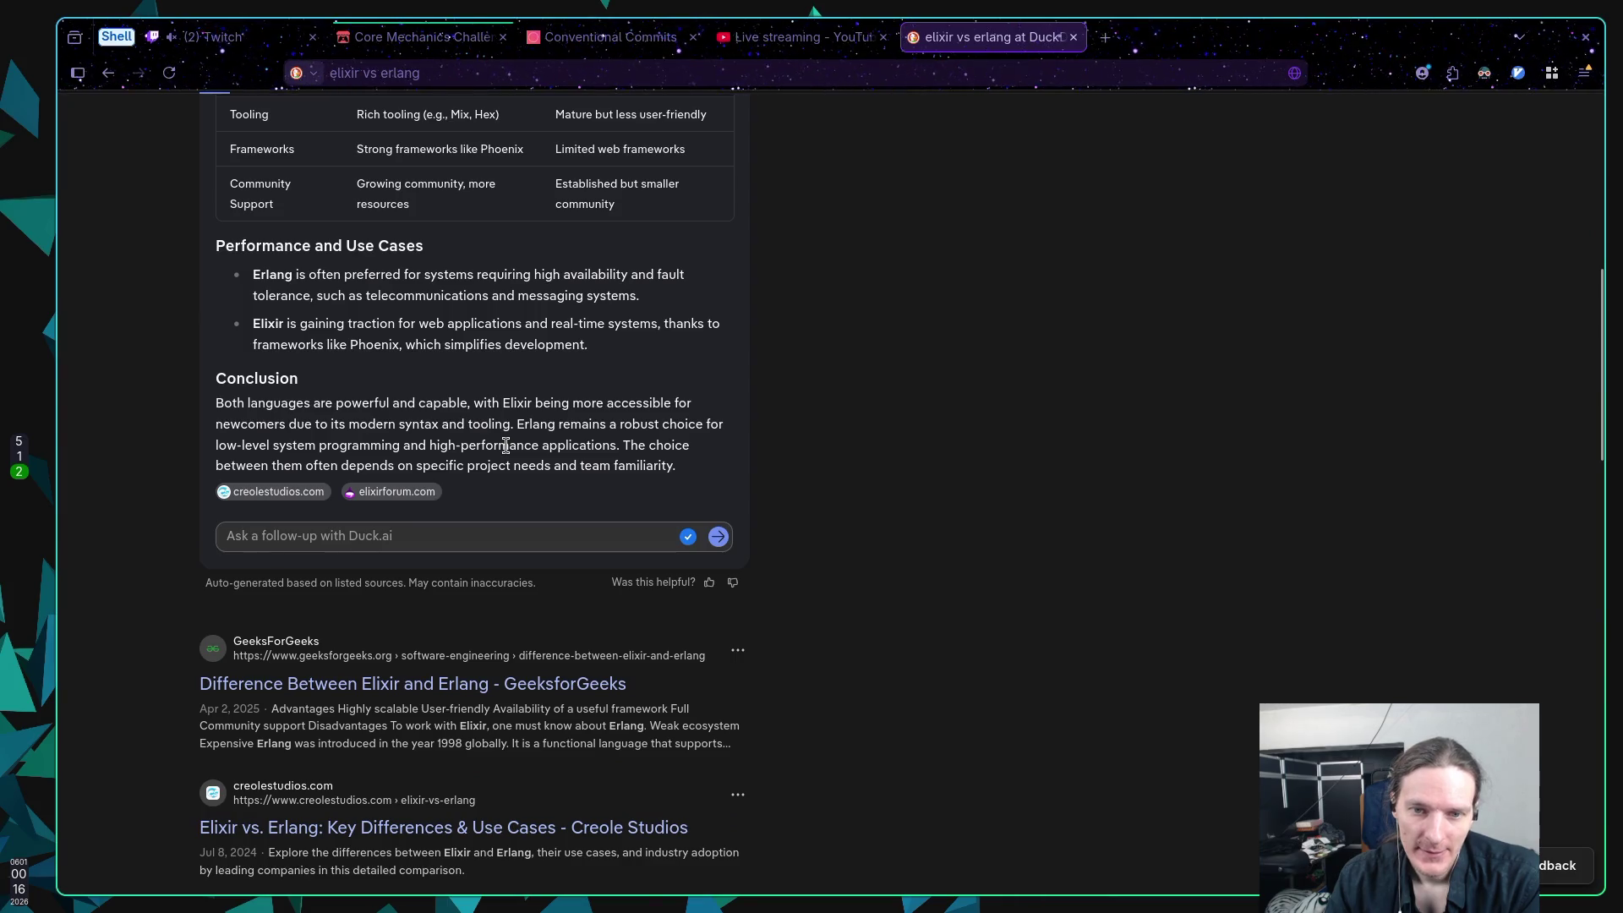
drag(502, 403, 565, 404)
click(562, 420)
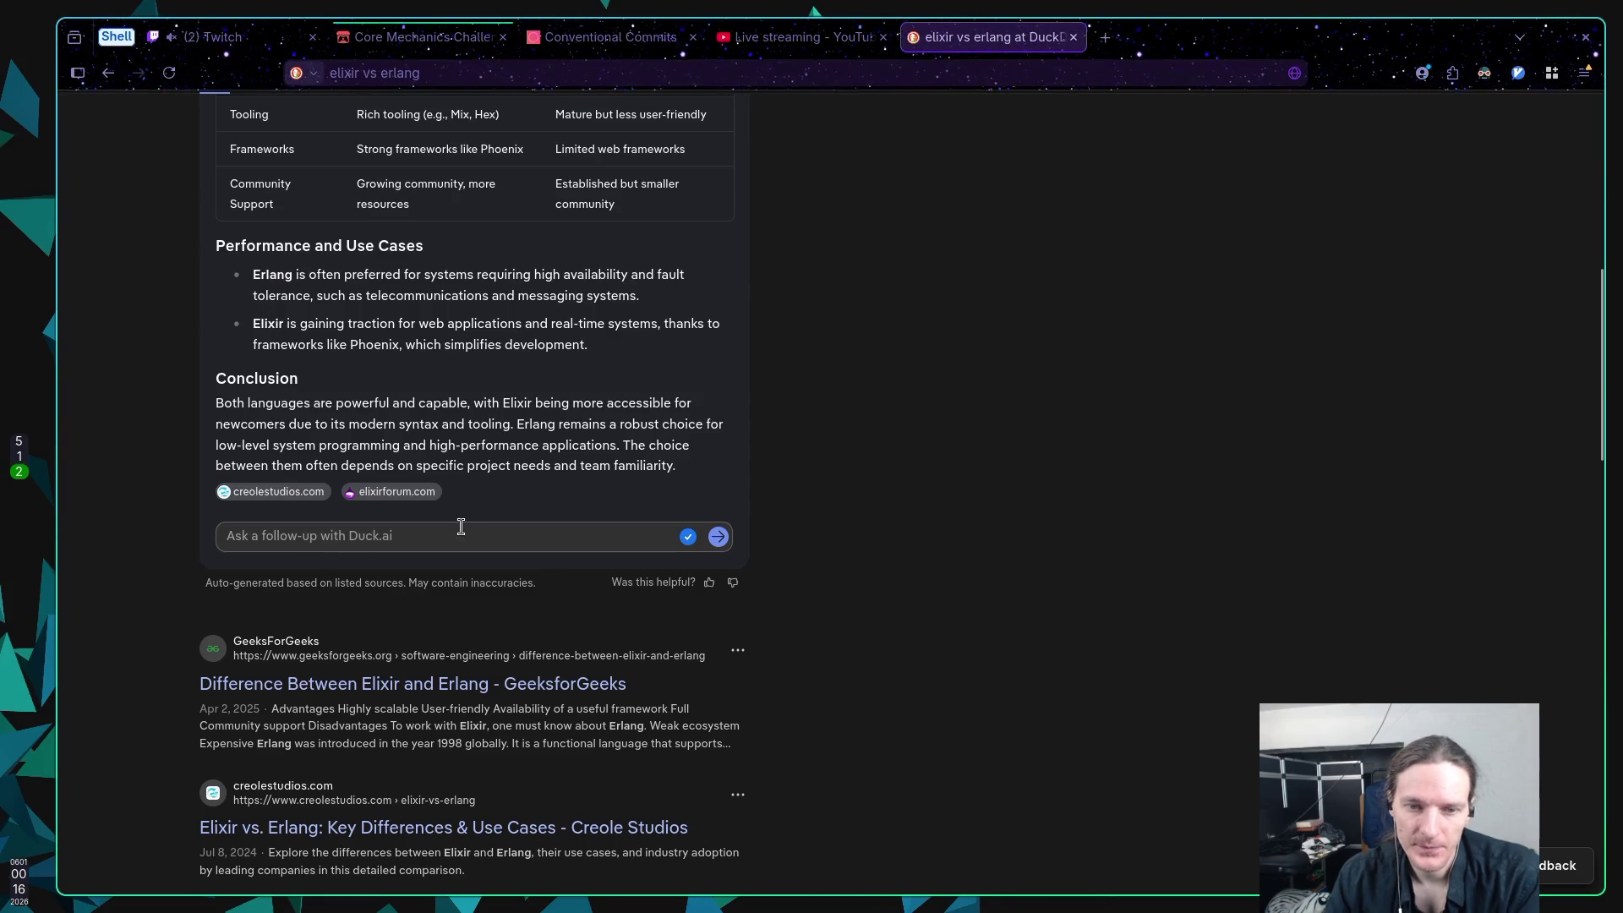
Step: Type the Duck.ai follow-up 'what would be the best for my myltiplayer typing game as a server'
click(458, 529)
text(wh)
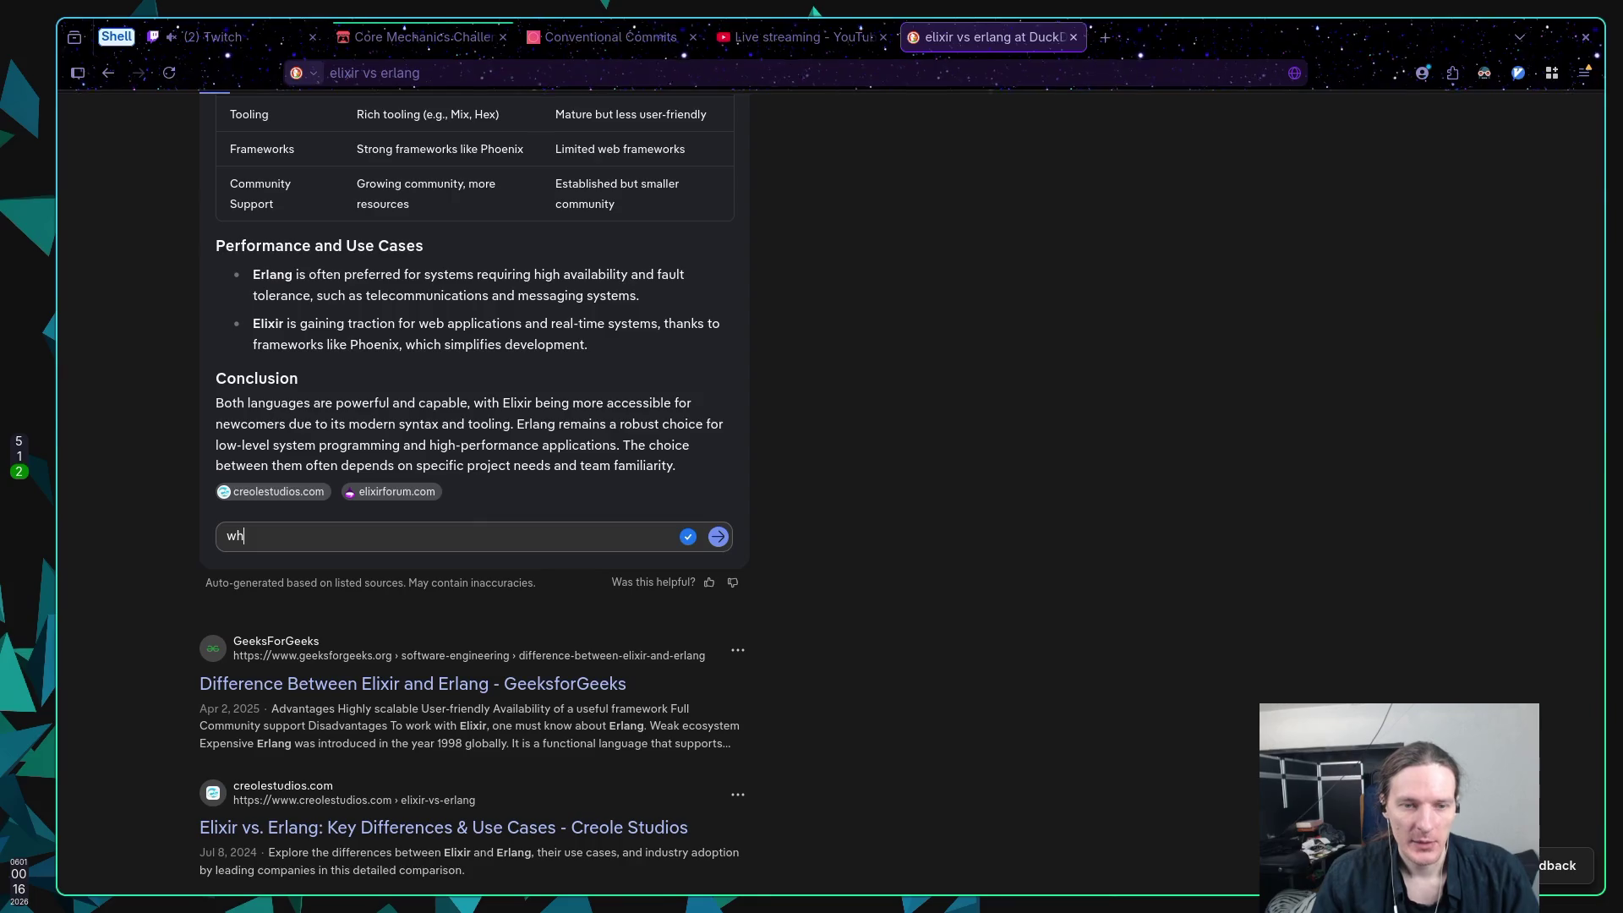
text(at would )
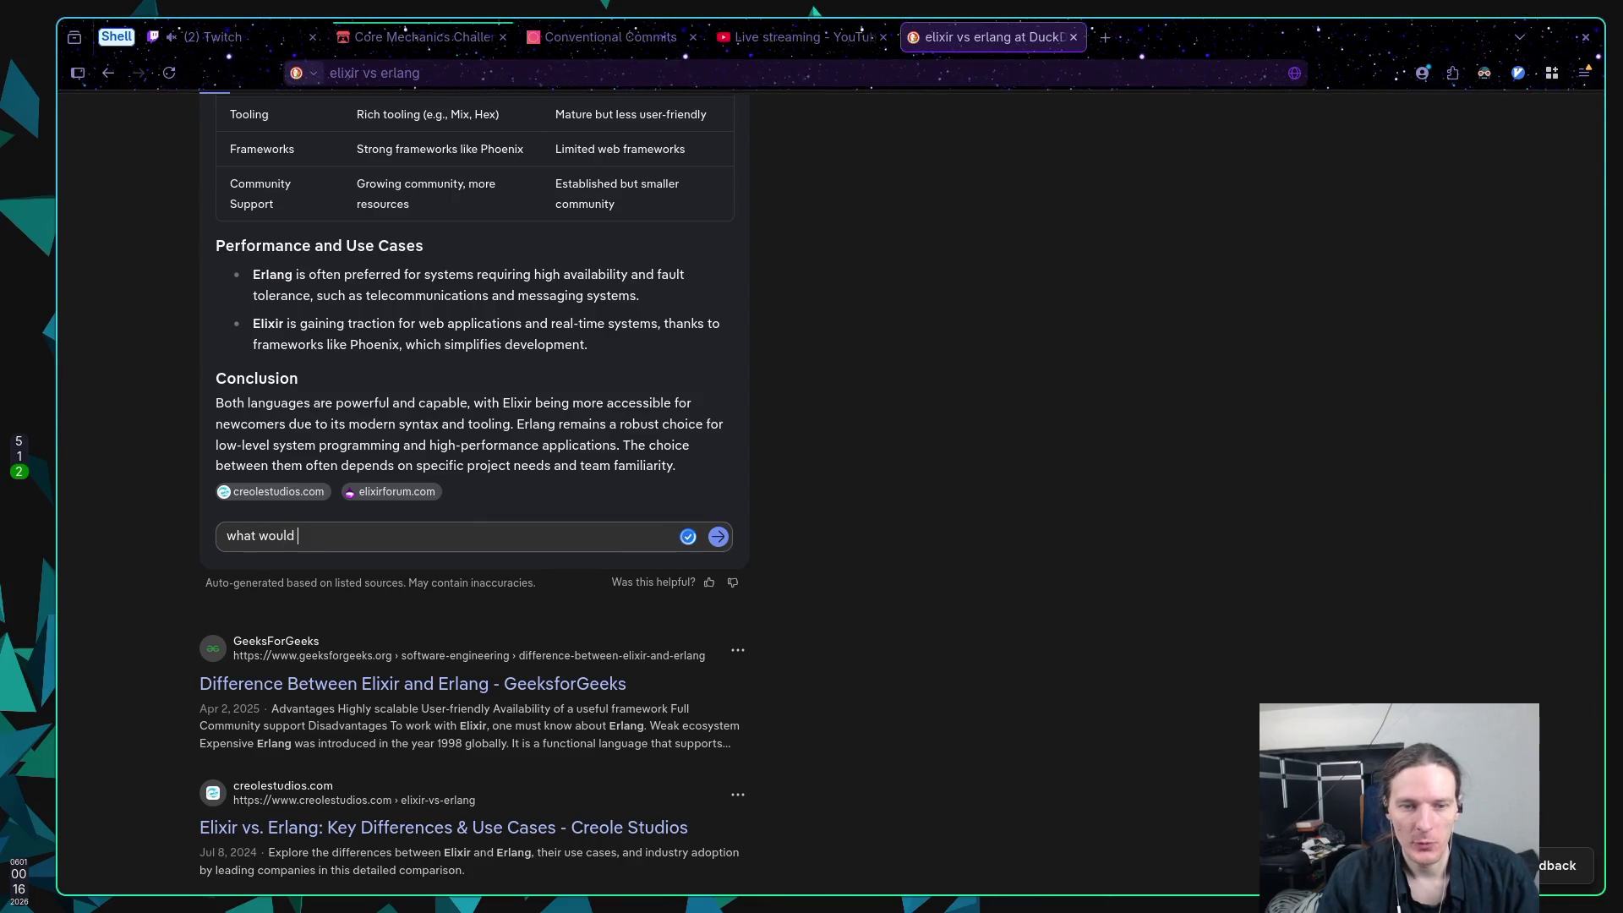
text(be the best )
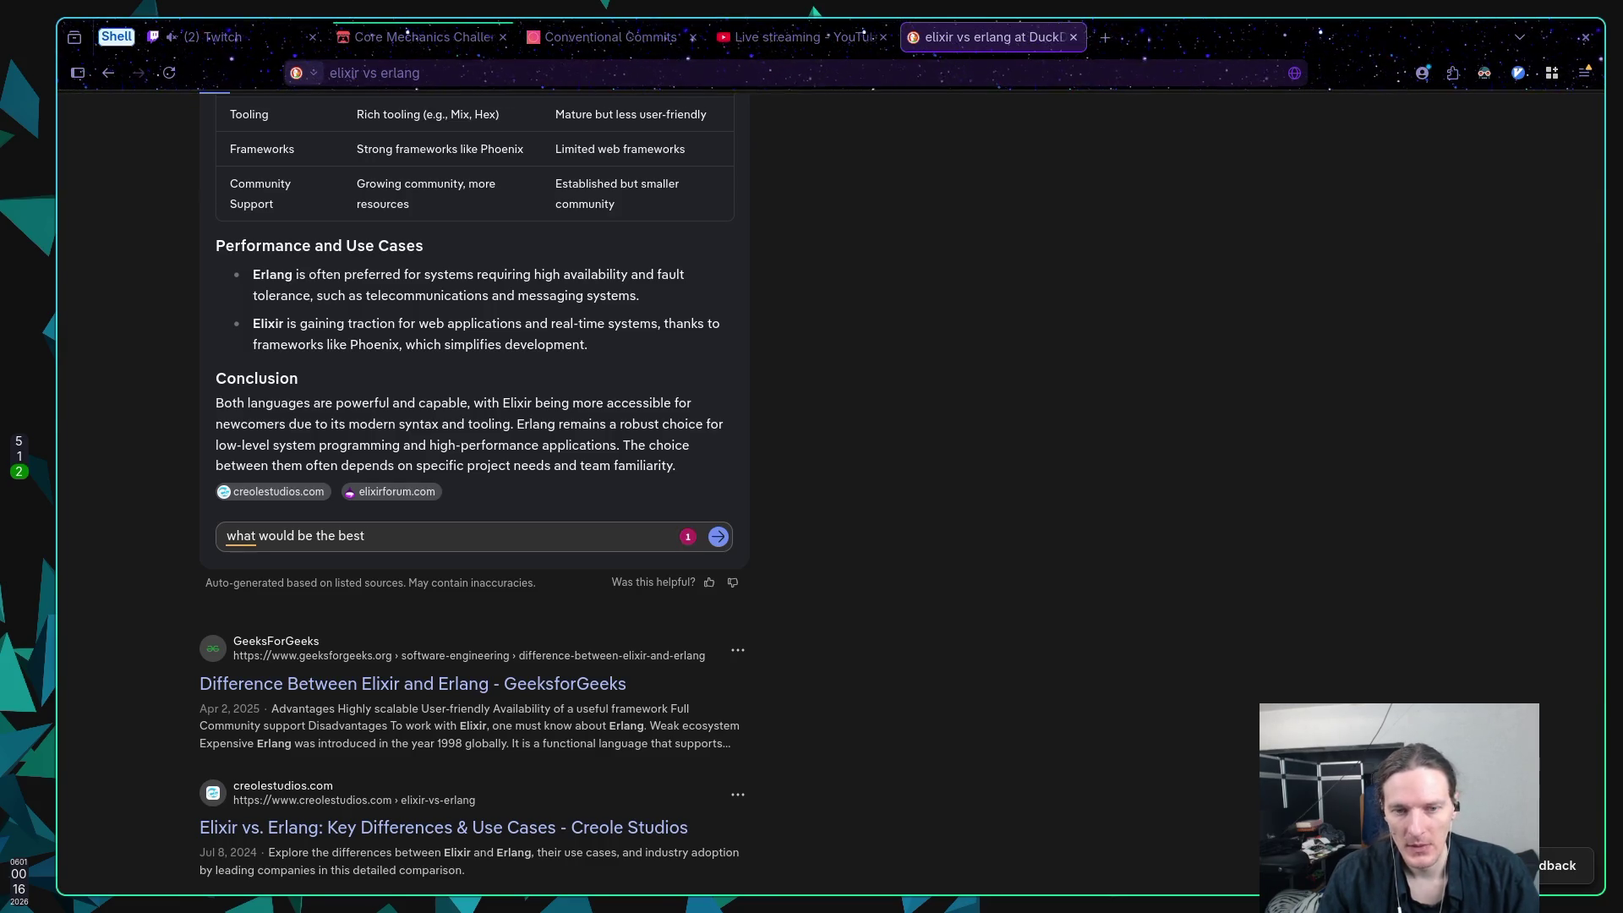
text(for my )
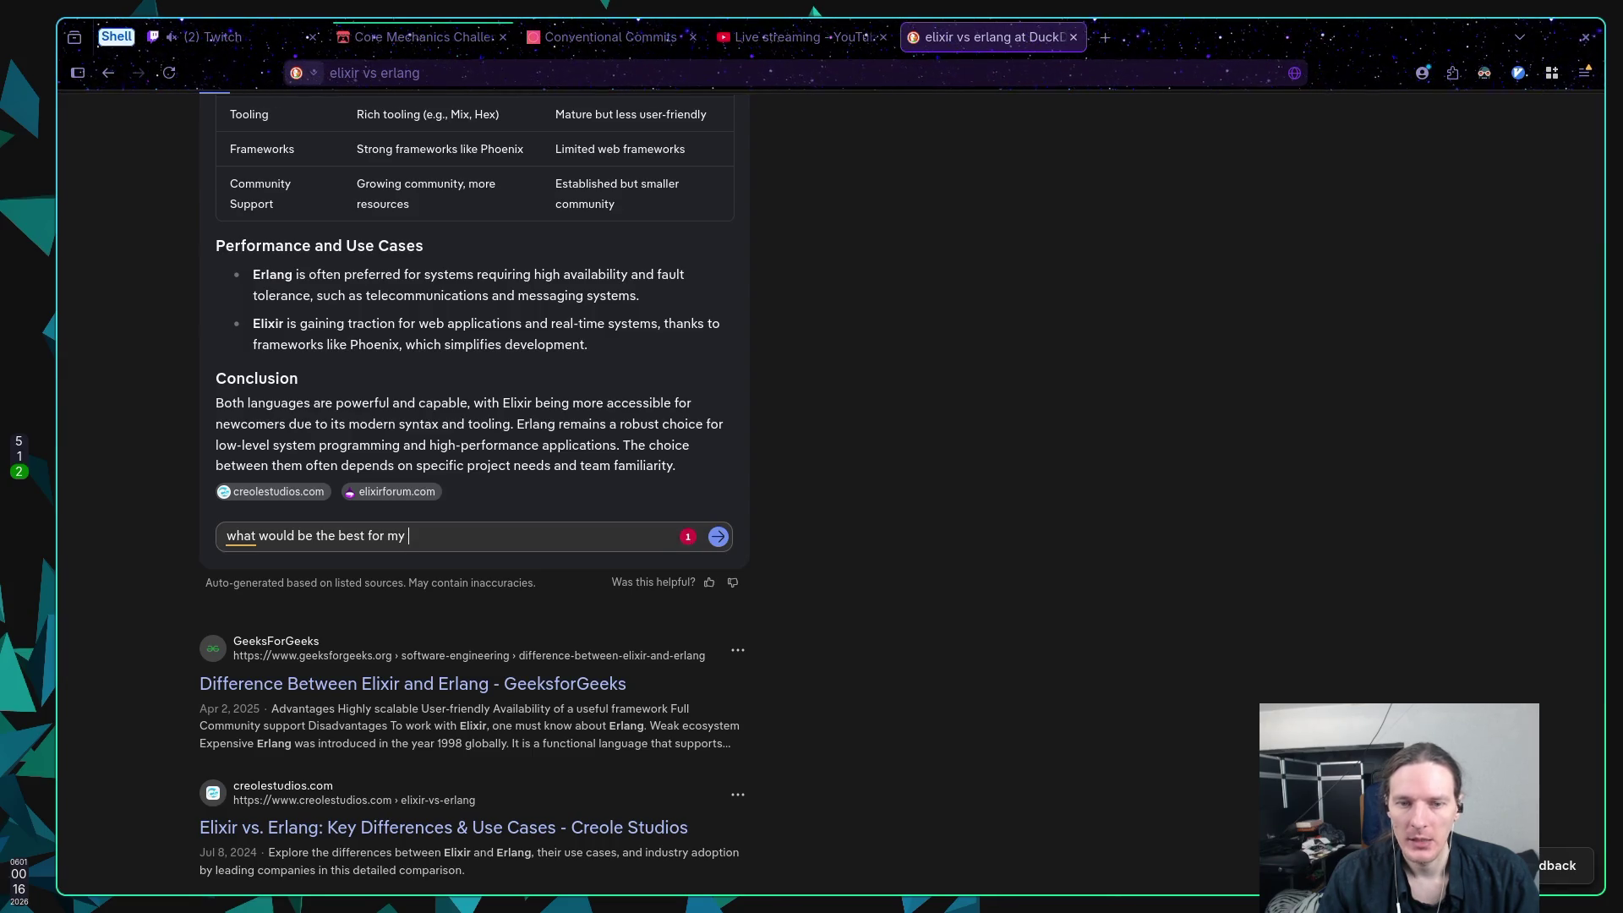
text(typing )
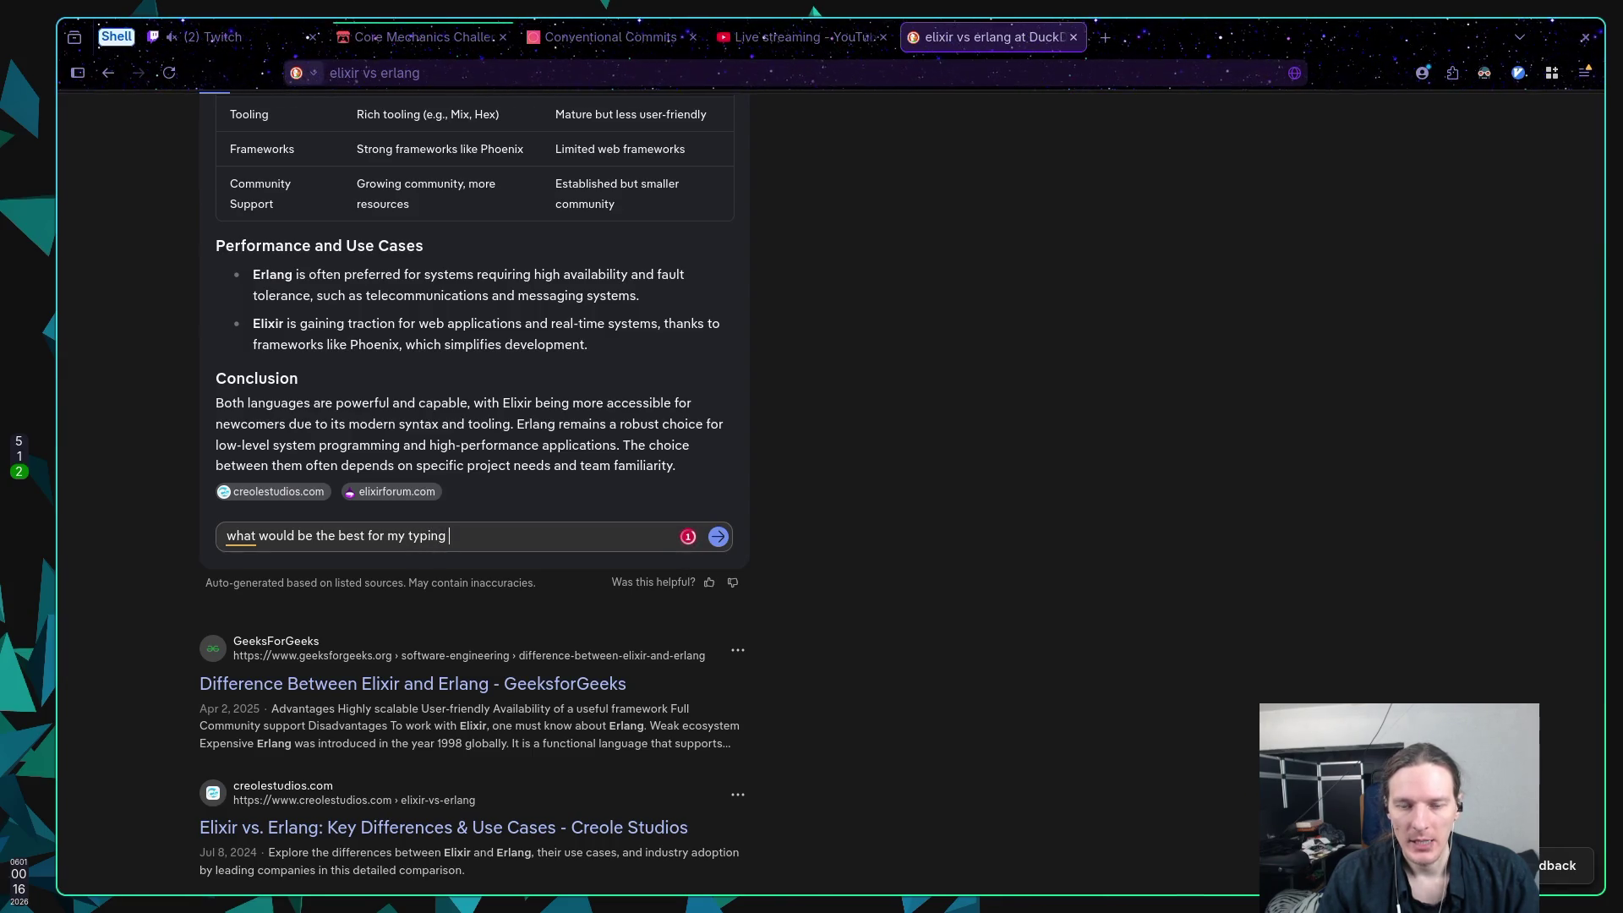
text(game a)
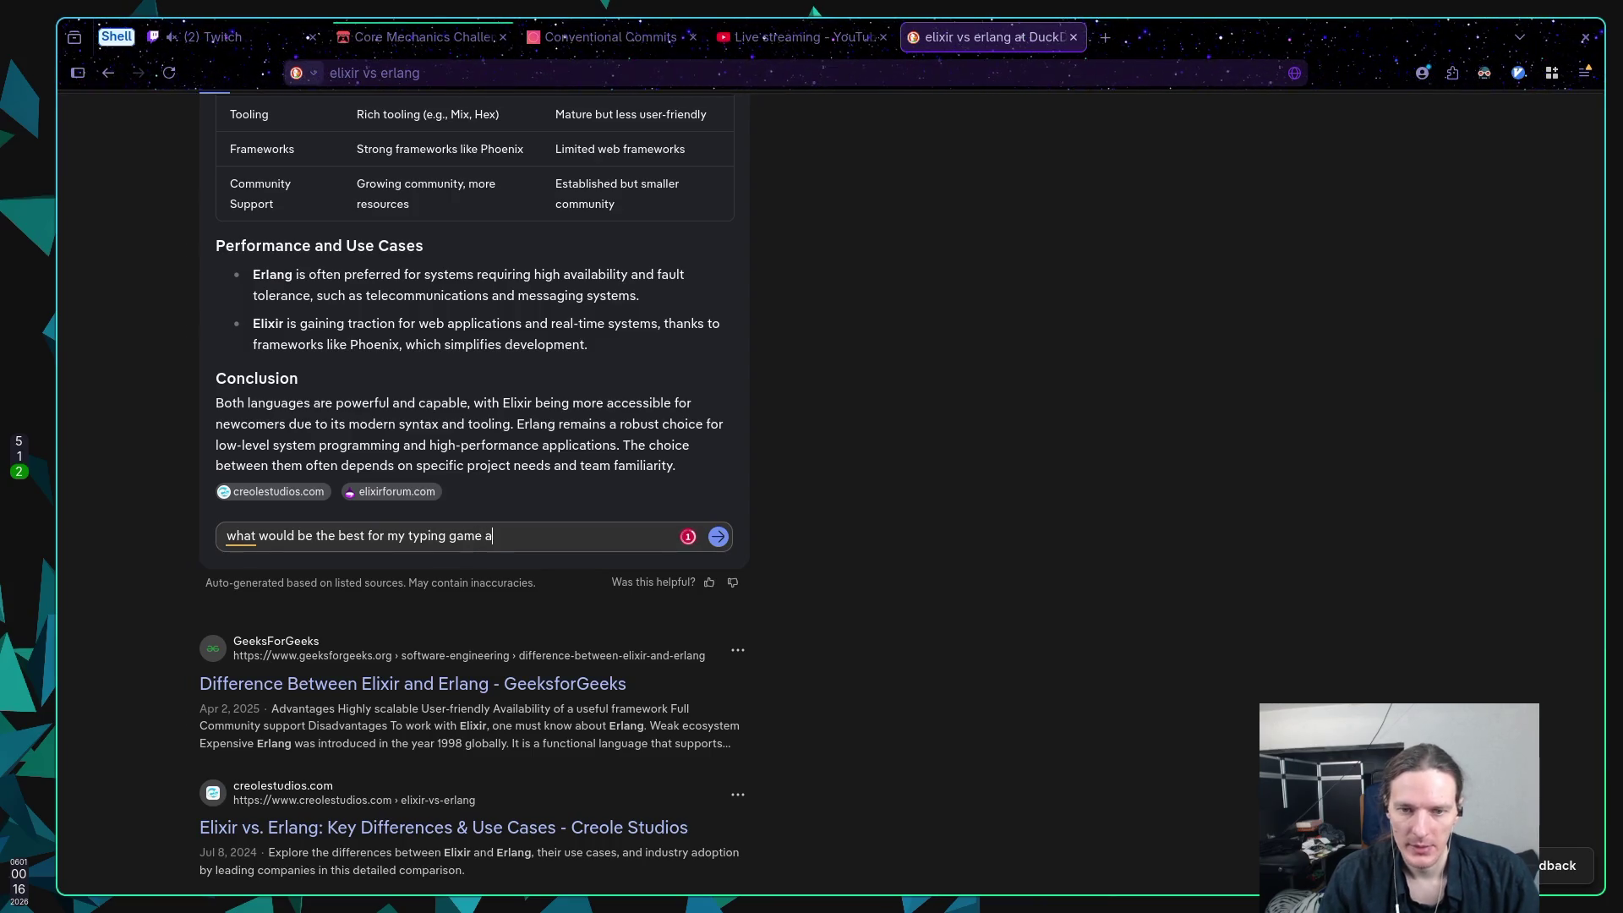
text(s)
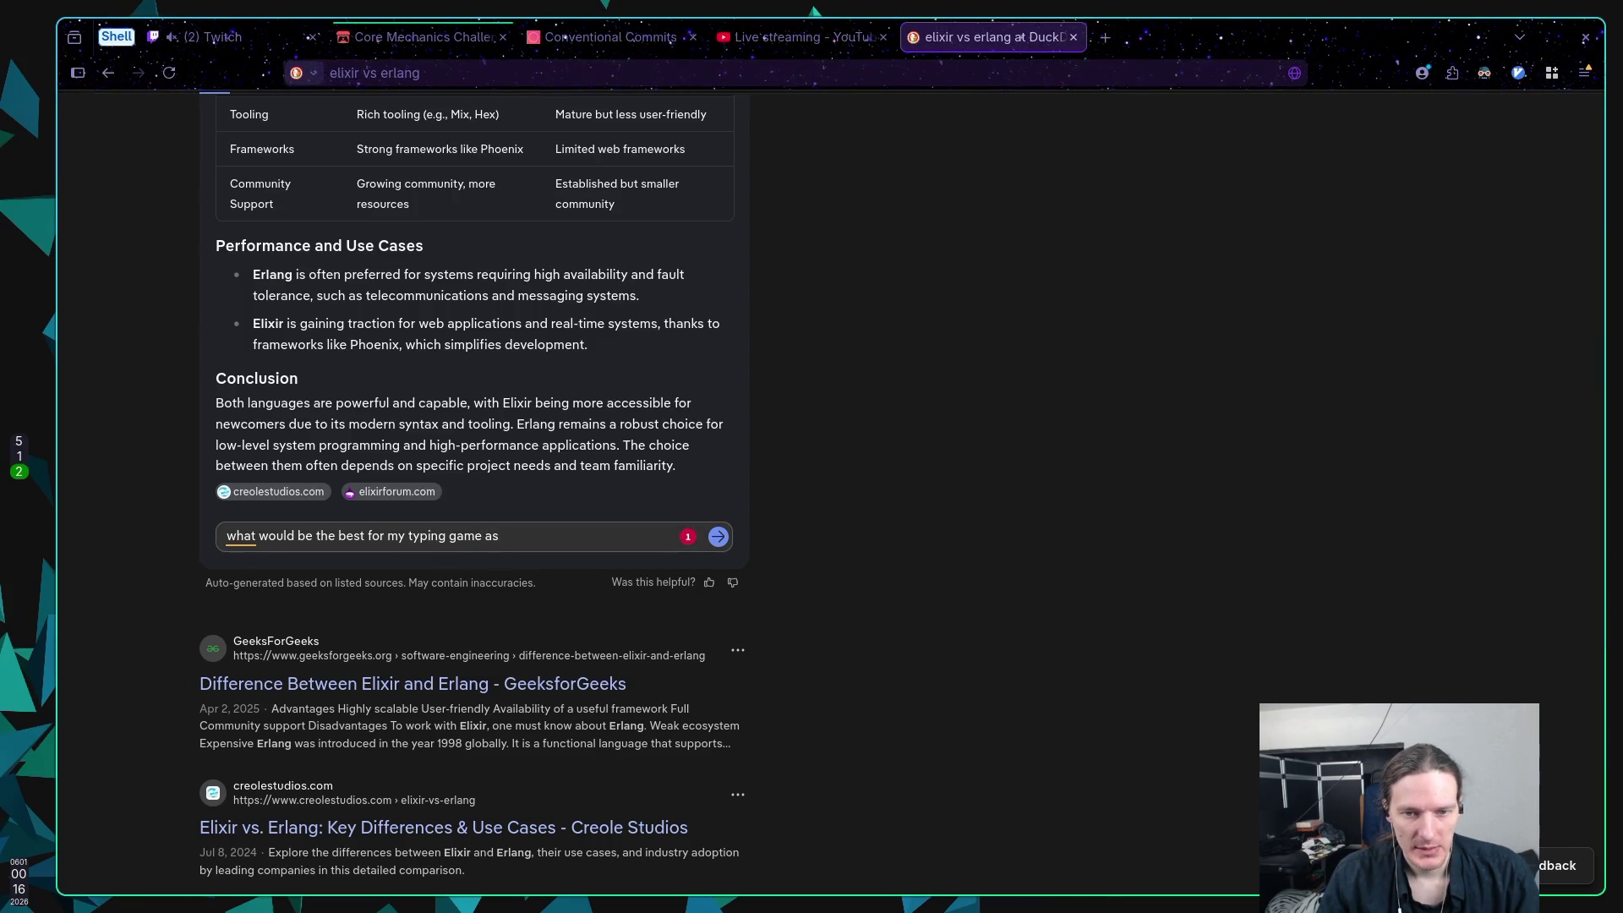
key(BackSpace)
key(BackSpace)
key(BackSpace)
text(my )
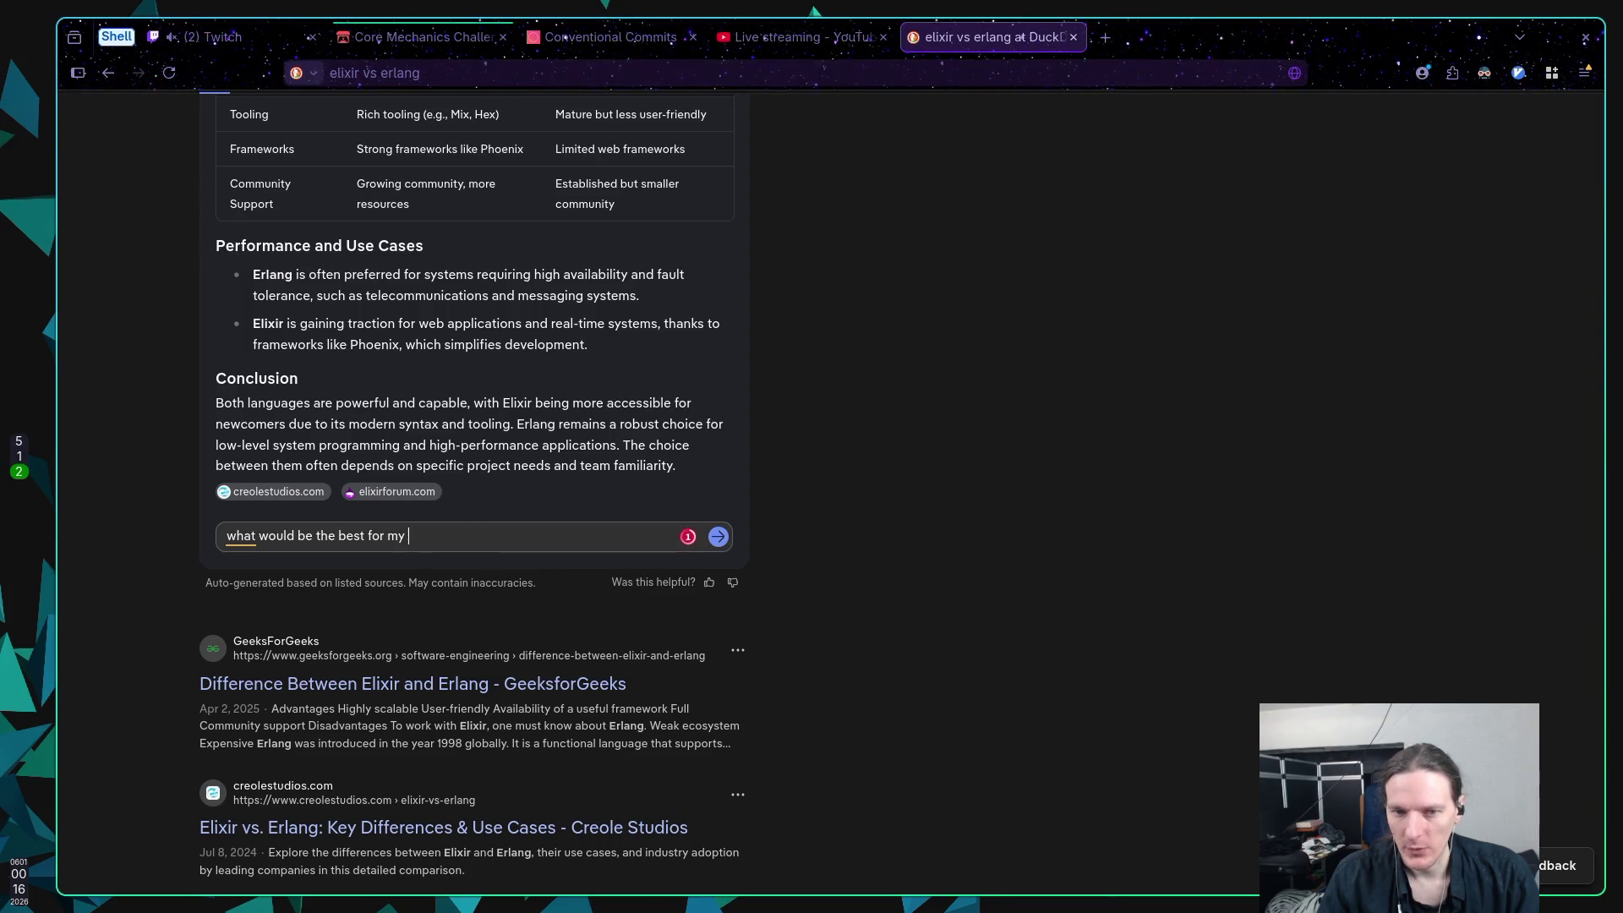
text(myltip)
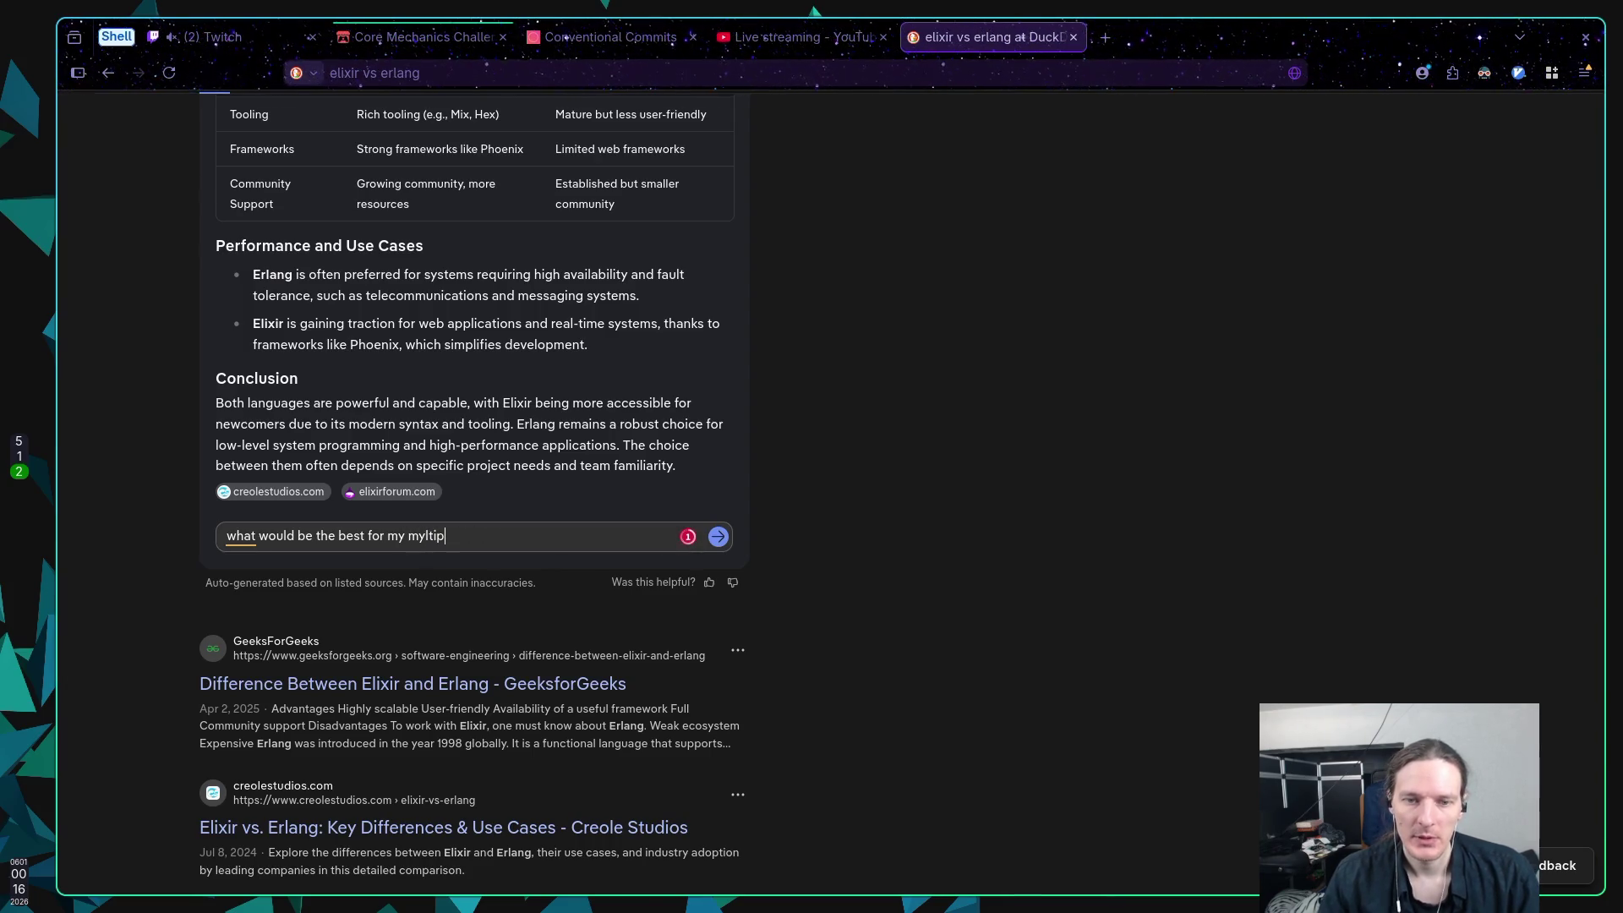
text(layer ty)
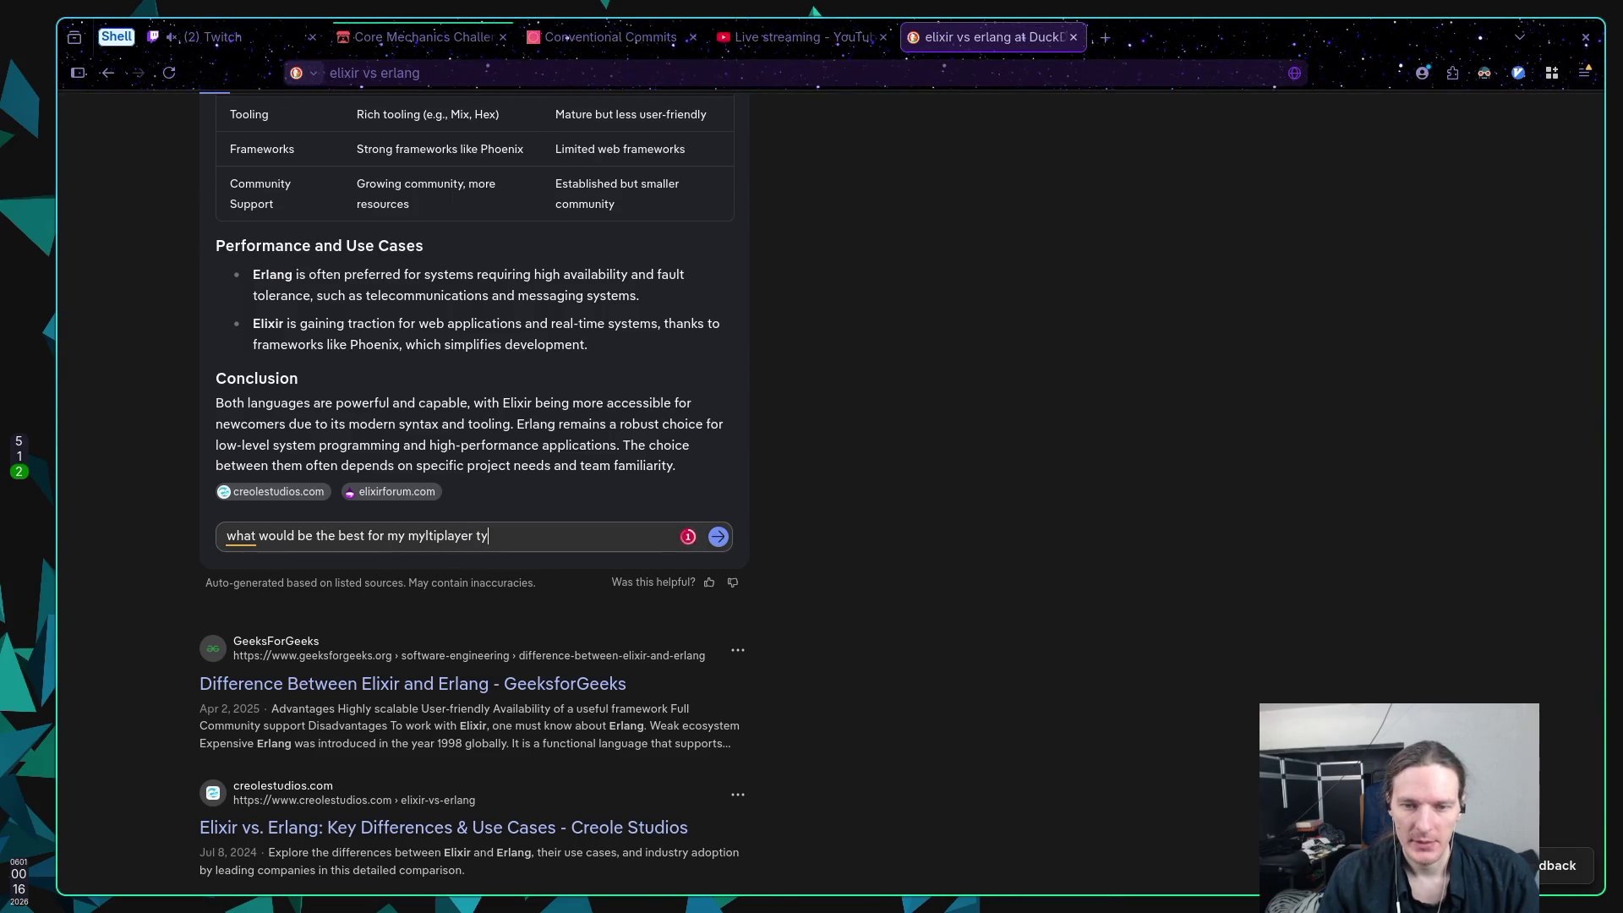
text(ping game)
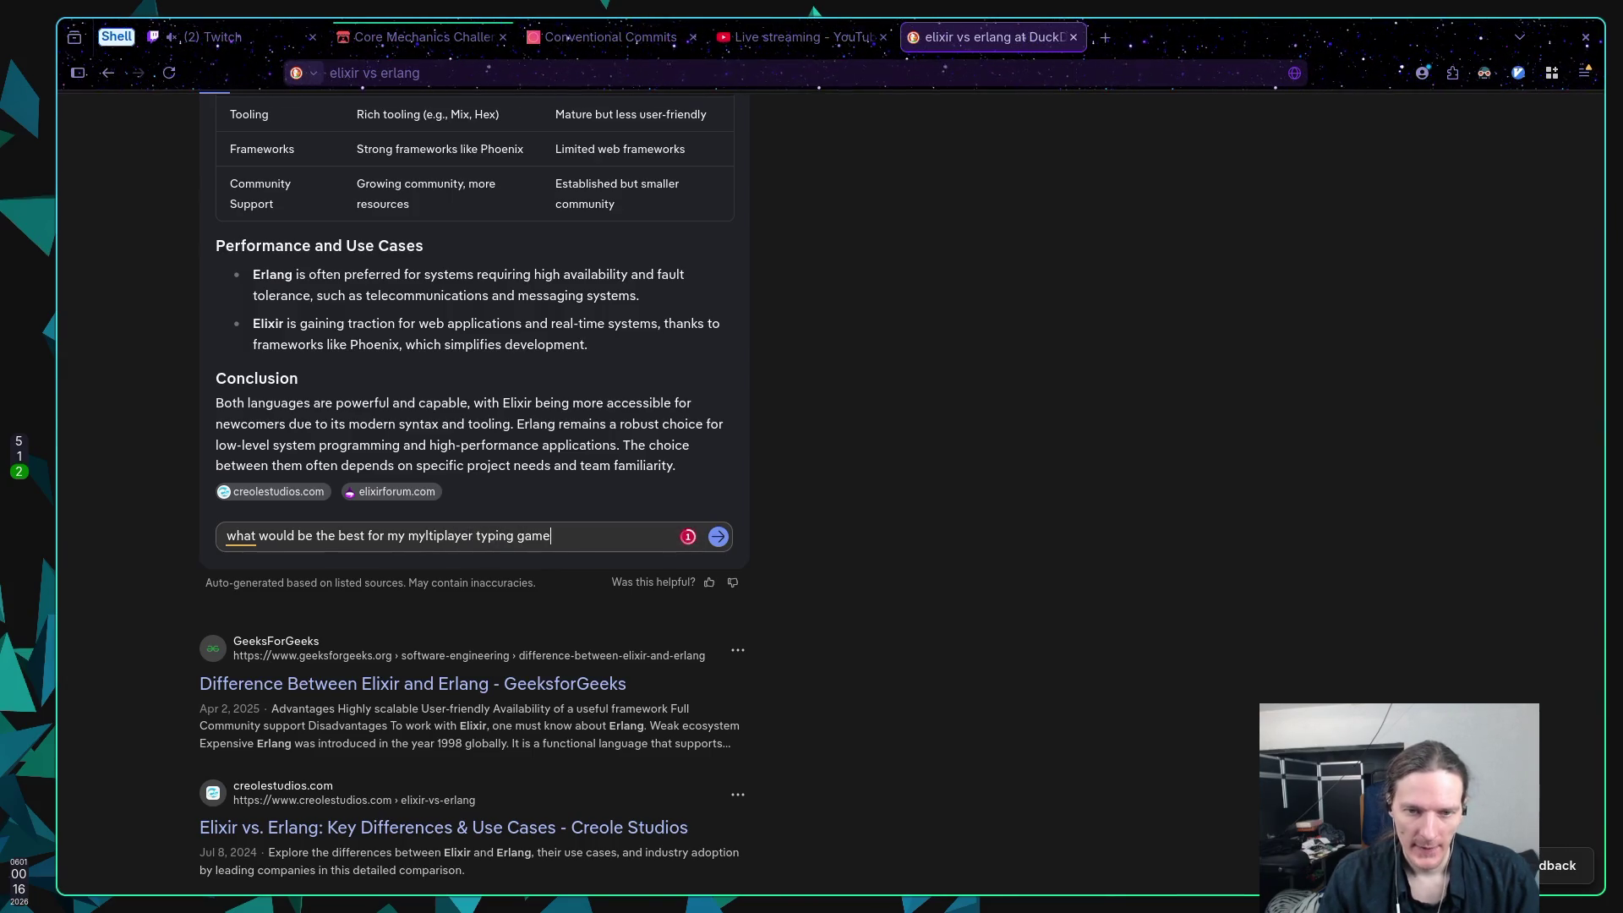
text( as a serv)
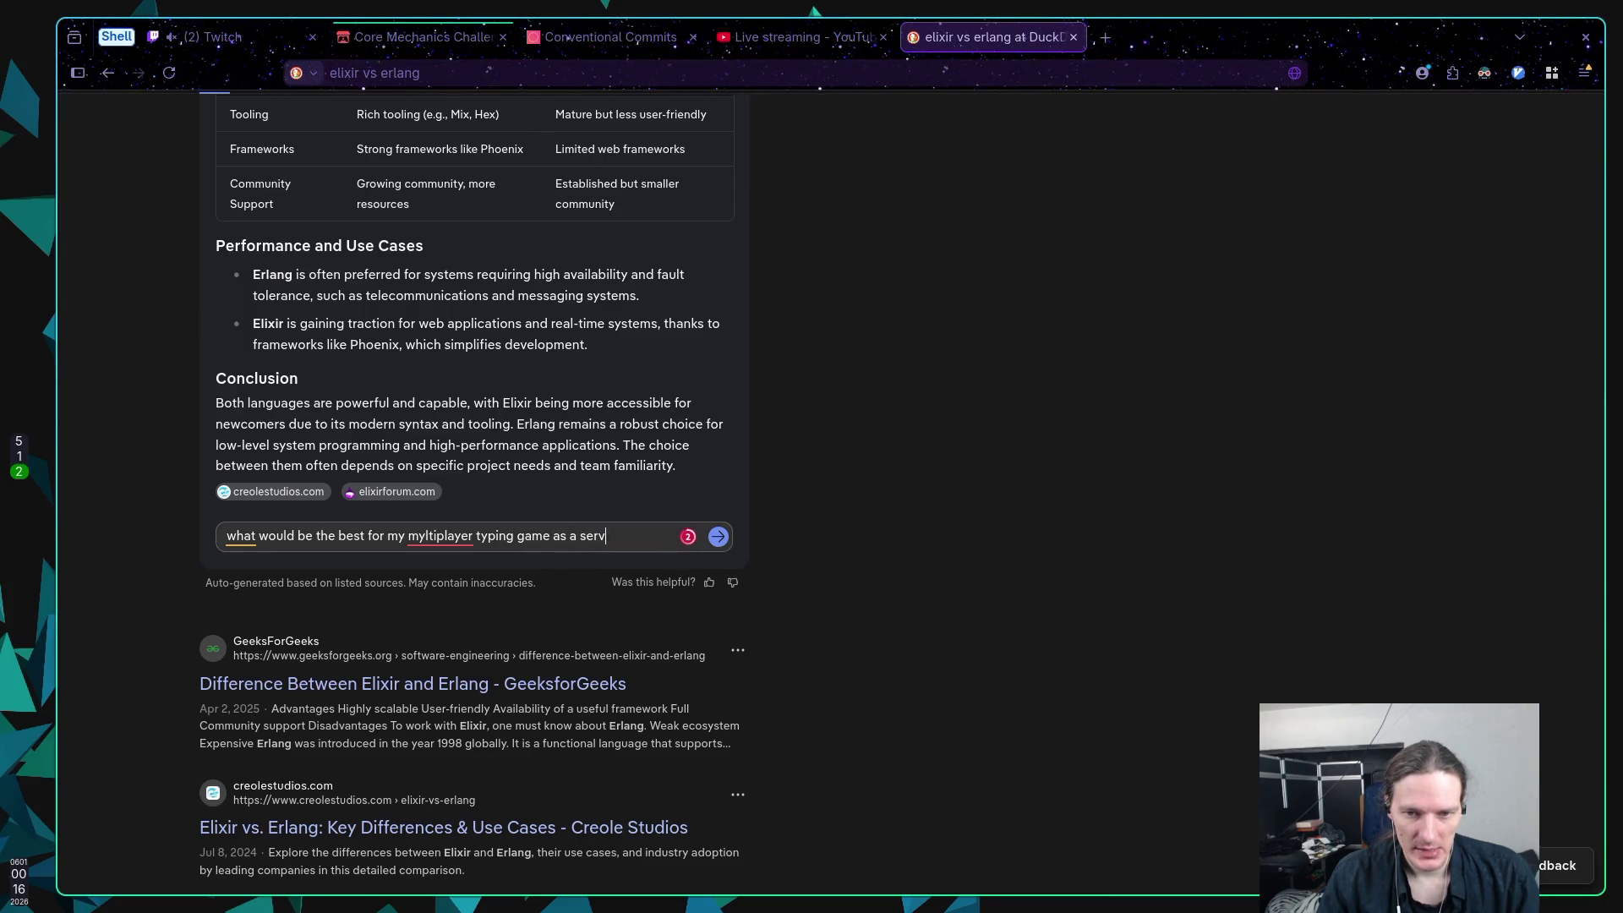
text(er)
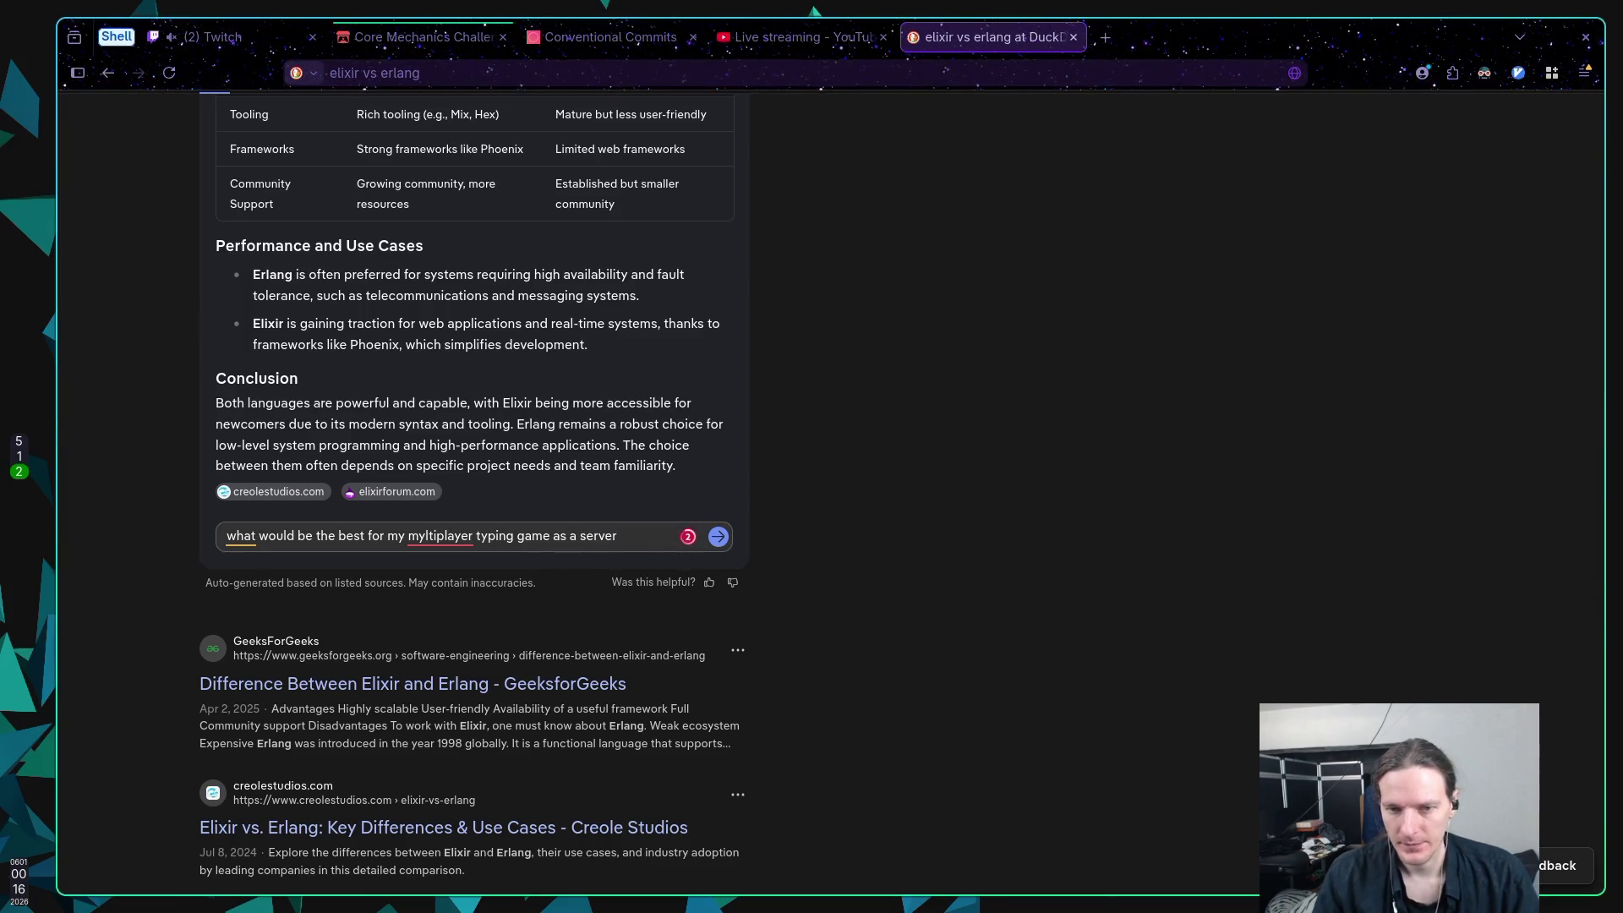
Step: Correct the 'myltiplayer' typo, continue with 'where', and capitalize 'What' at the start
click(428, 536)
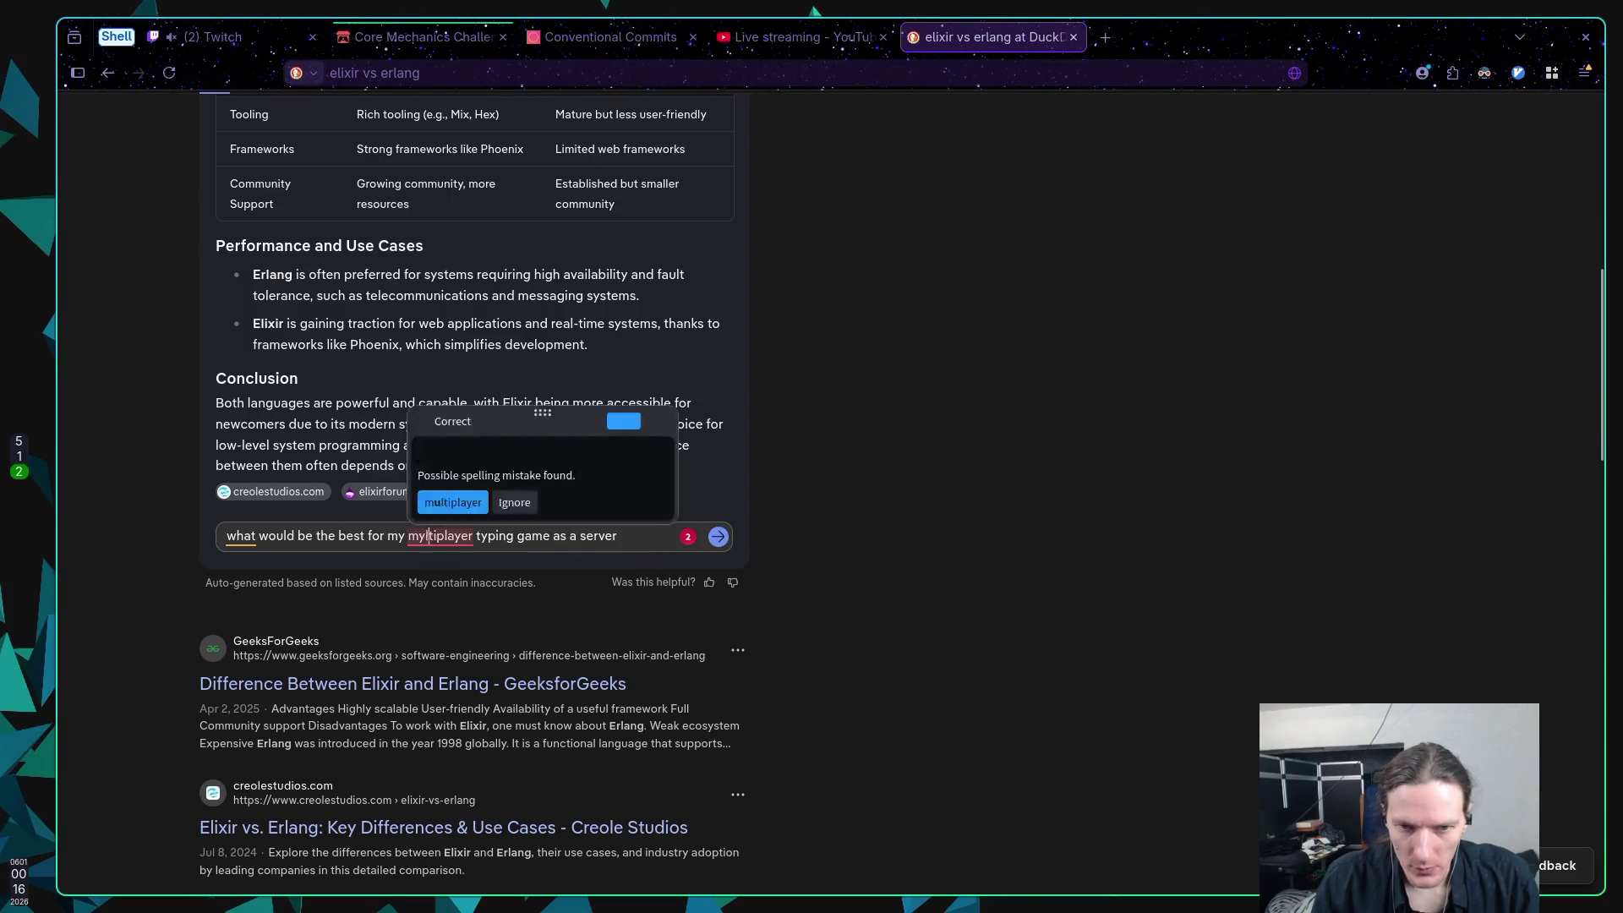
key(Escape)
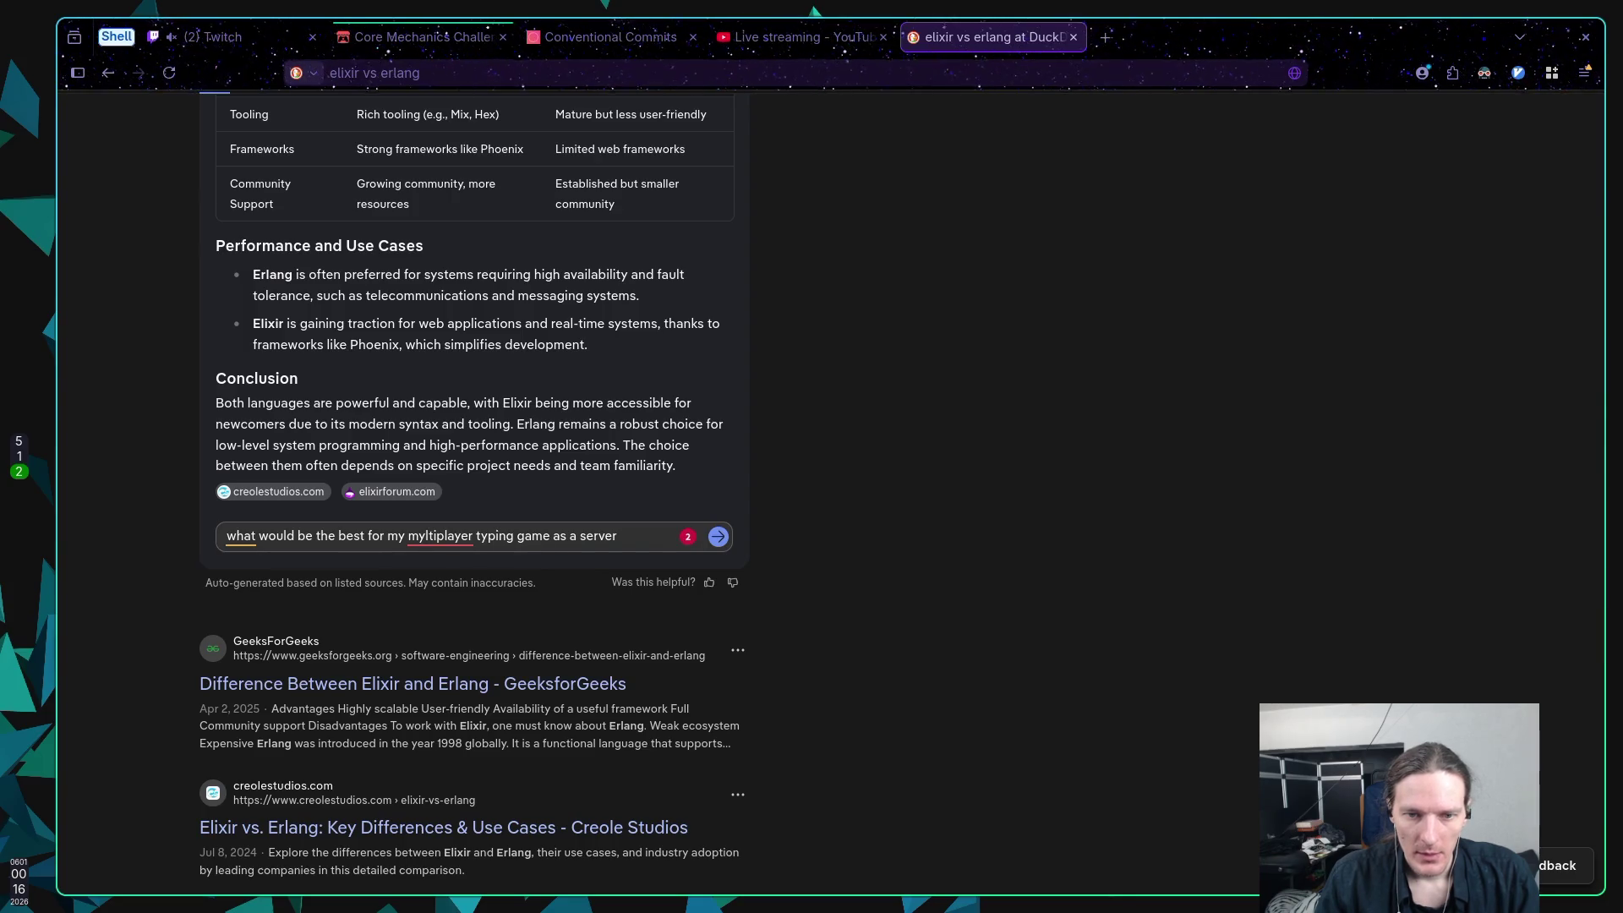
key(BackSpace)
key(BackSpace)
text(ul)
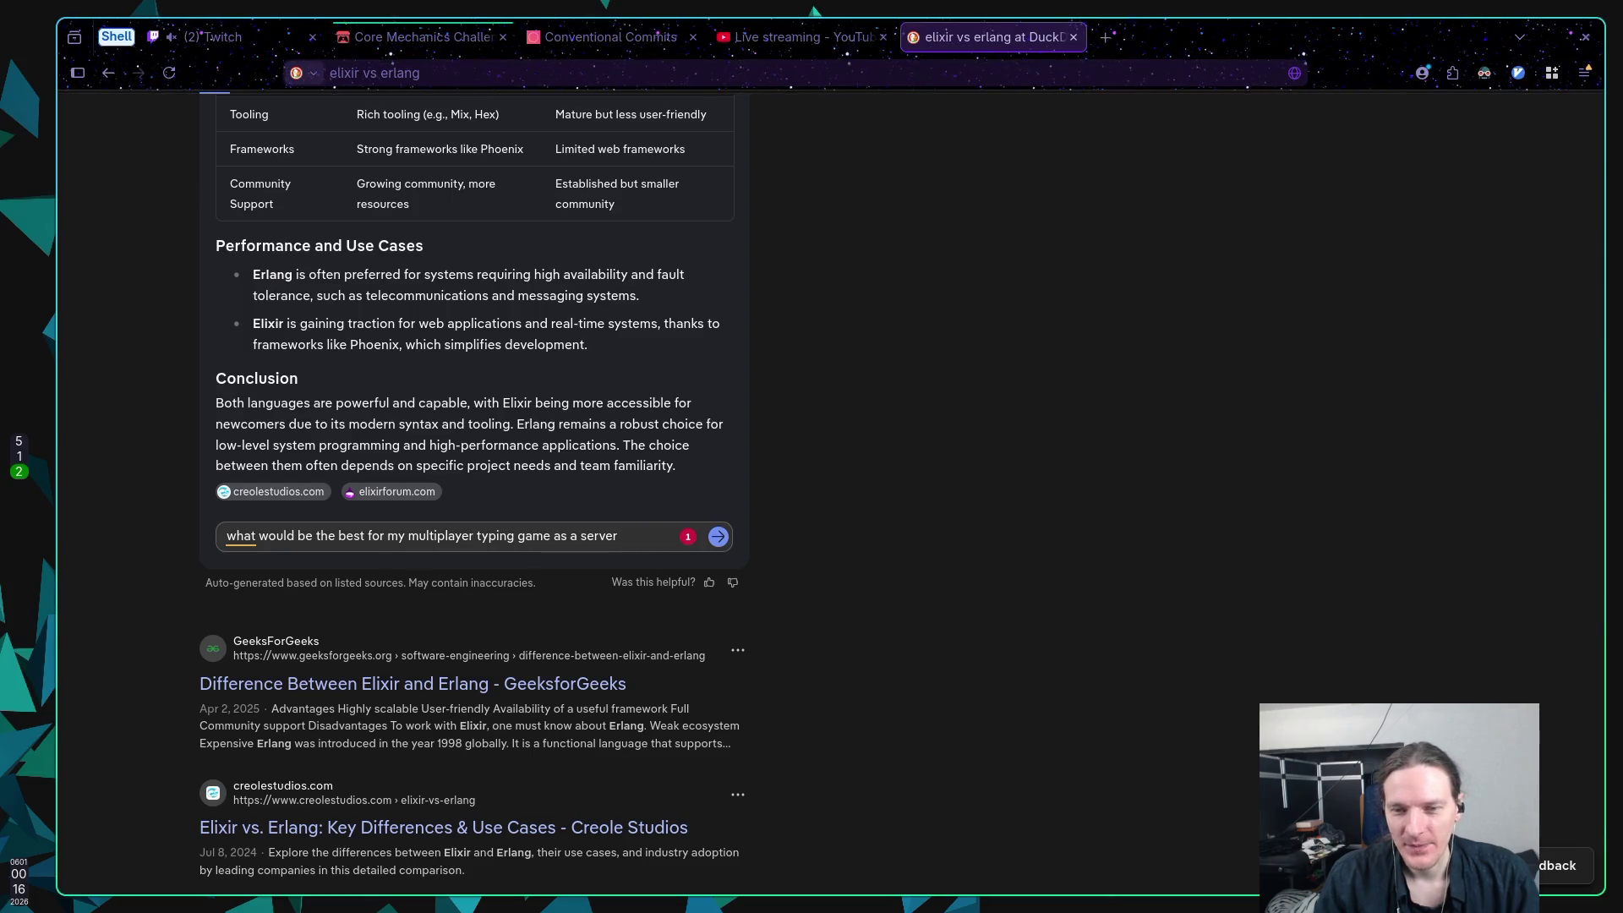
text(where)
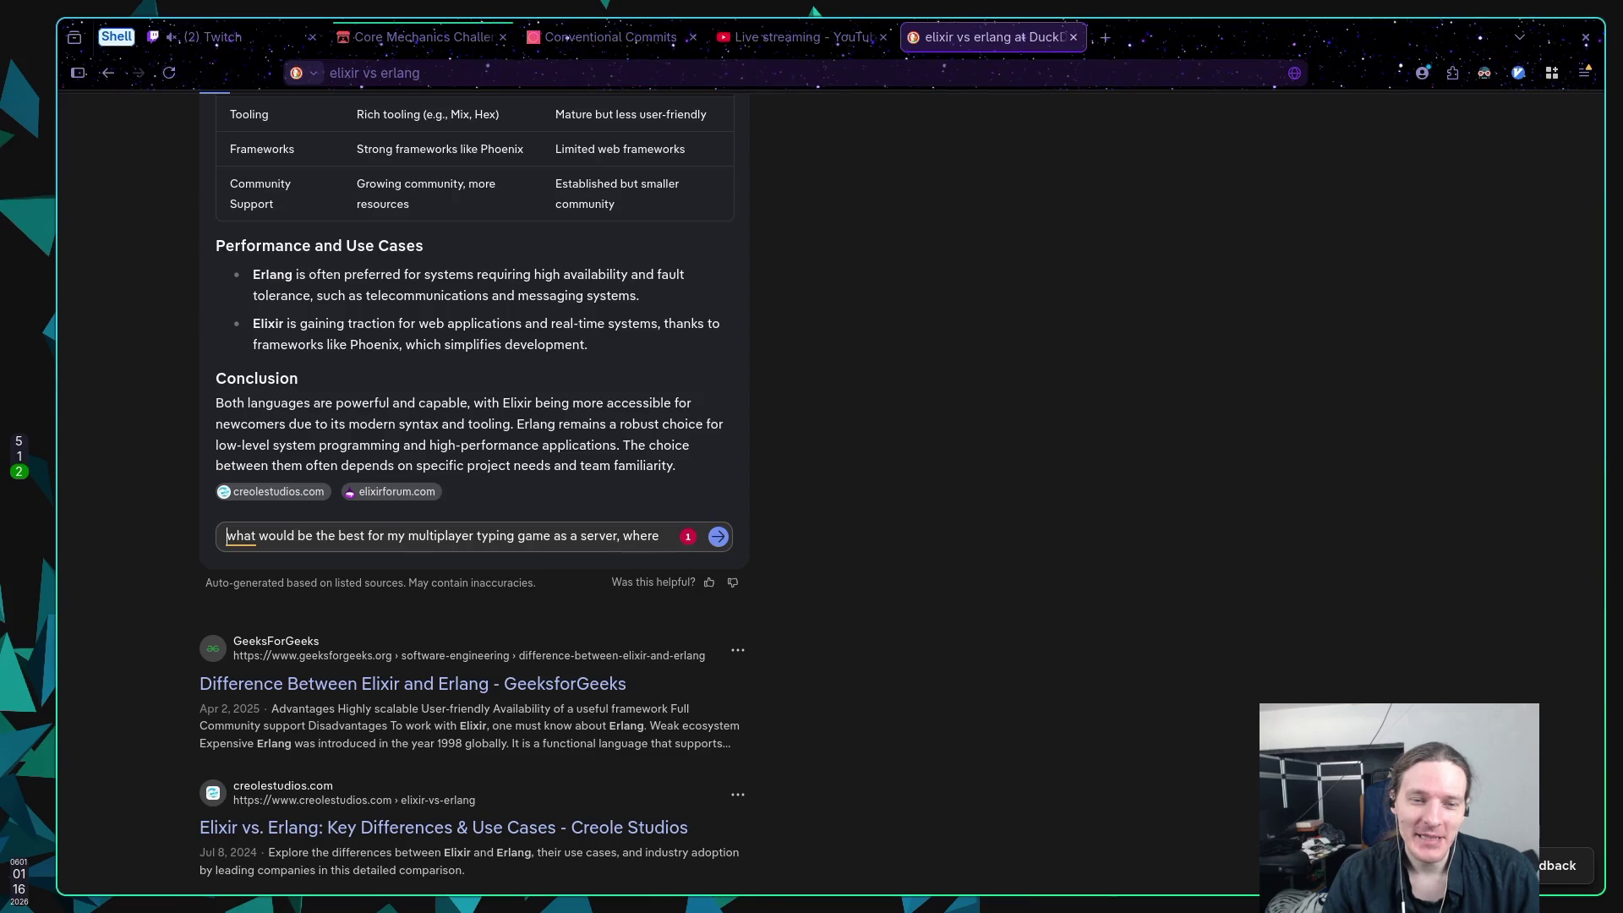
key(shift+Right)
text(W)
key(End)
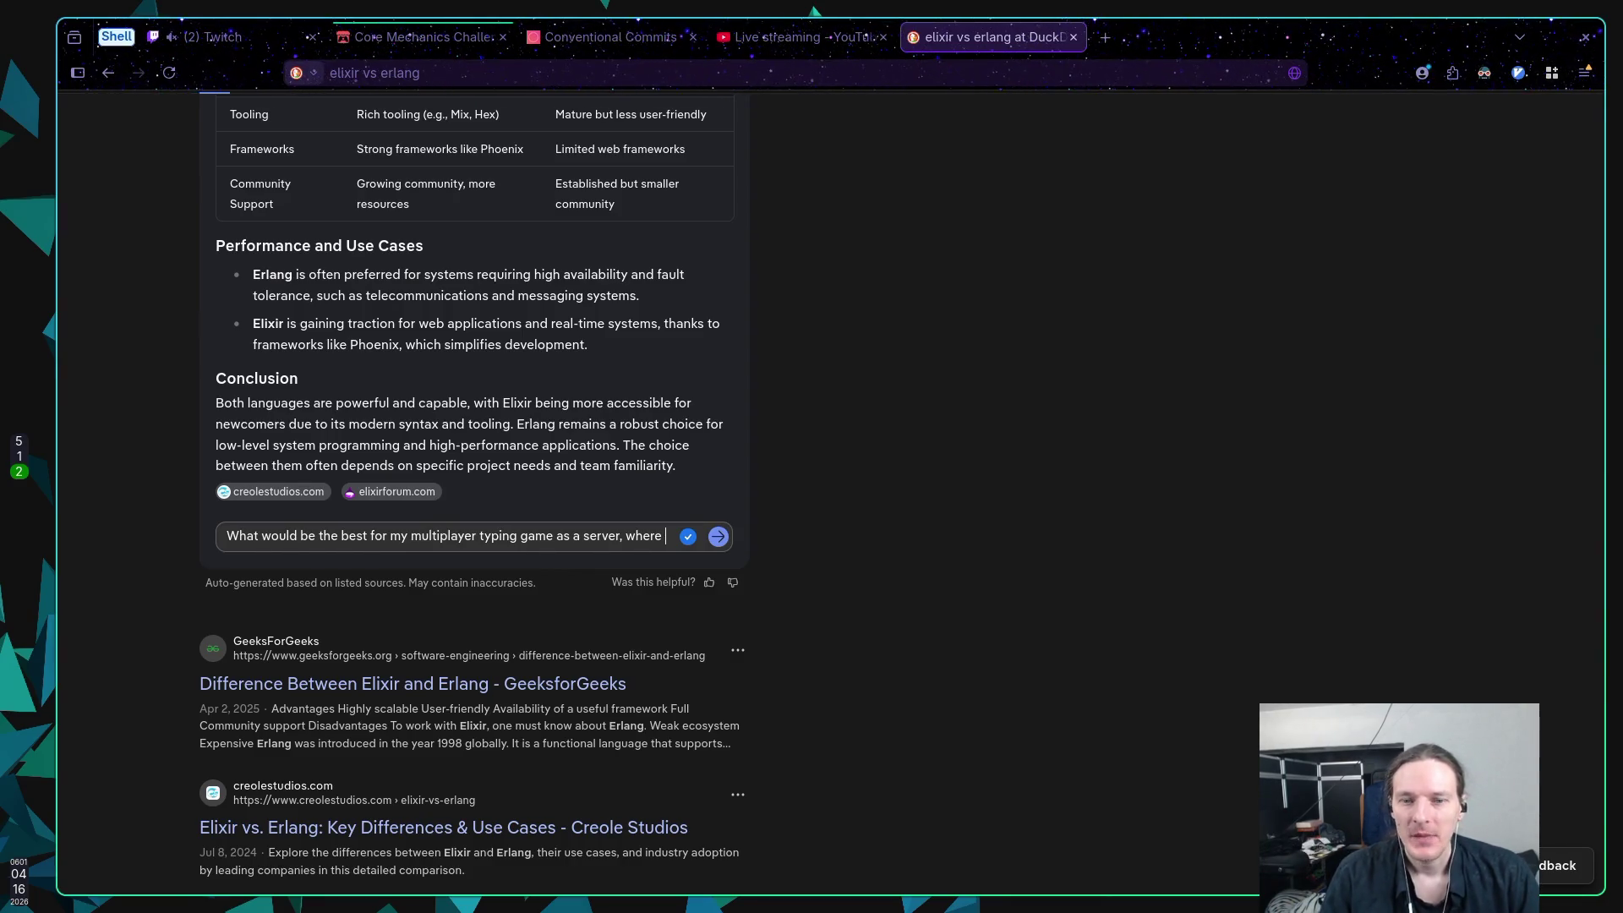
Step: Send the multiplayer typing game server question to Duck.ai
key(Return)
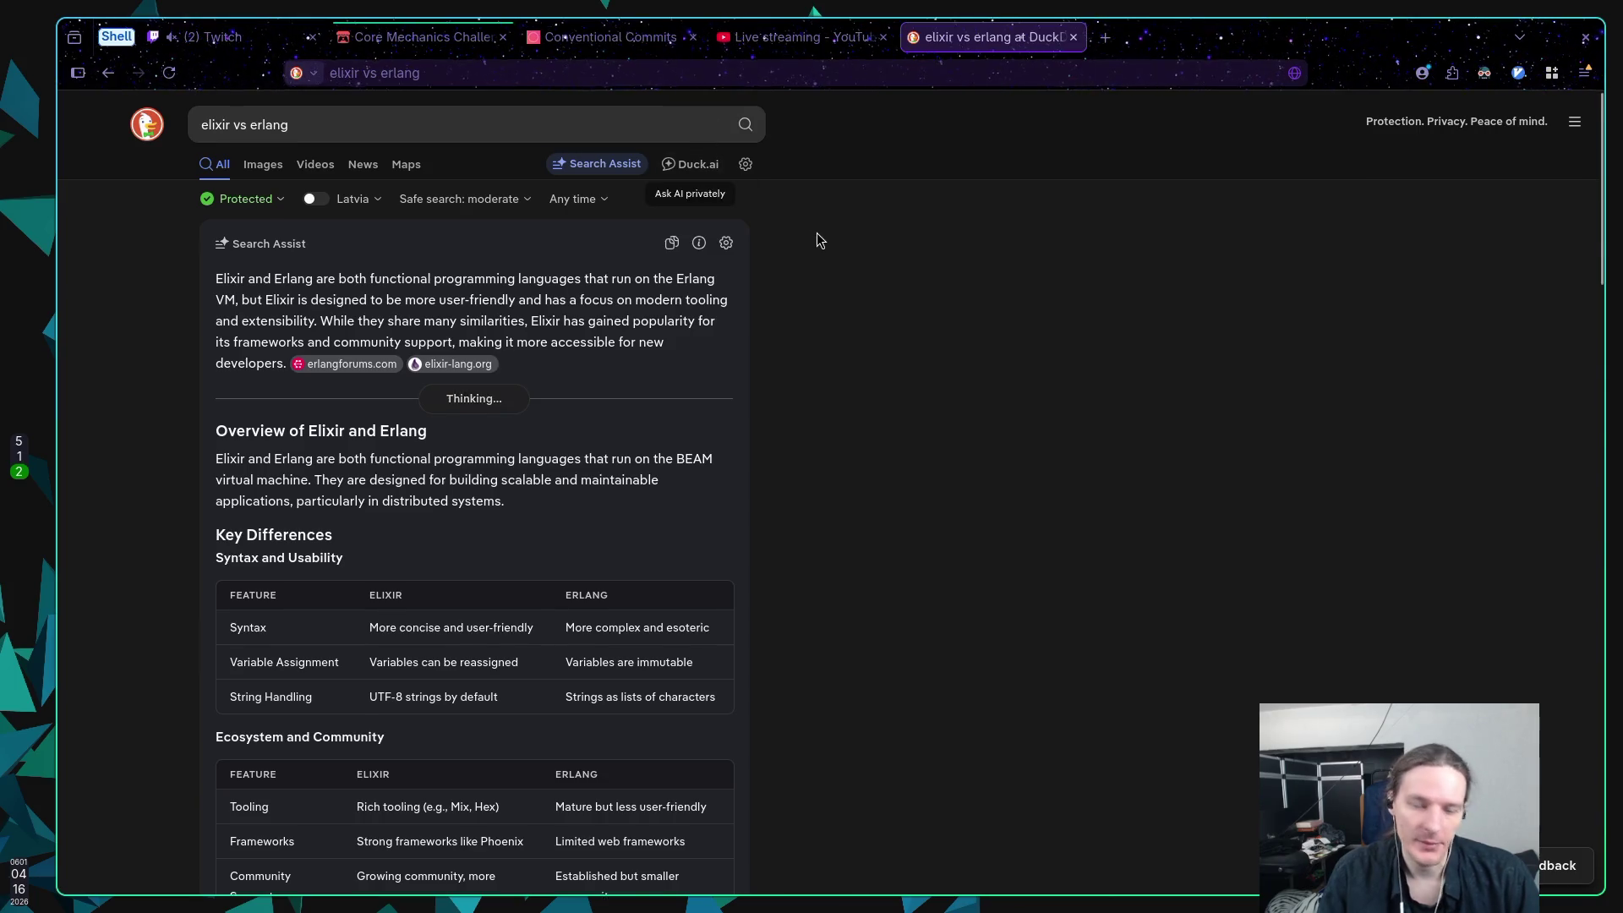
Step: Add that players join the lobby, set up game rules, start the game, and the server starts for them
scroll(816, 234, down, 9)
scroll(836, 267, up, 1)
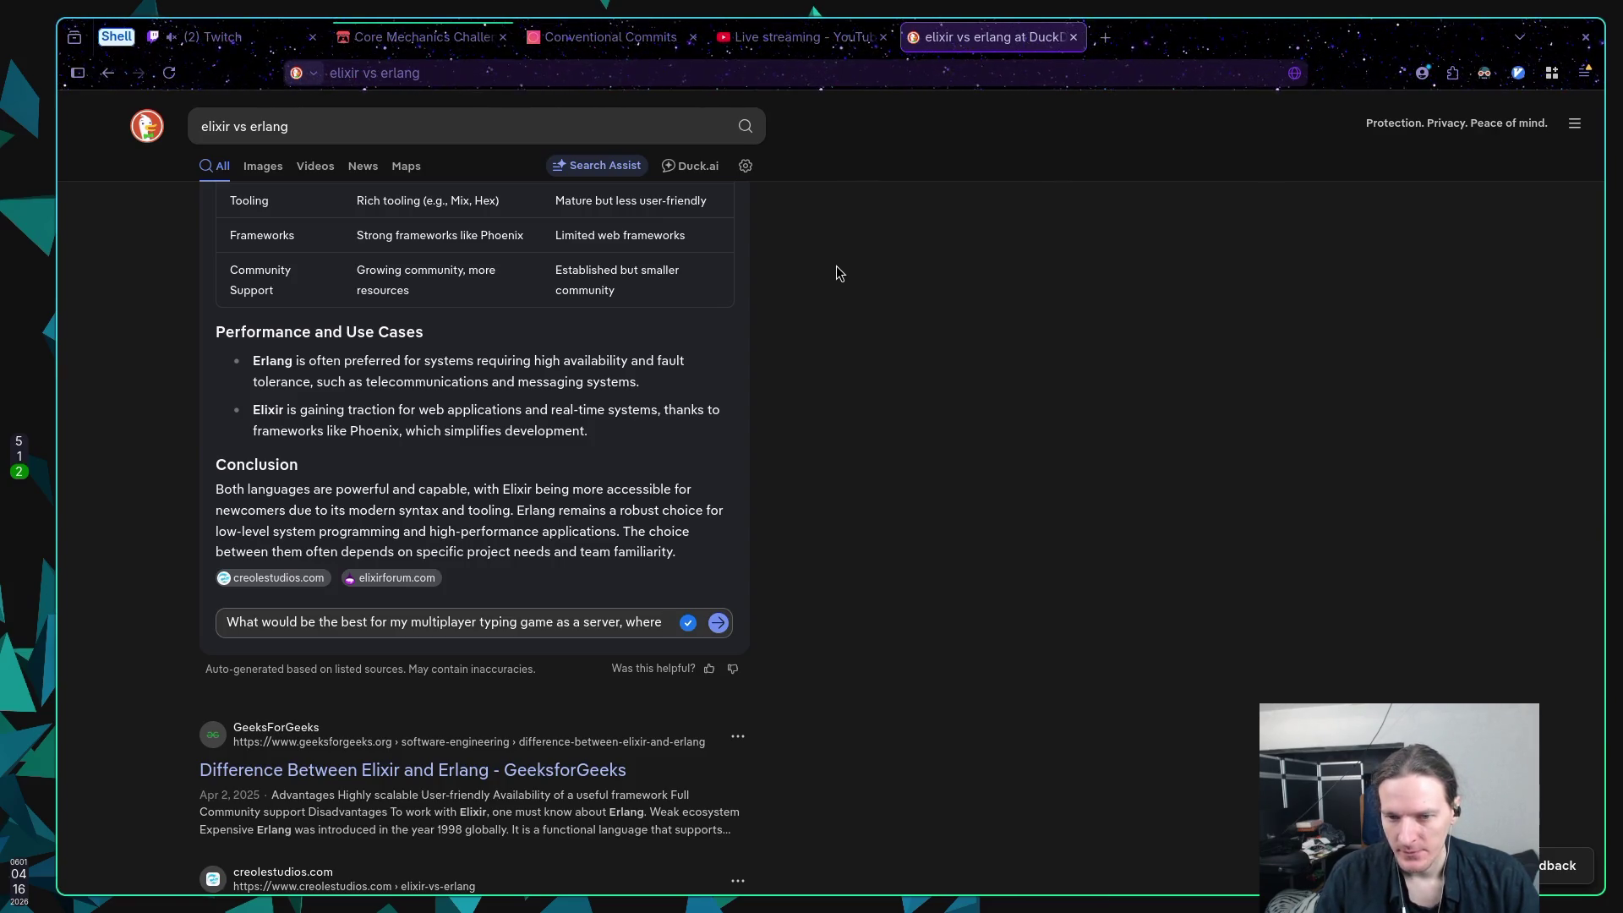
text(player)
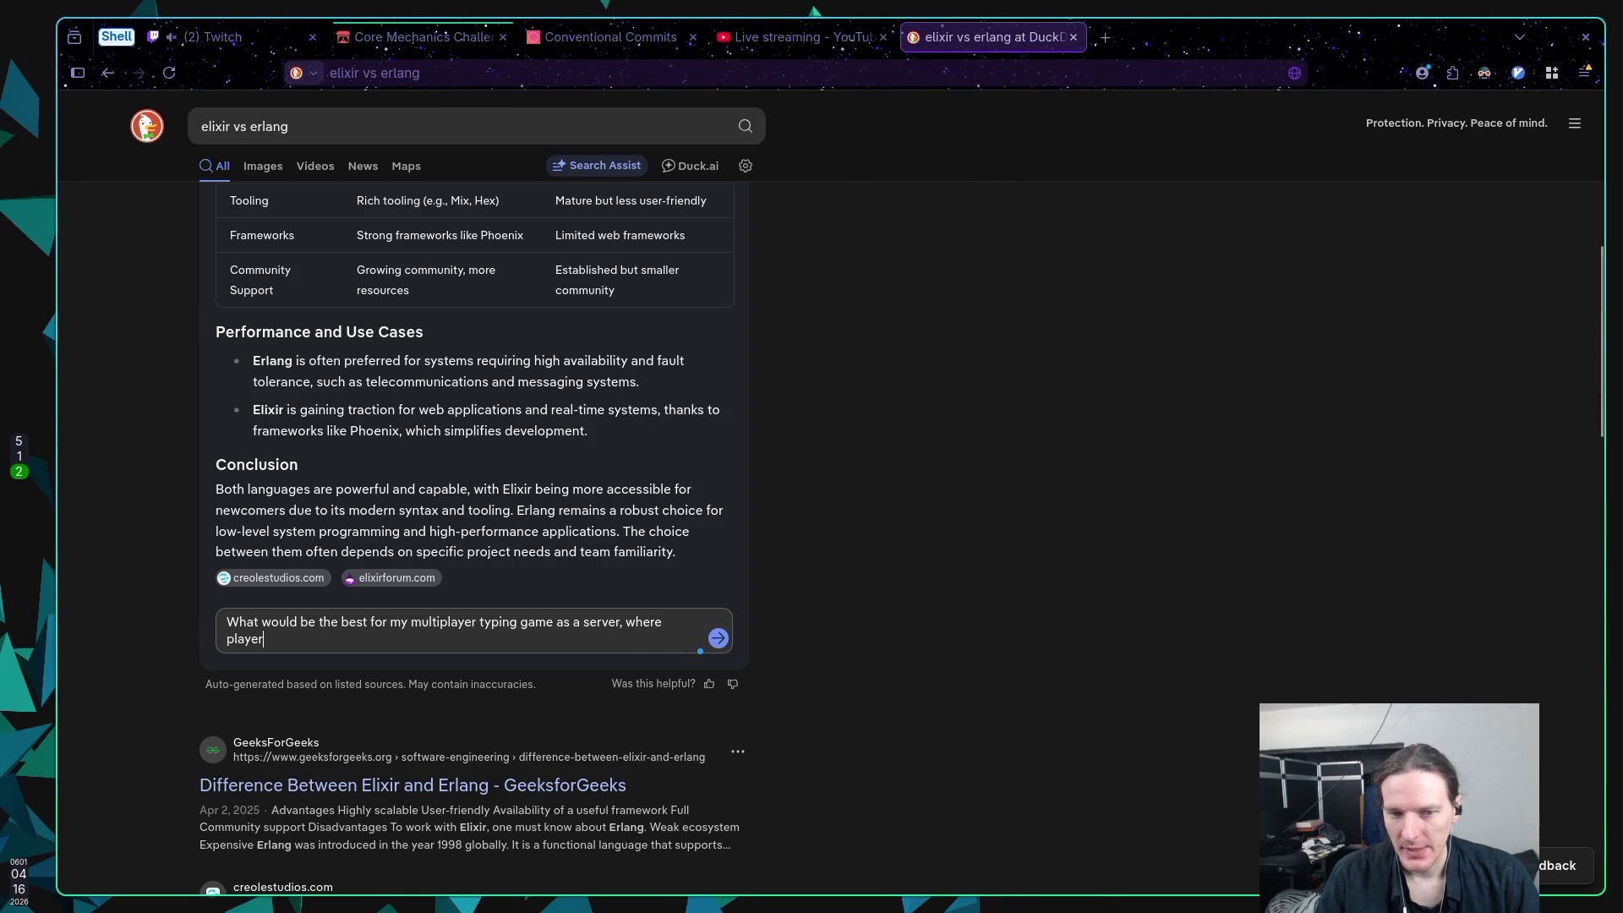
text(s join t)
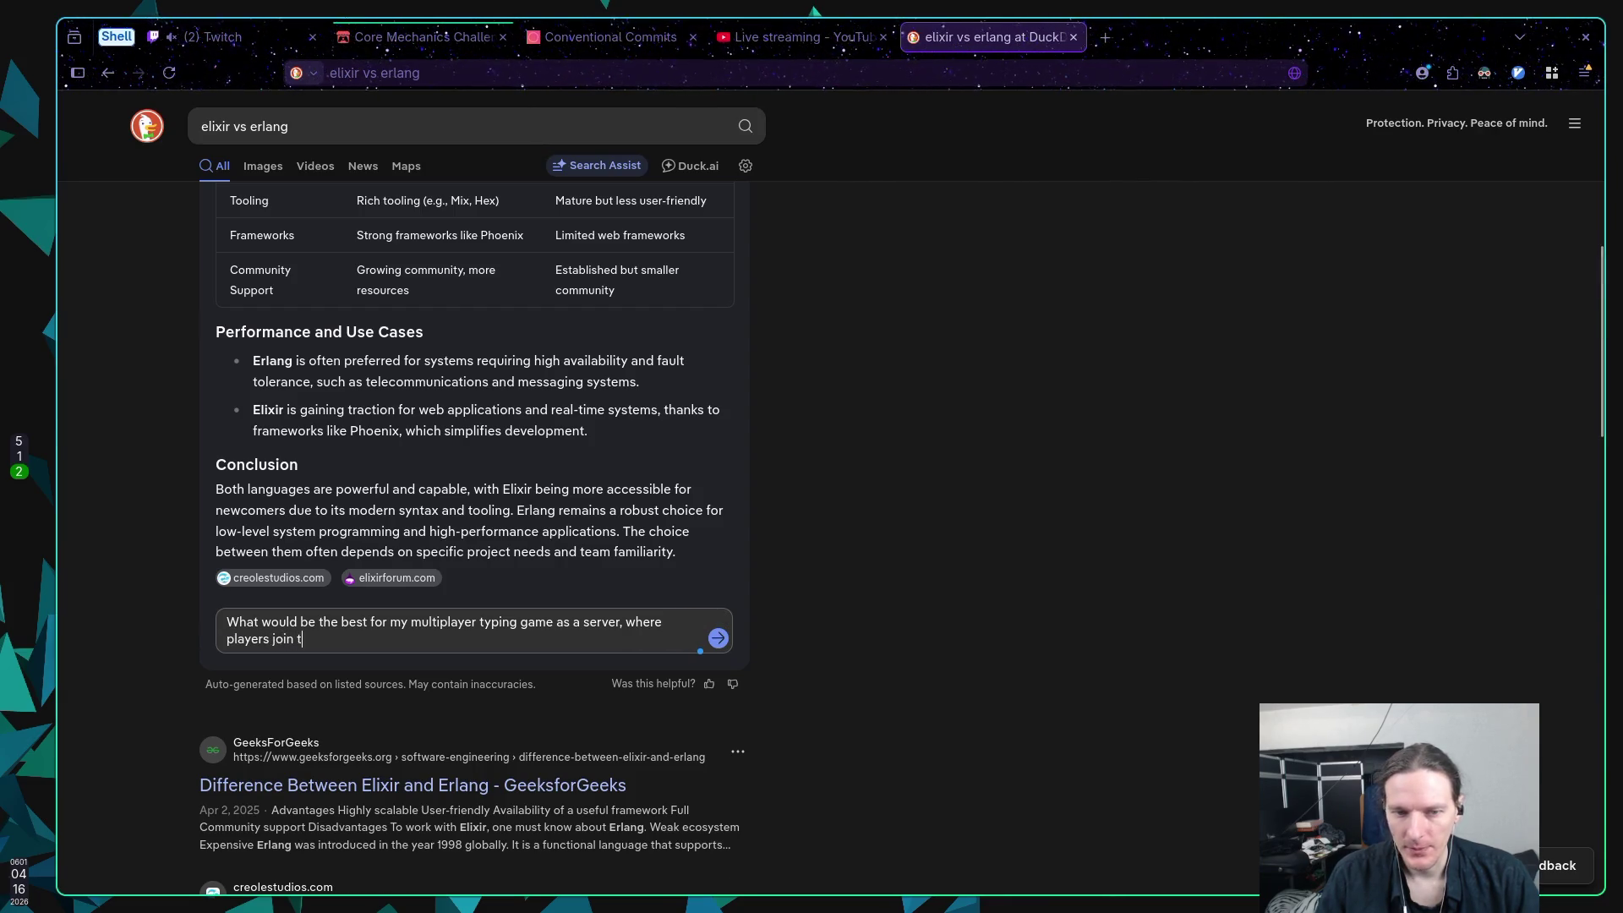
text(he lobby, s)
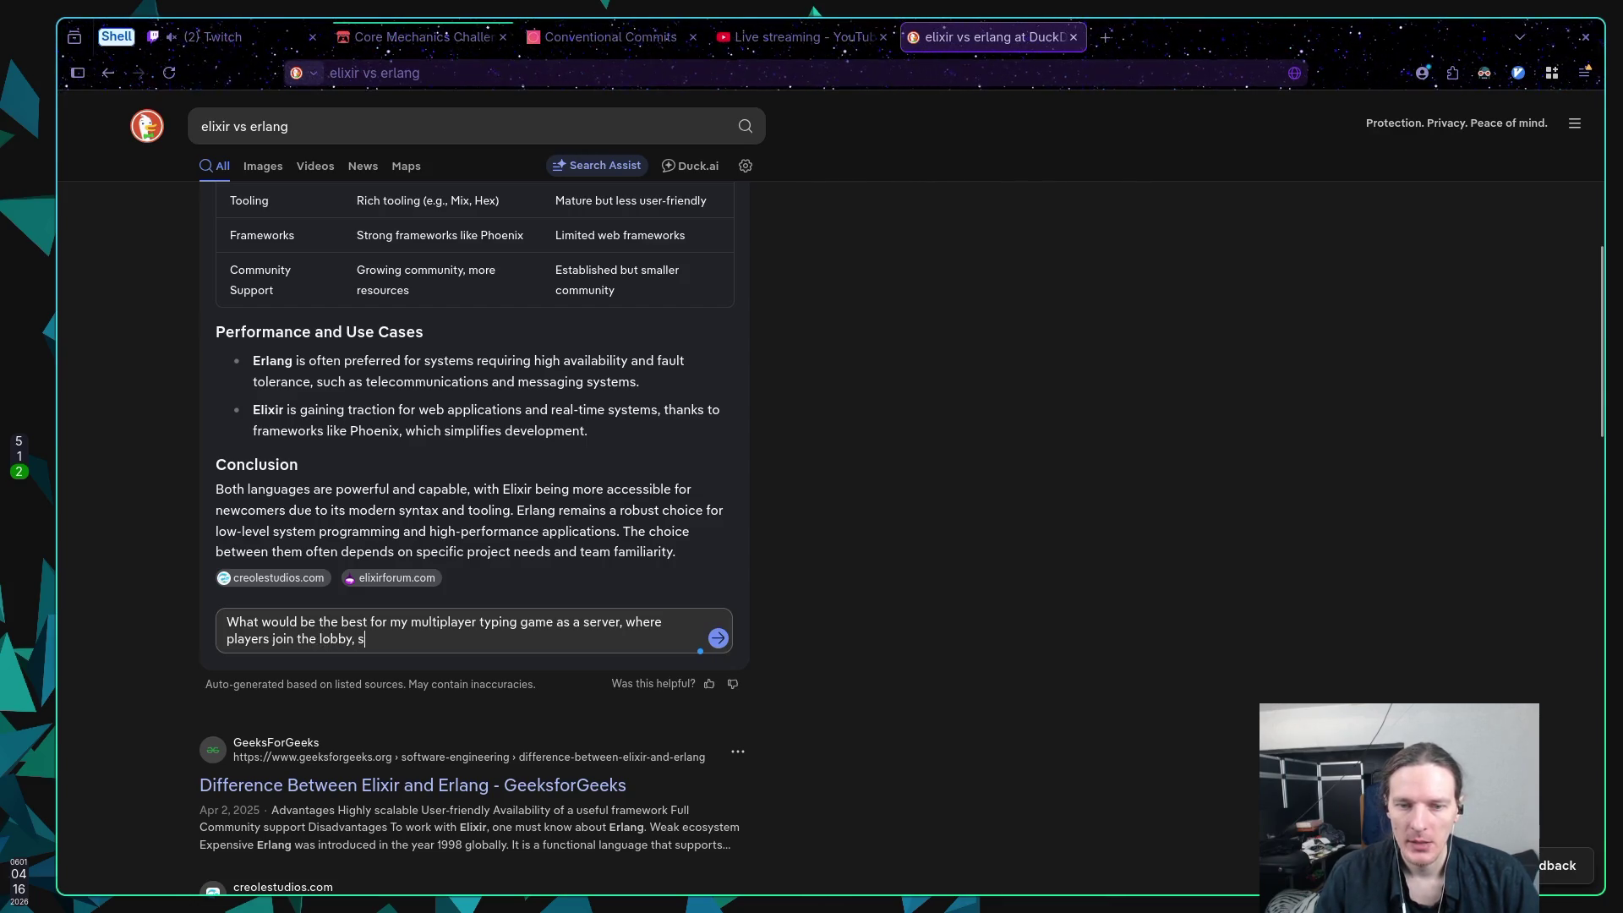
text(etup th)
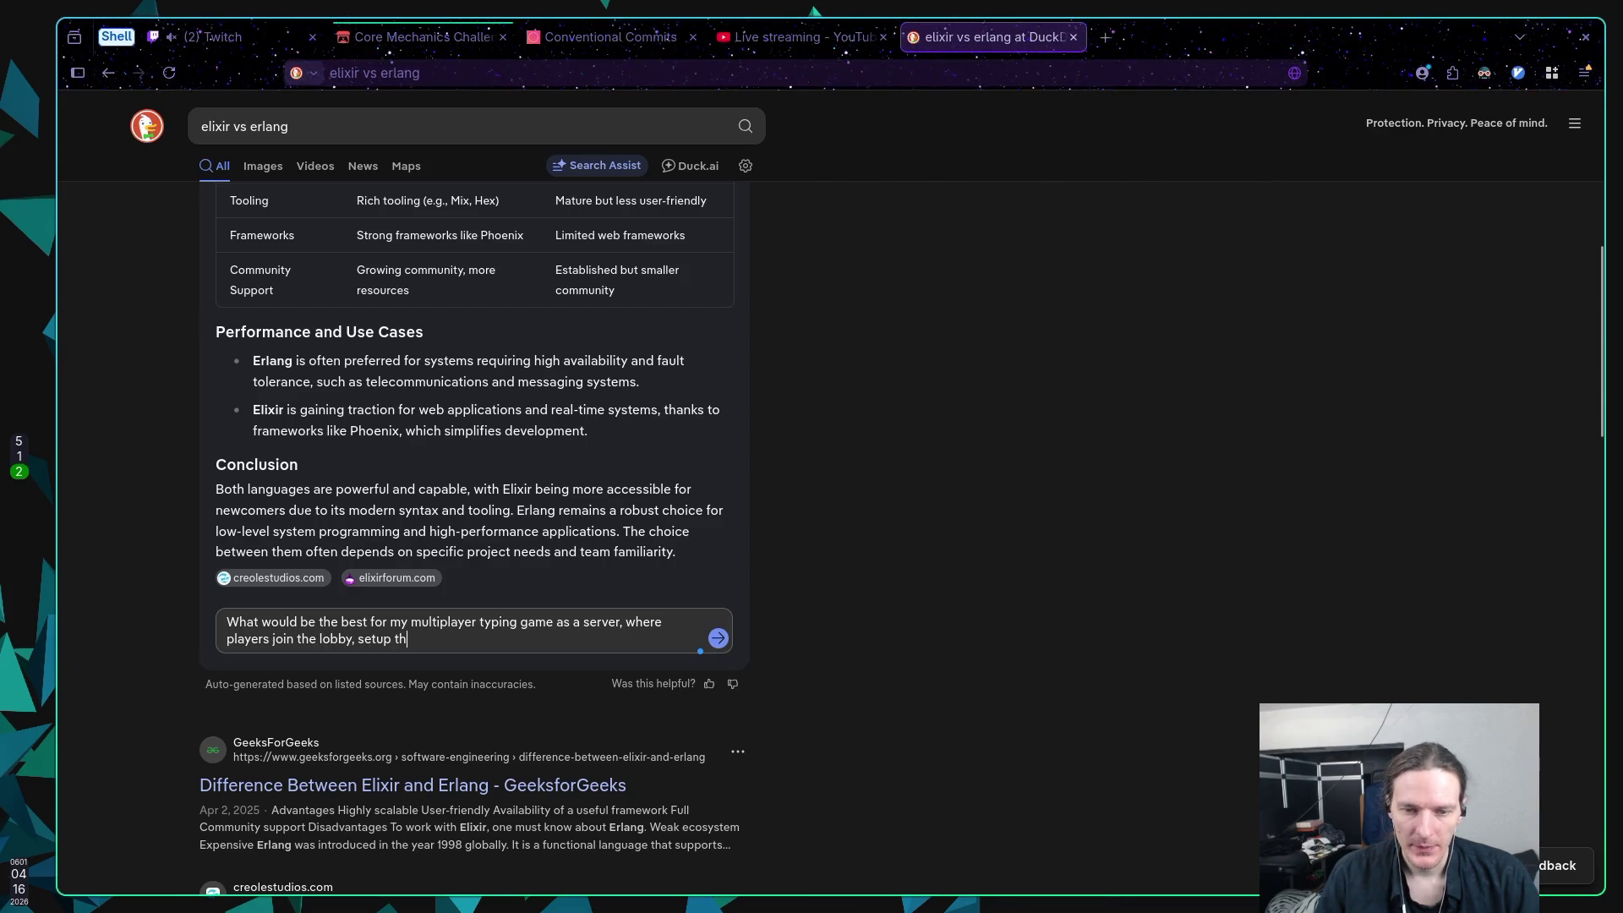
text(eir game r)
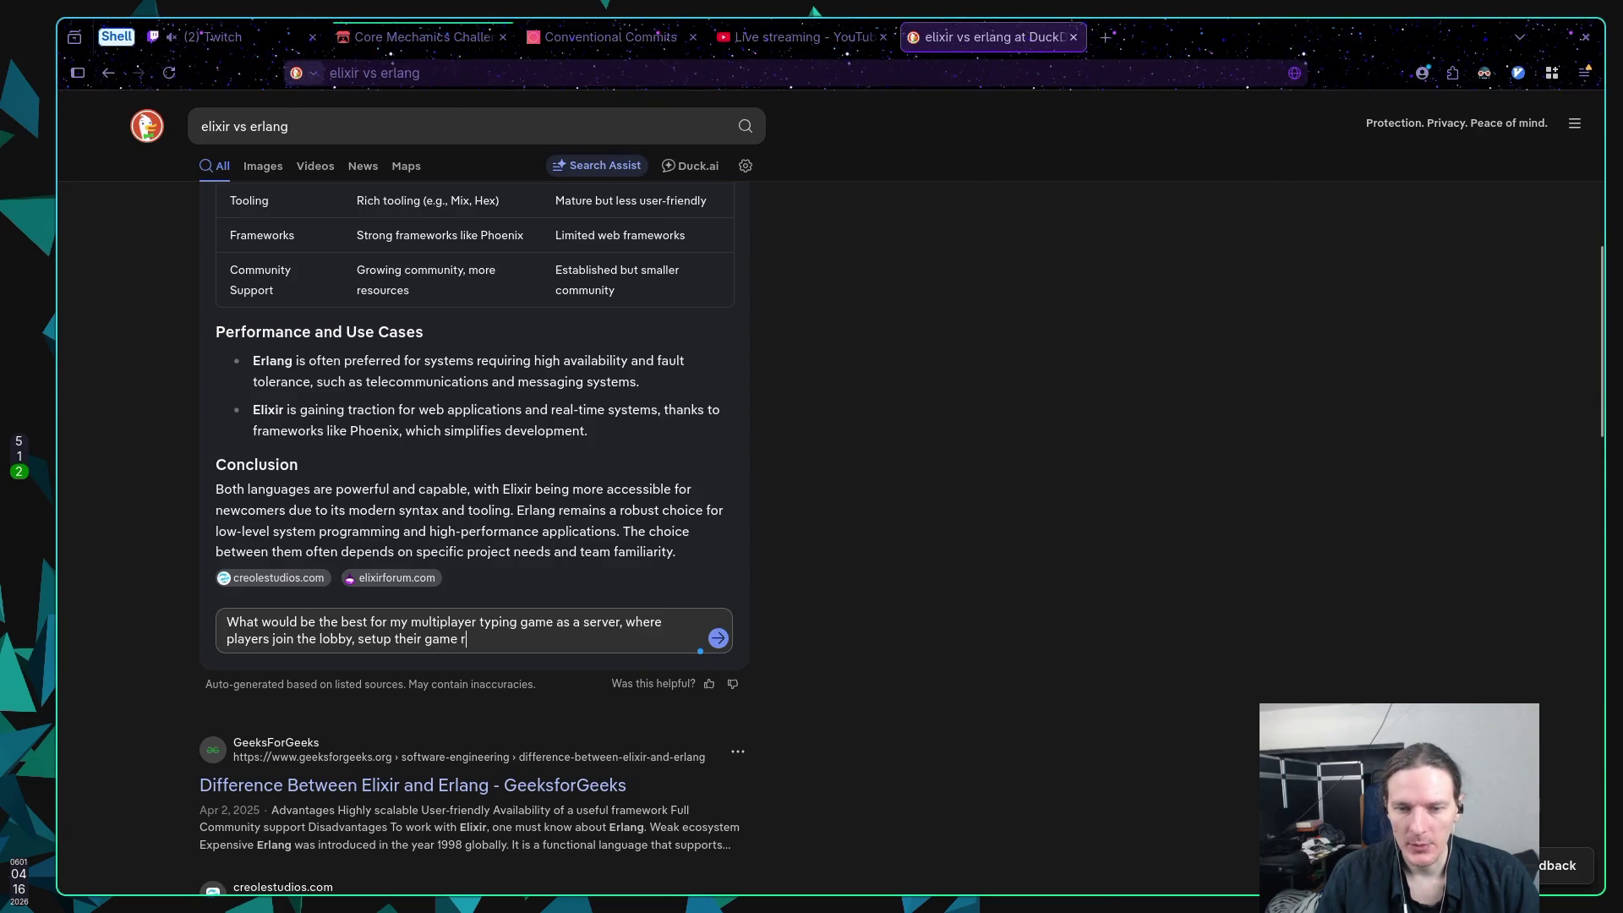
text(ules, and then st)
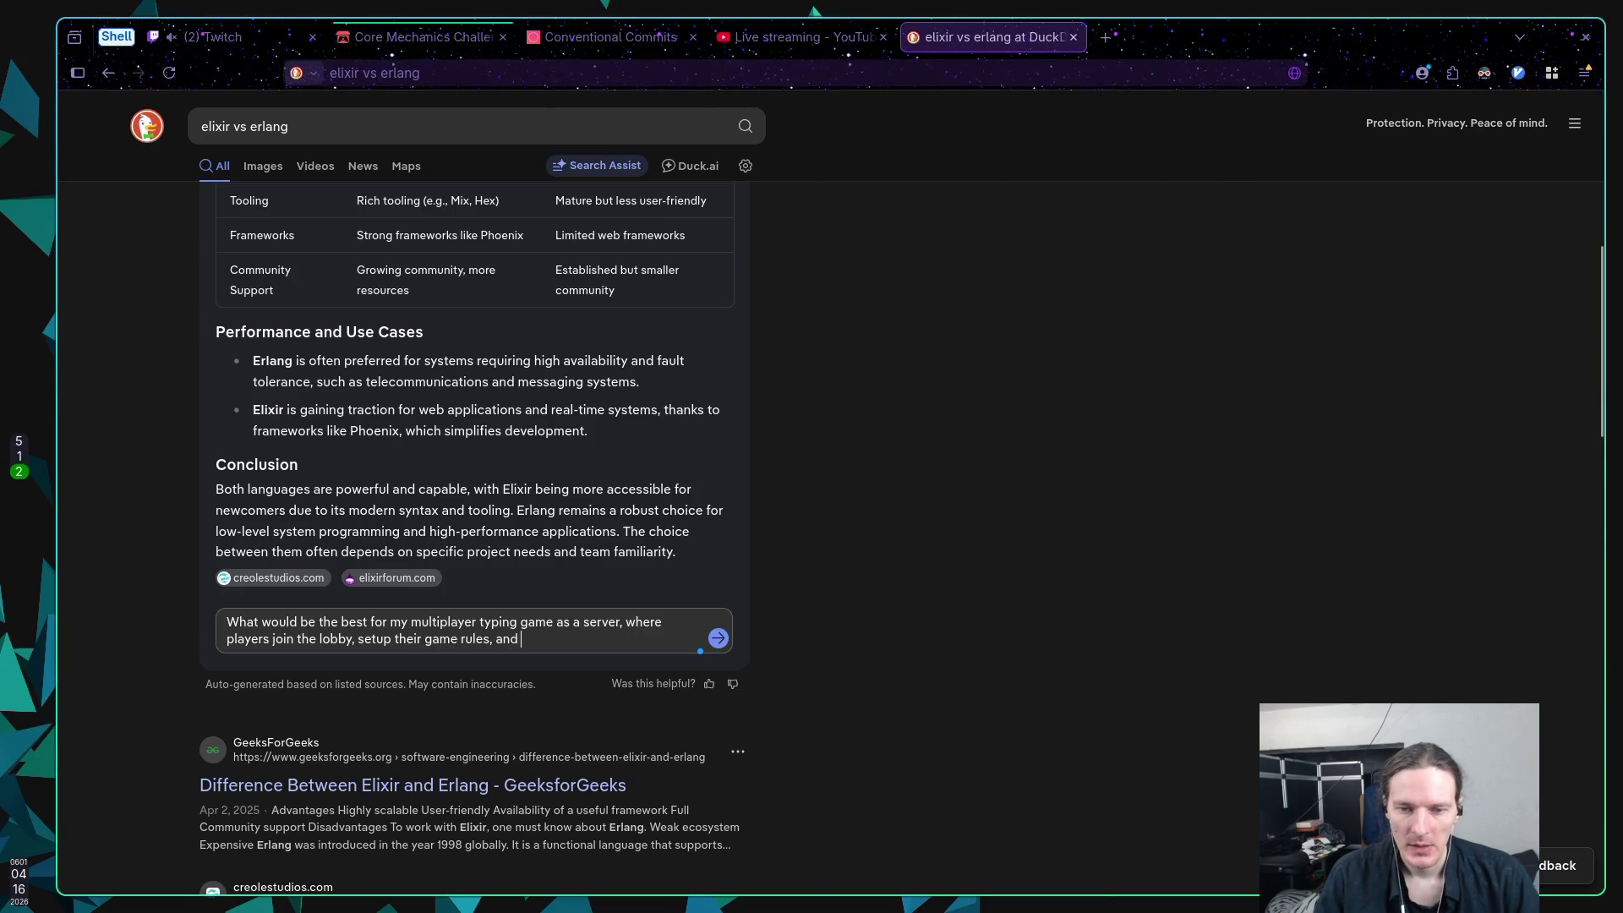
text(art the game. )
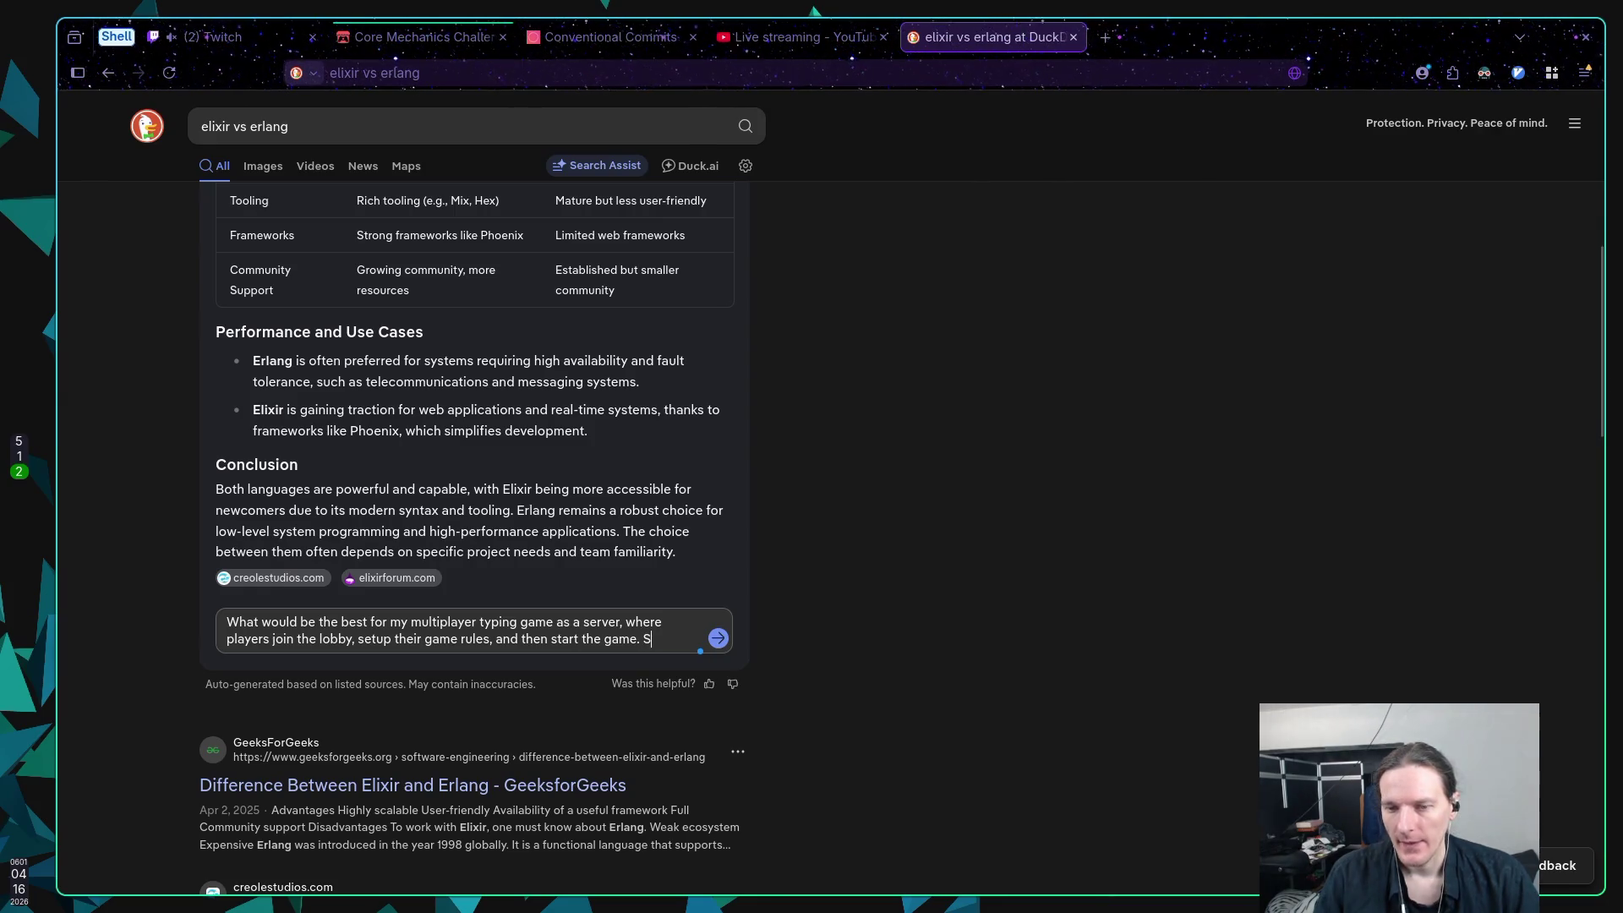
text(Server )
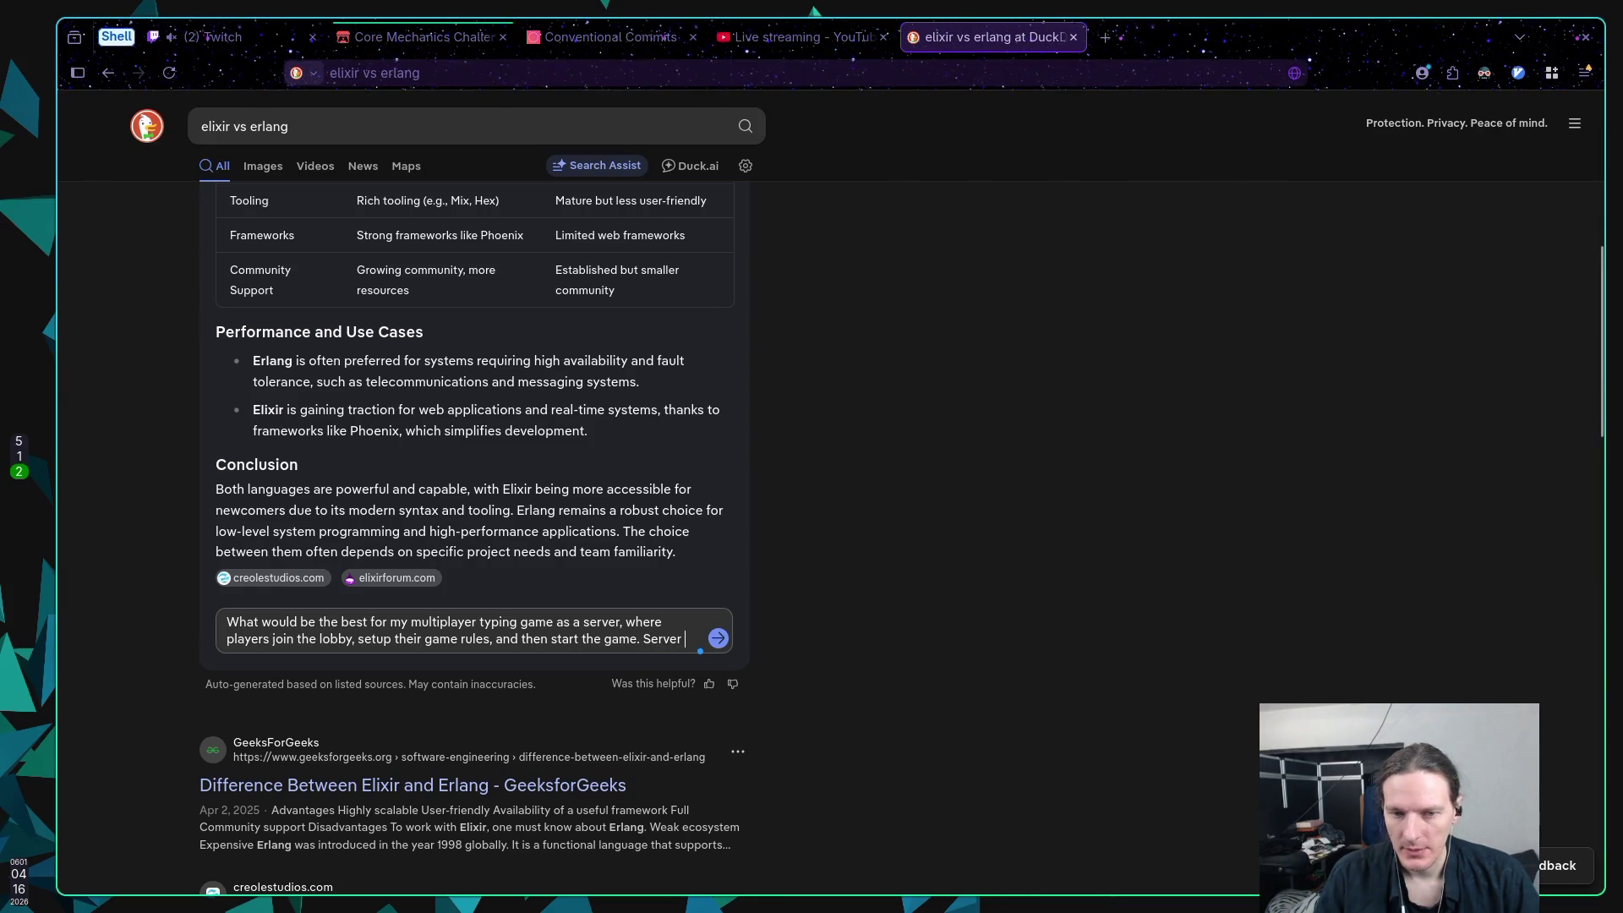
text(rec)
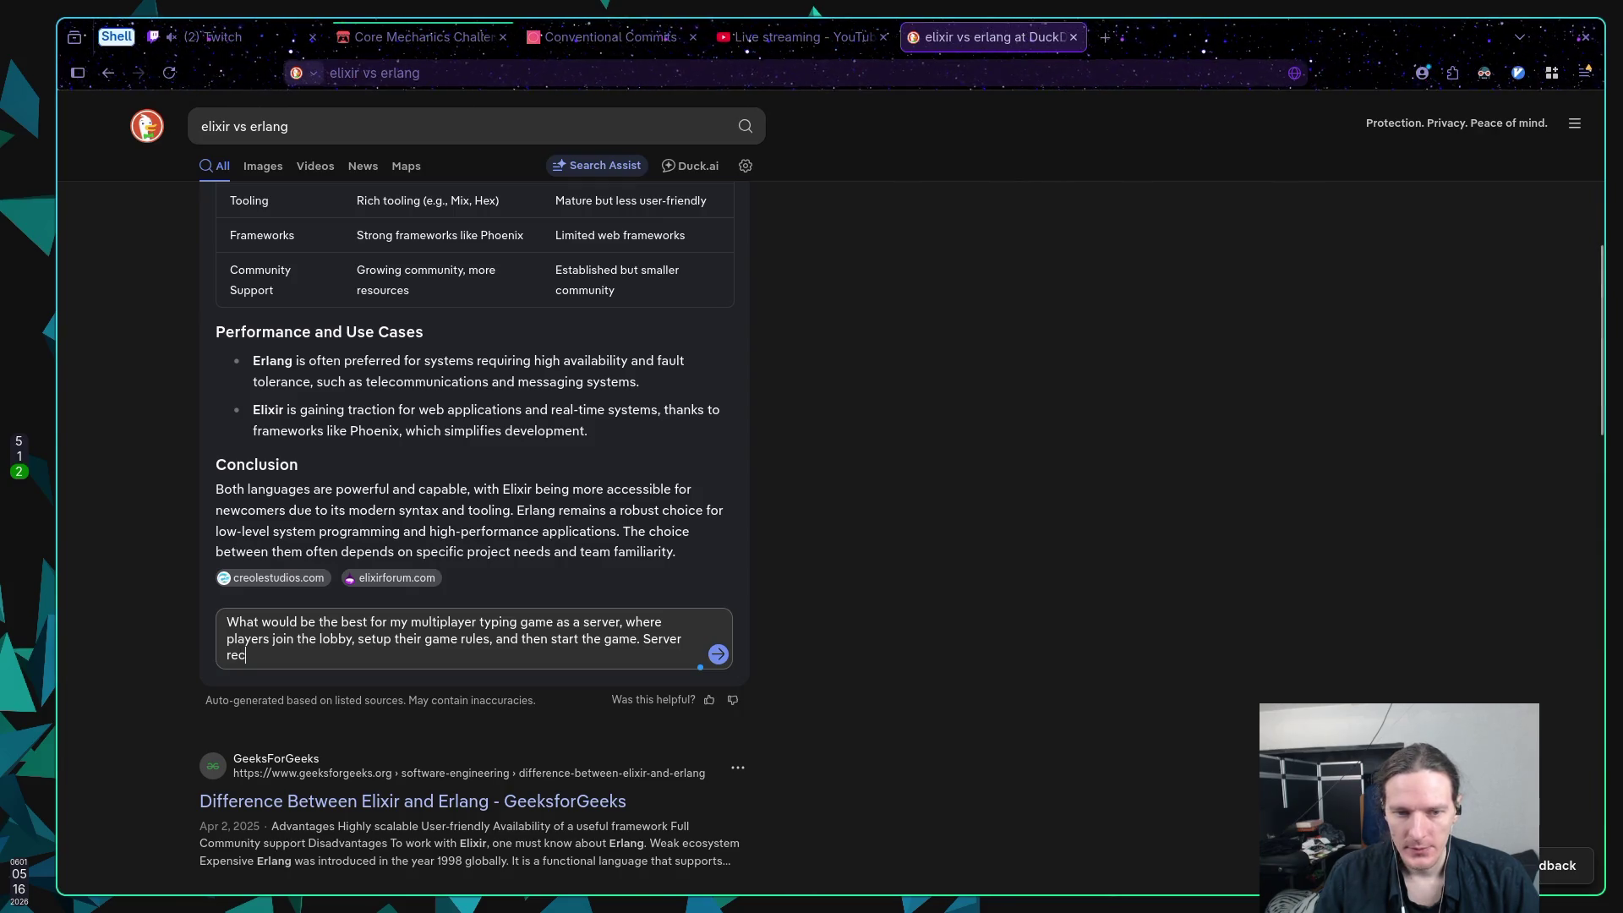
key(BackSpace)
key(BackSpace)
key(BackSpace)
text(kno)
text(w)
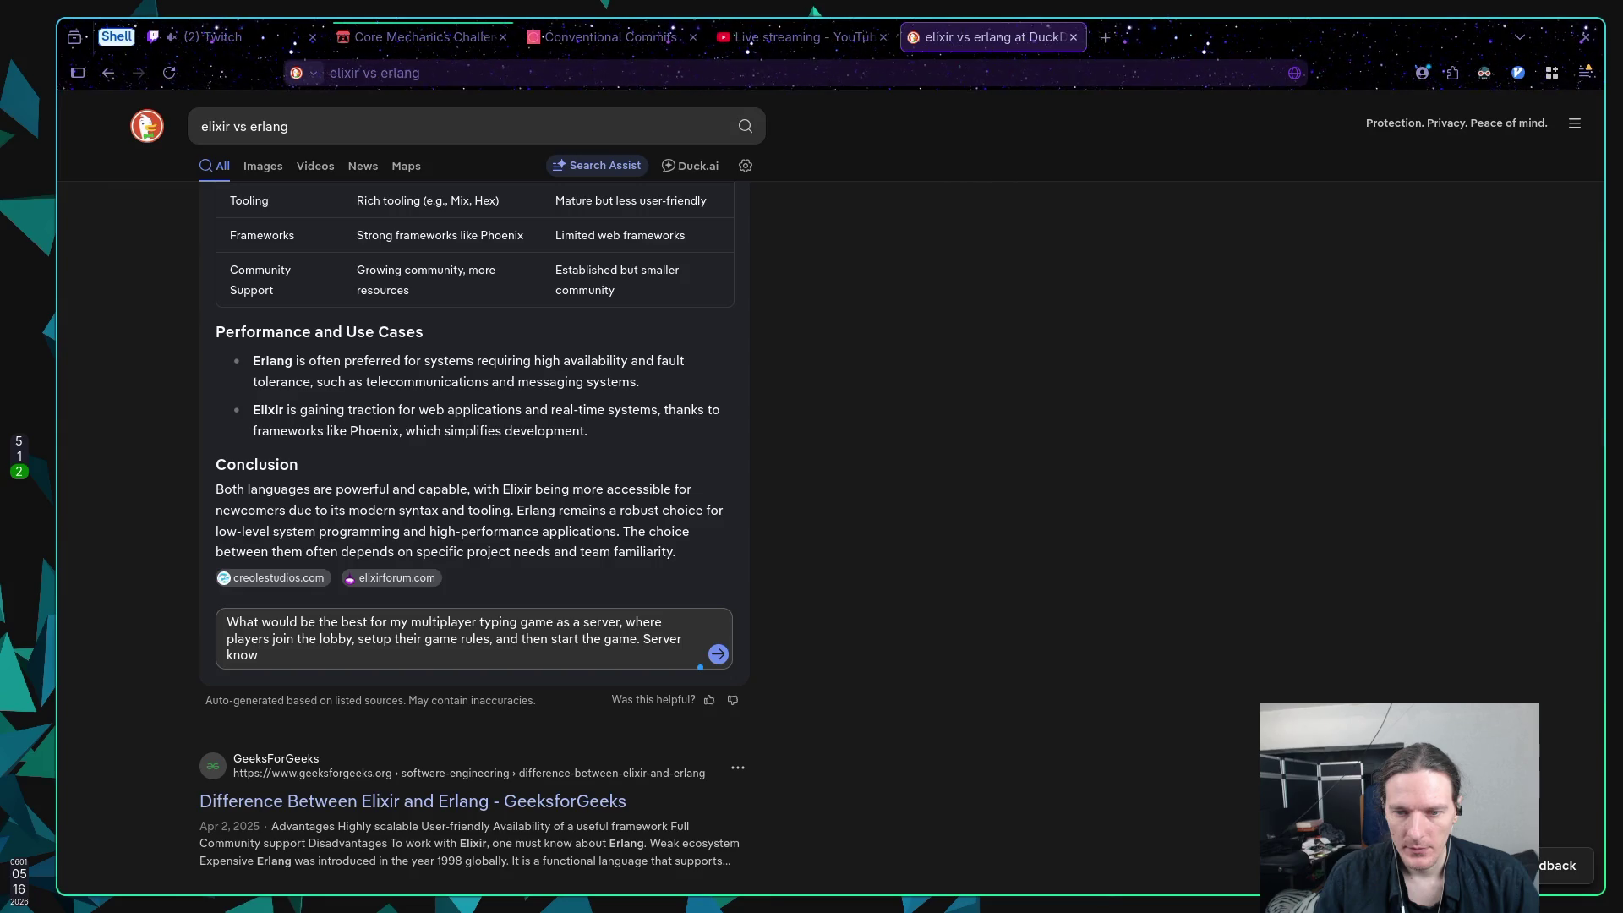
key(BackSpace)
key(BackSpace)
key(BackSpace)
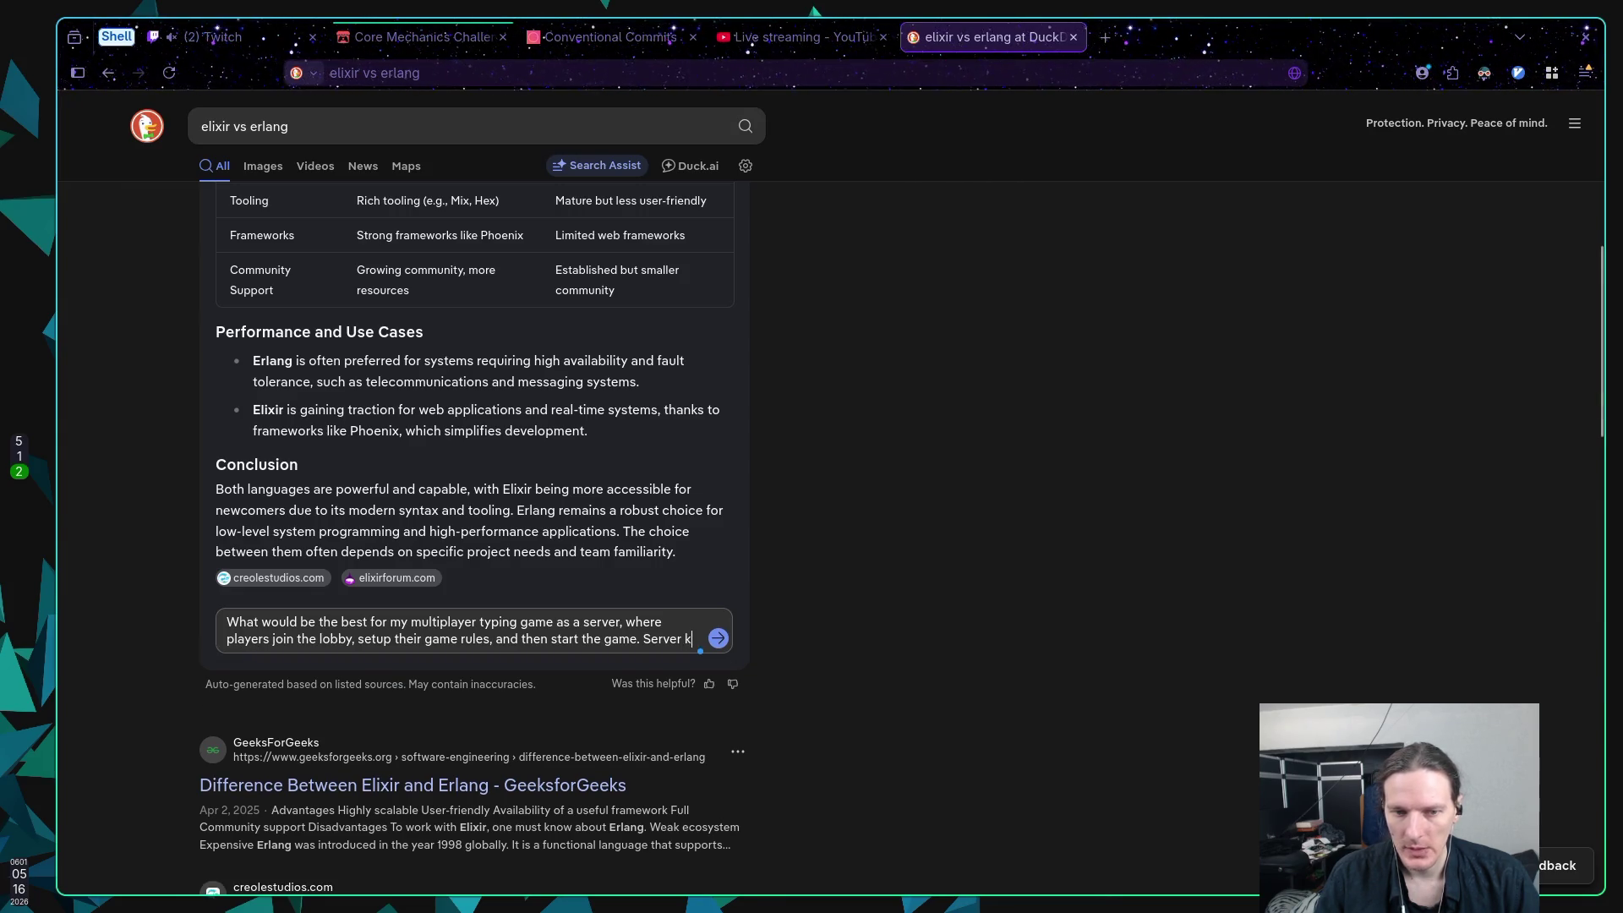
text(start)
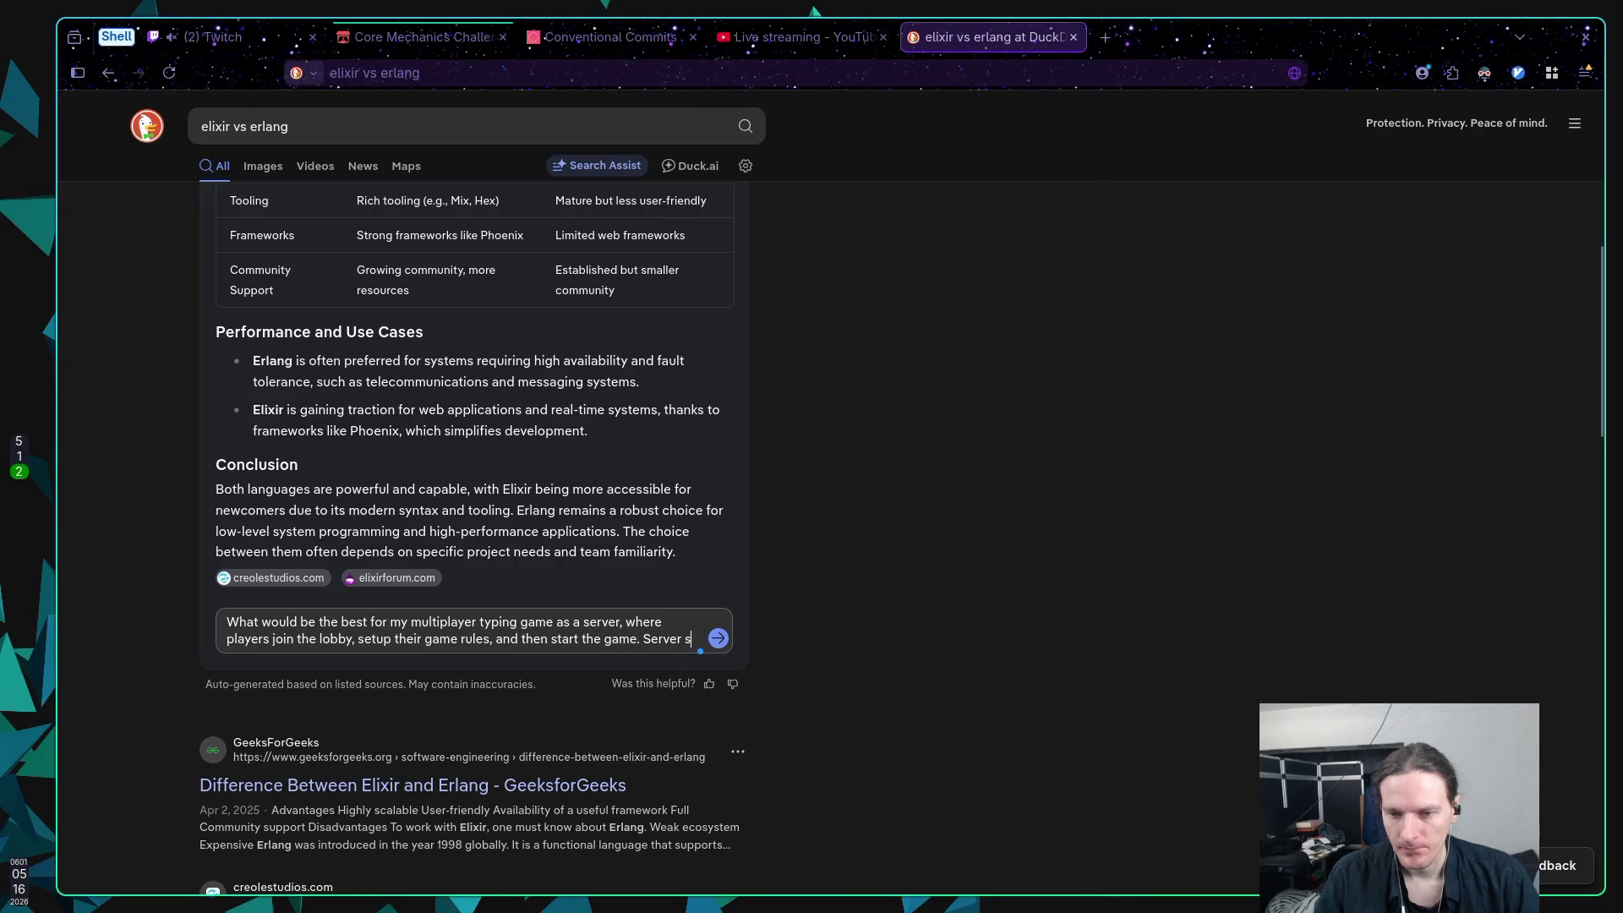
text(s for t)
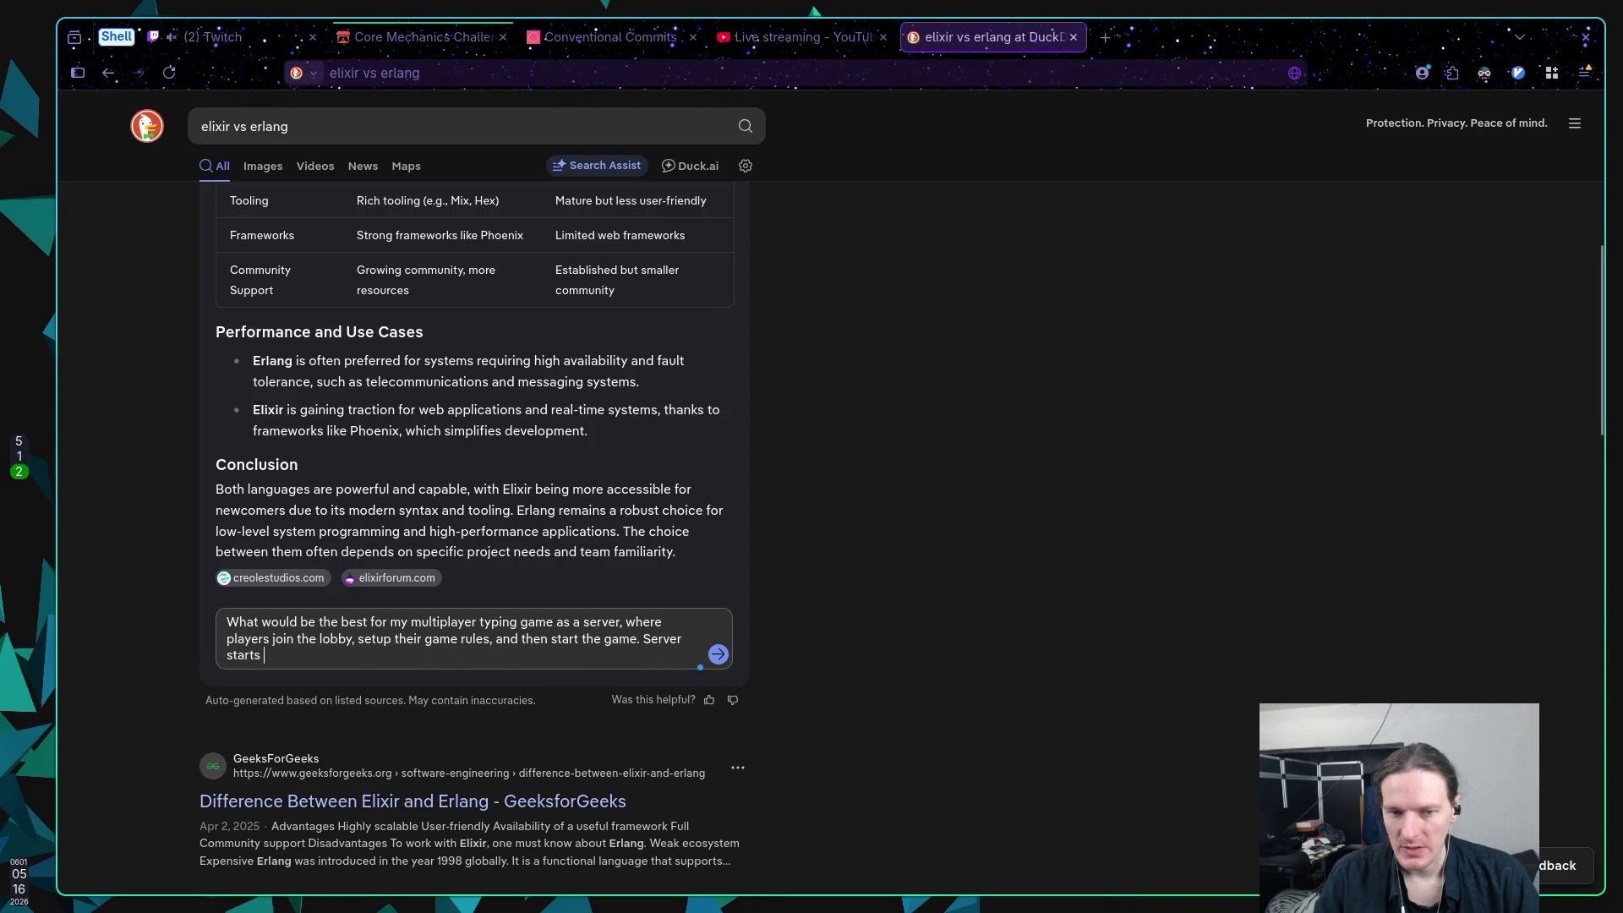
text(hem)
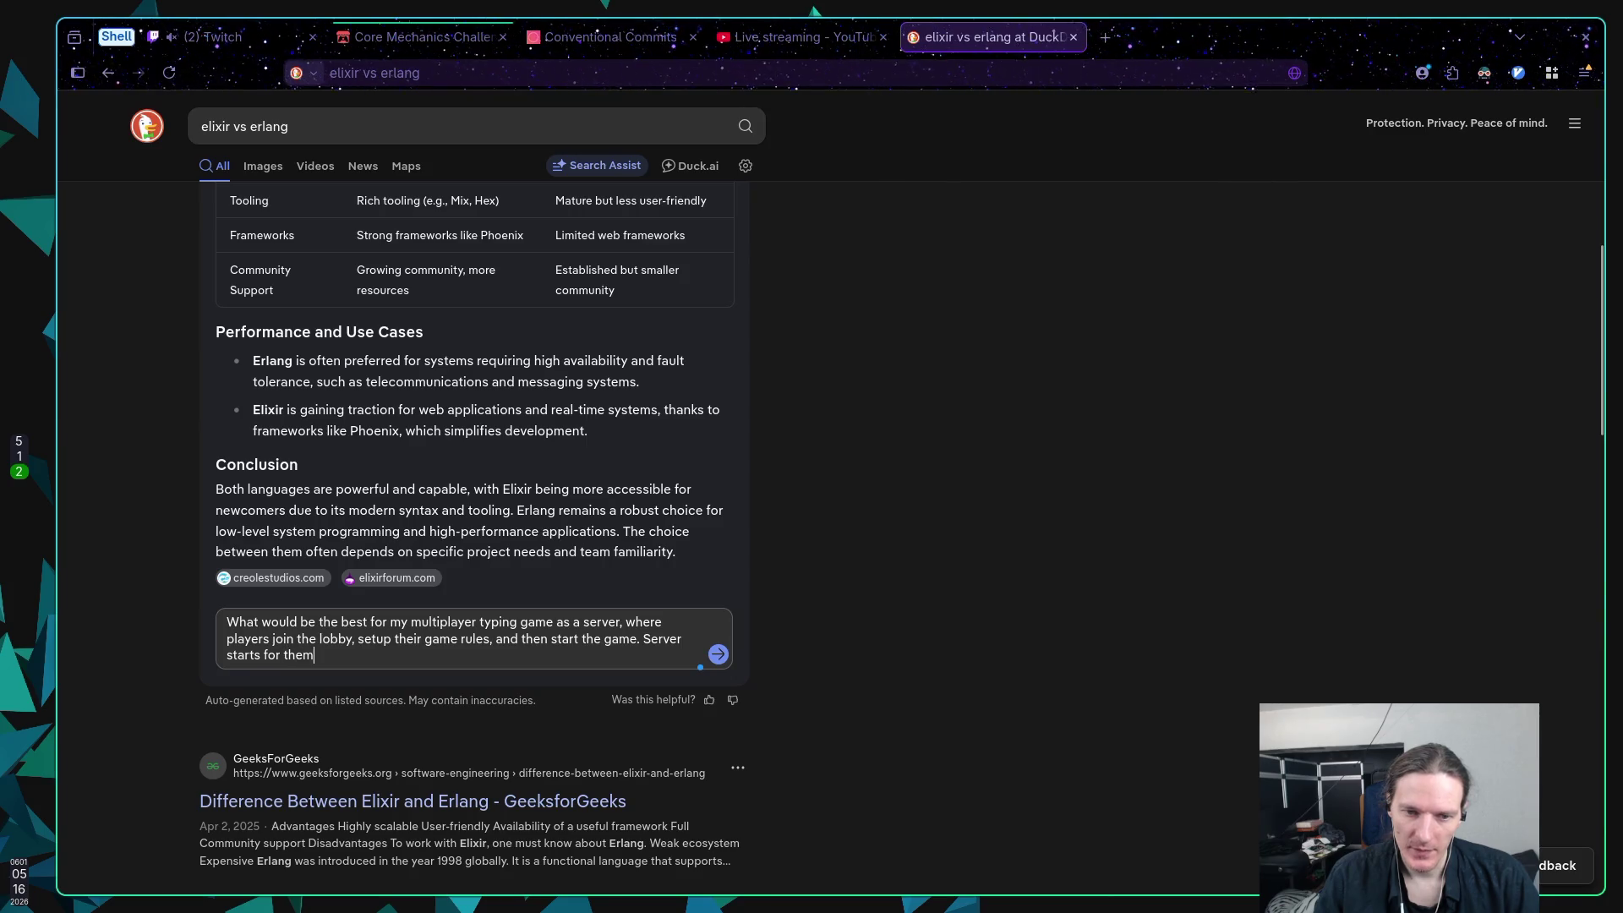
text( and their m)
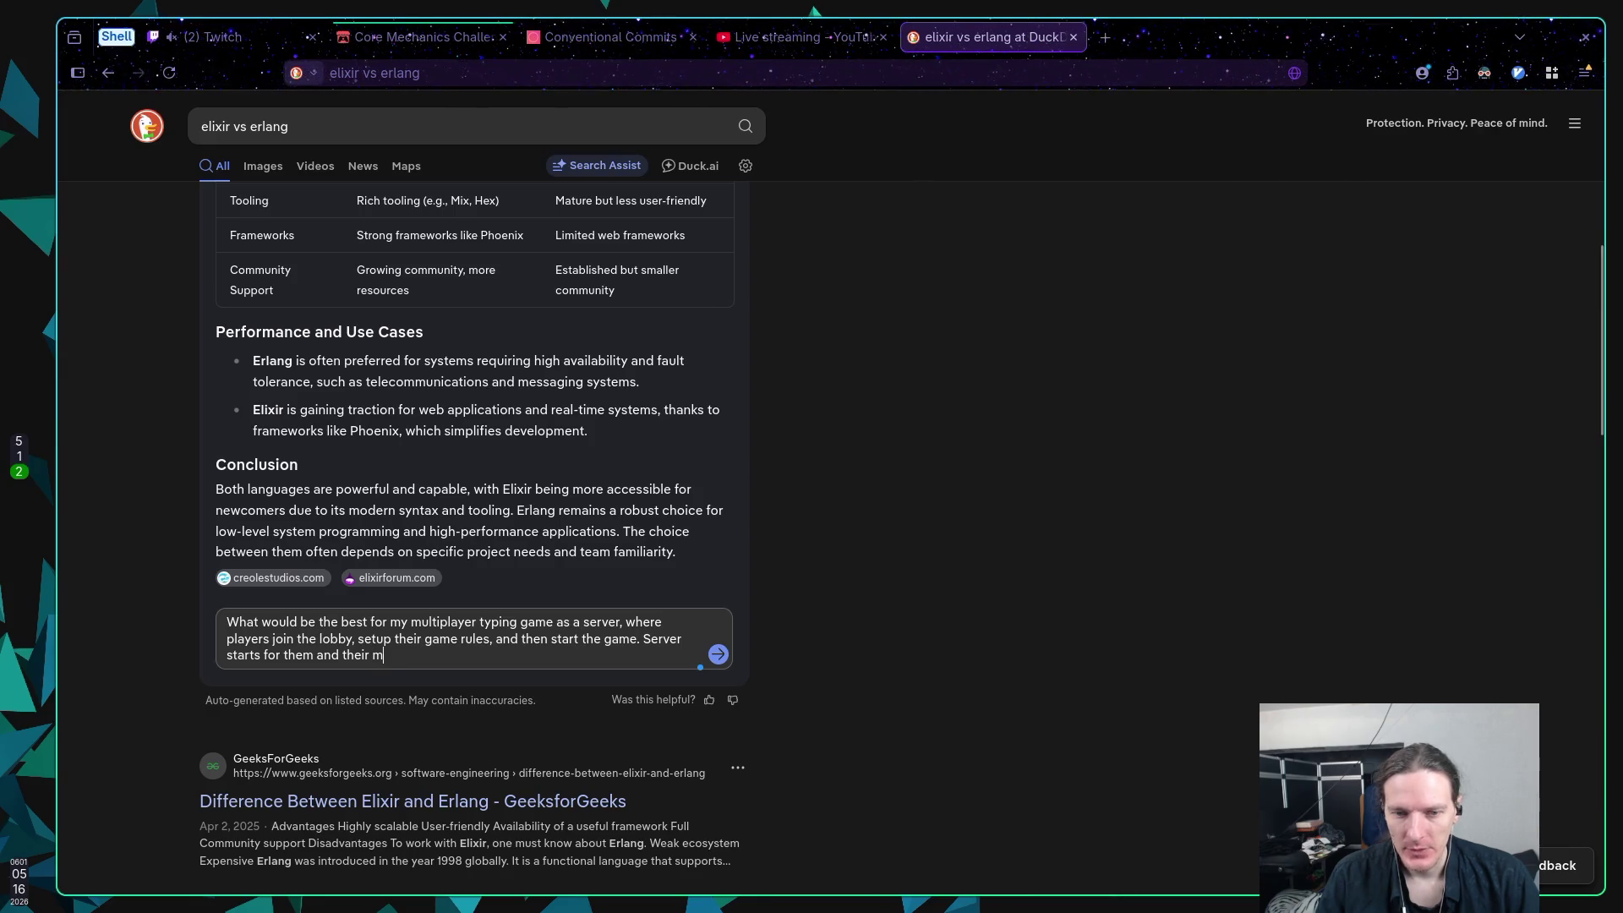
key(BackSpace)
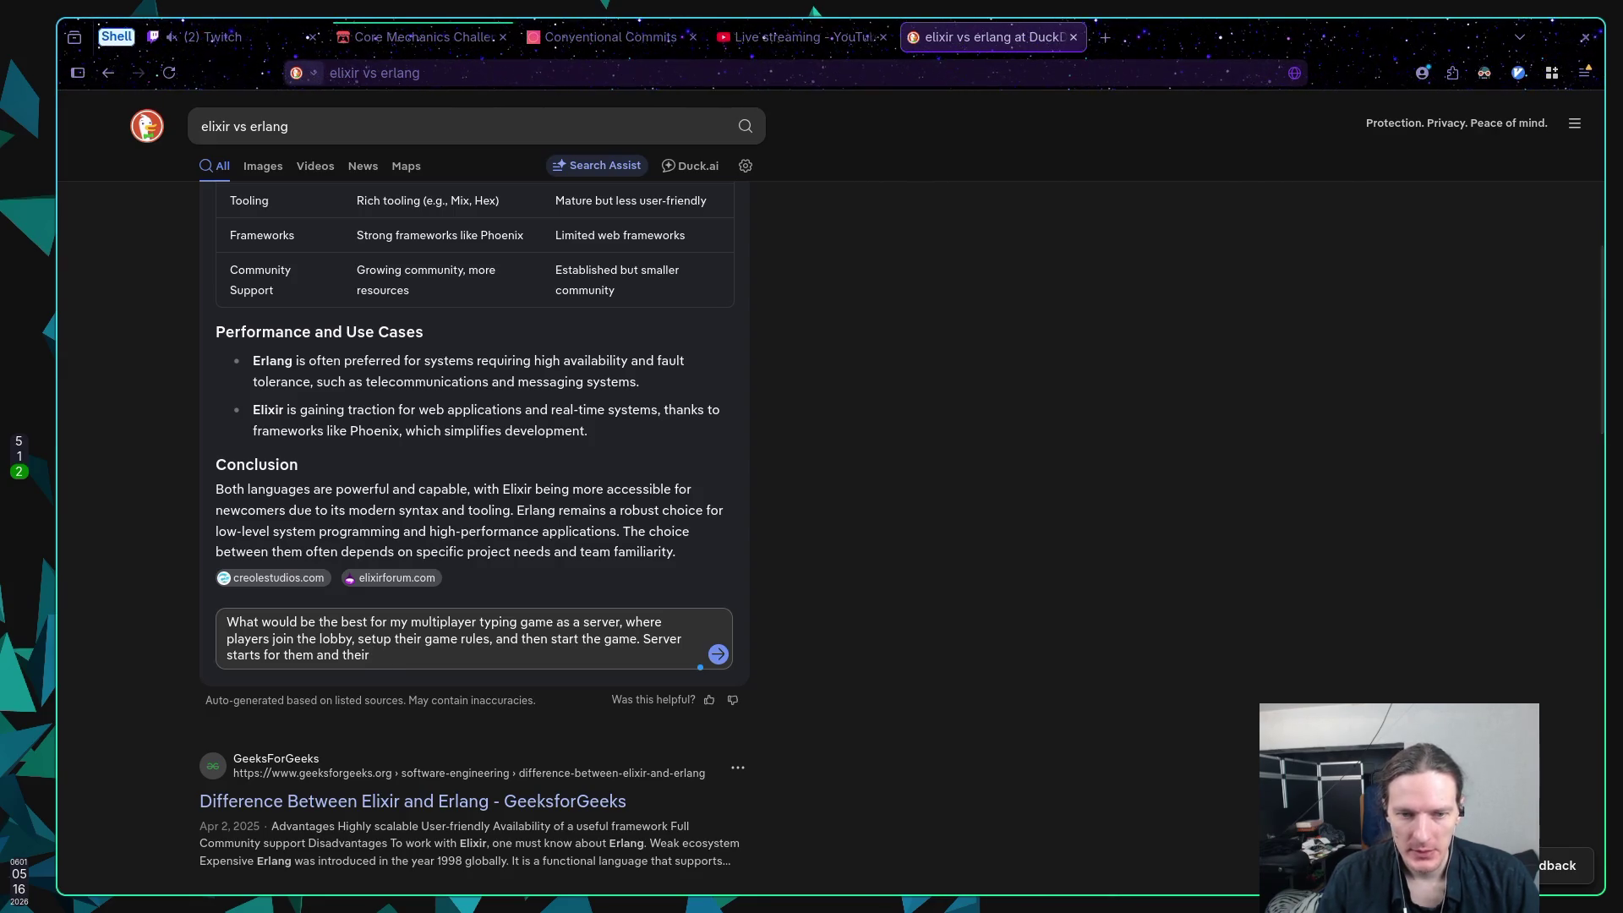
Step: Finish the question about a server for a chat-like multiplayer typing game of typed commands, and send it
key(BackSpace)
key(BackSpace)
key(BackSpace)
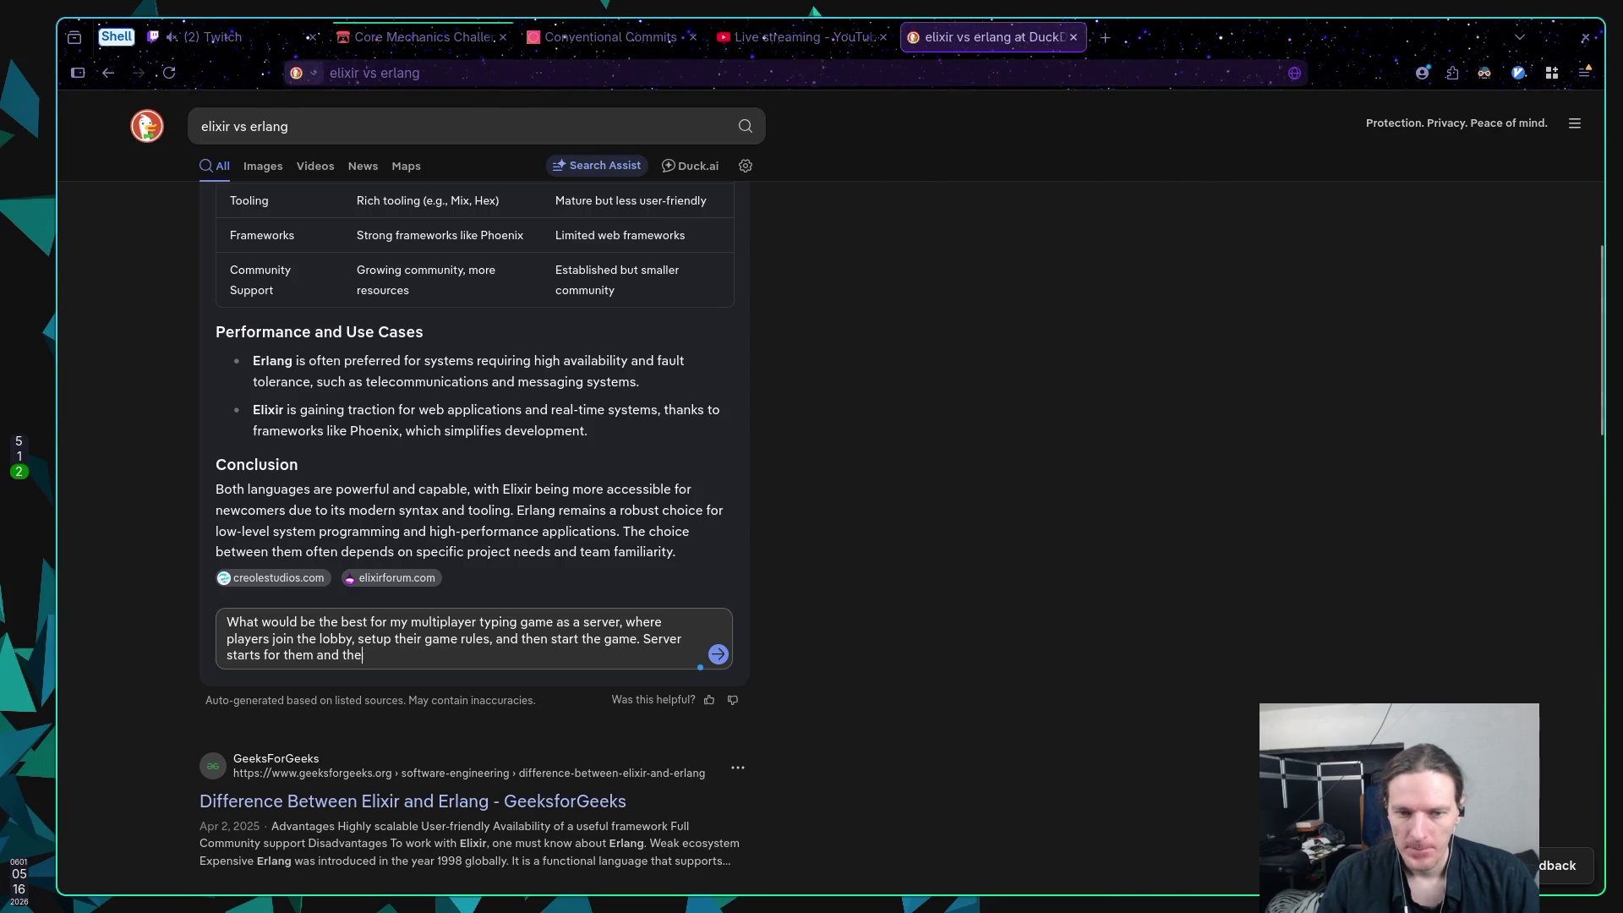
text(with )
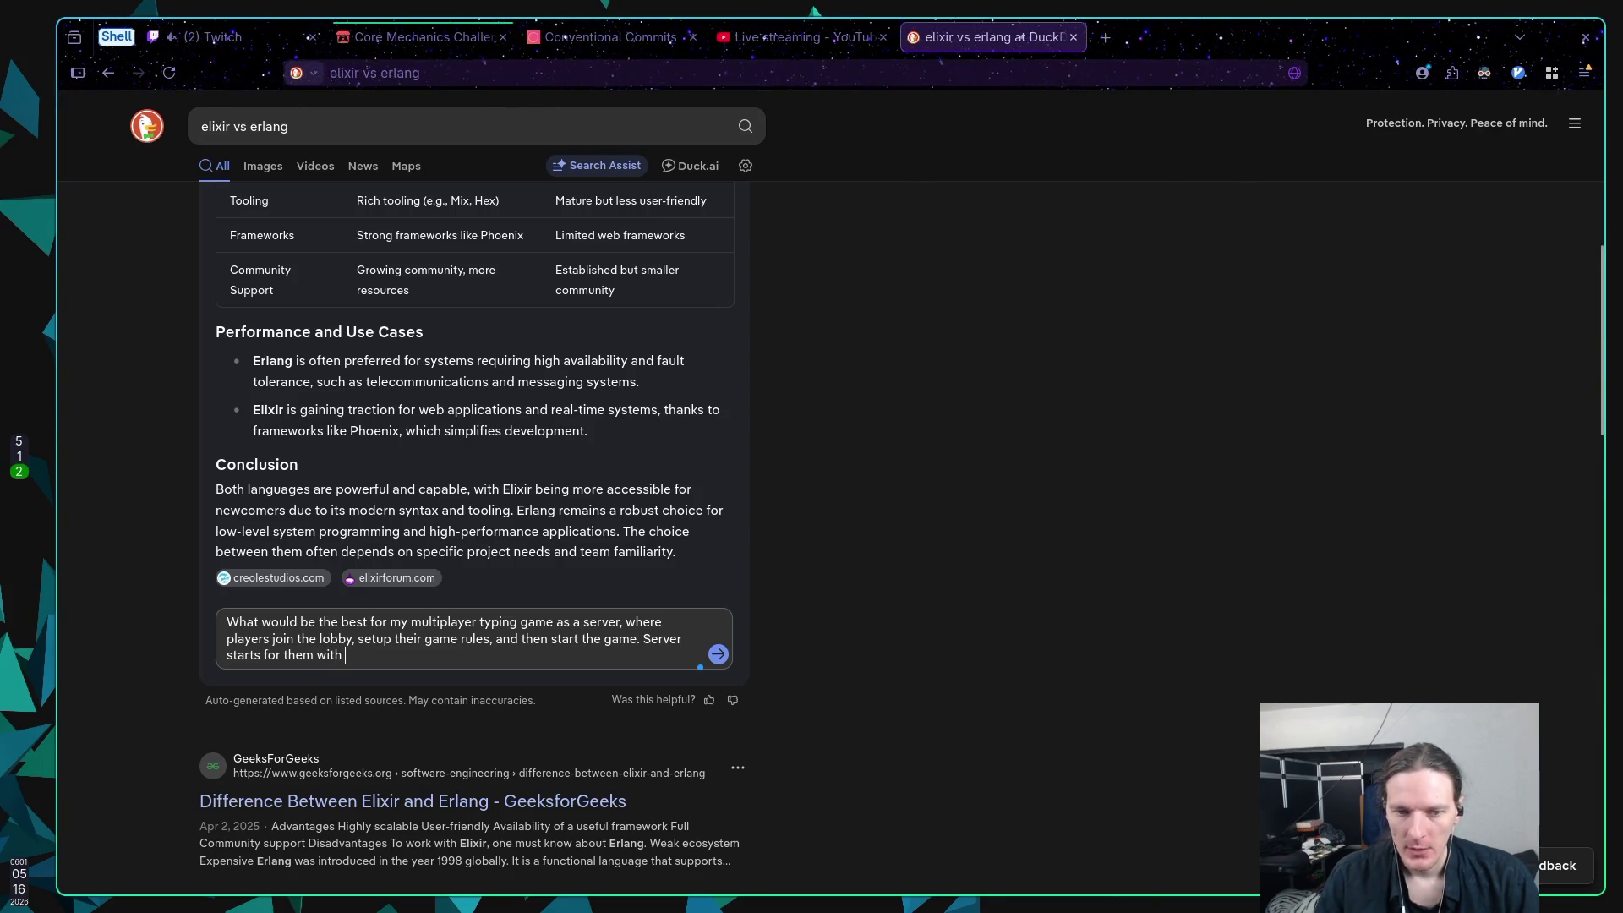
text(give)
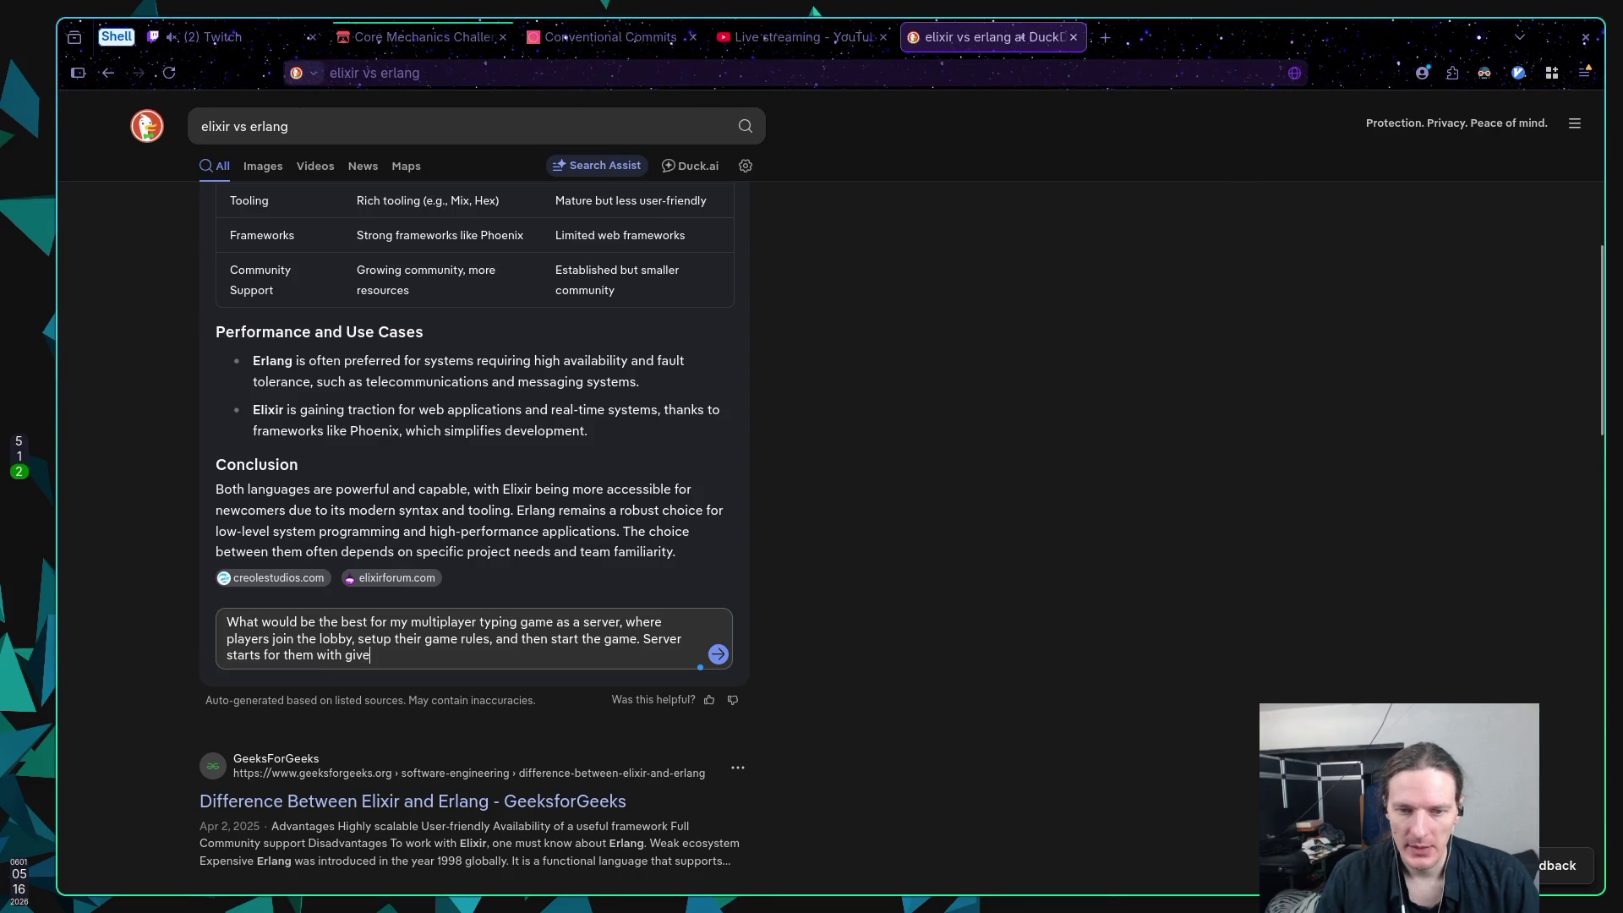
text(n setting. I)
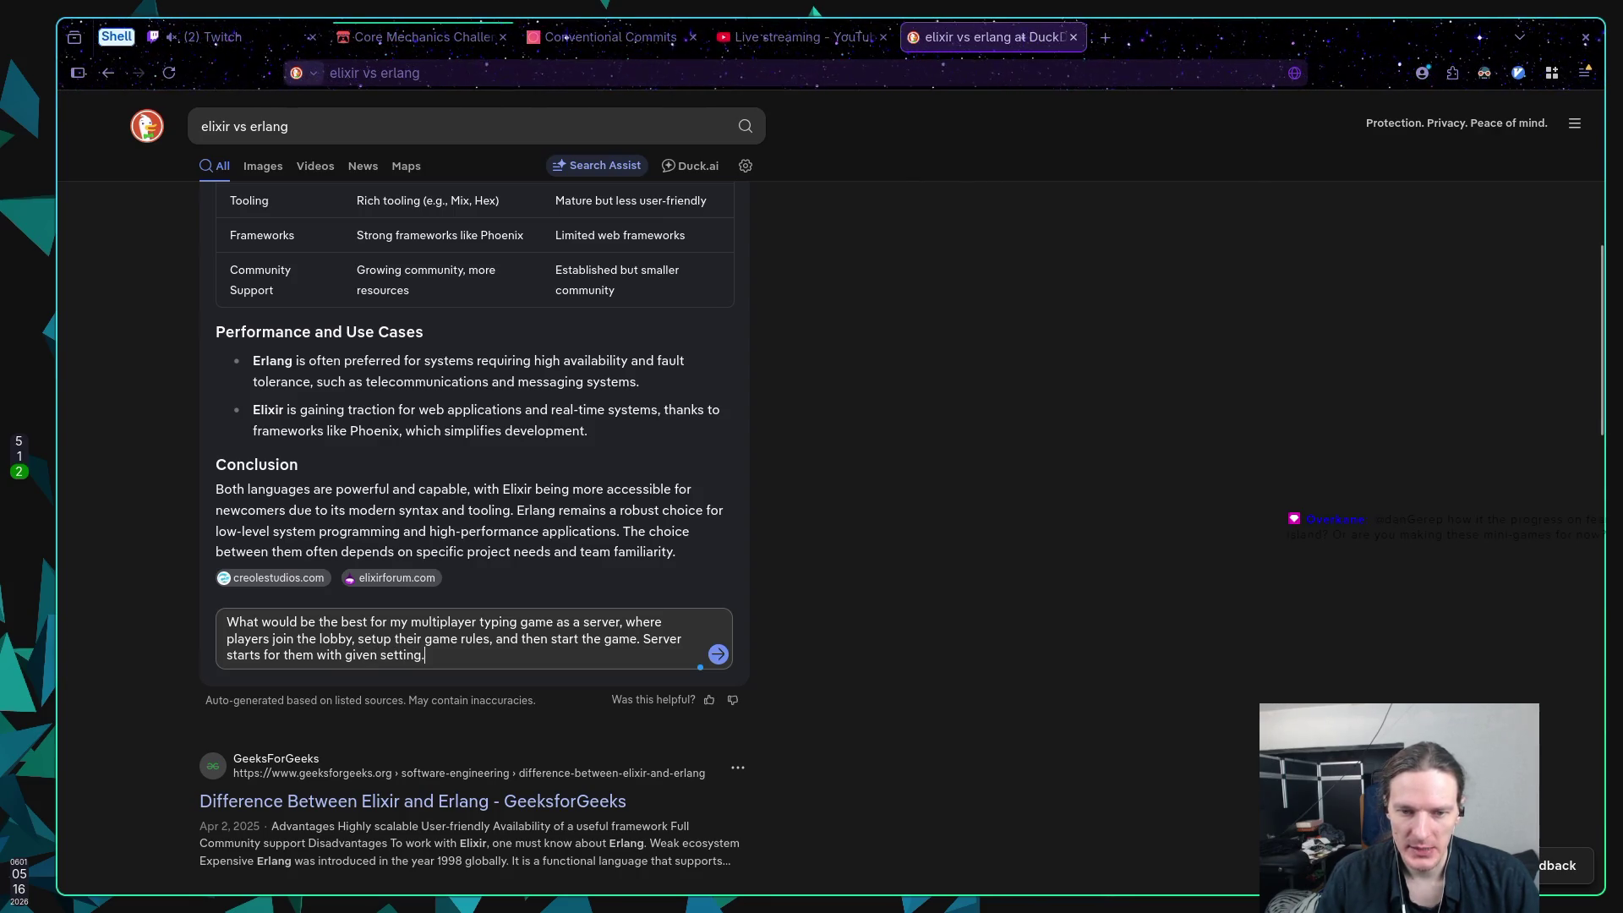
key(BackSpace)
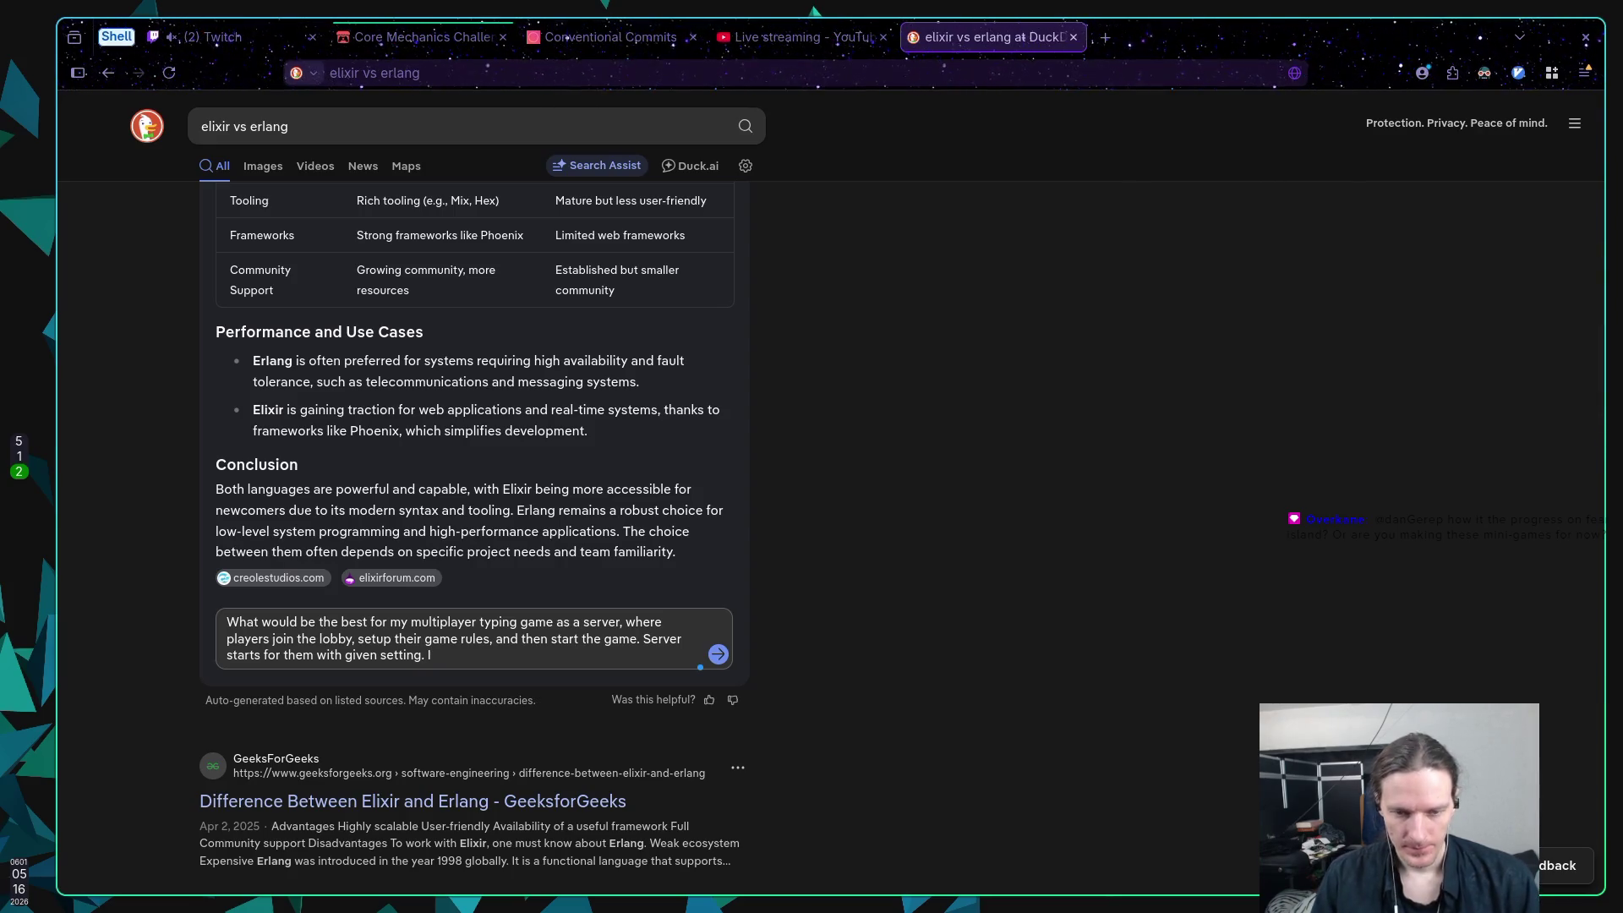
text(I)
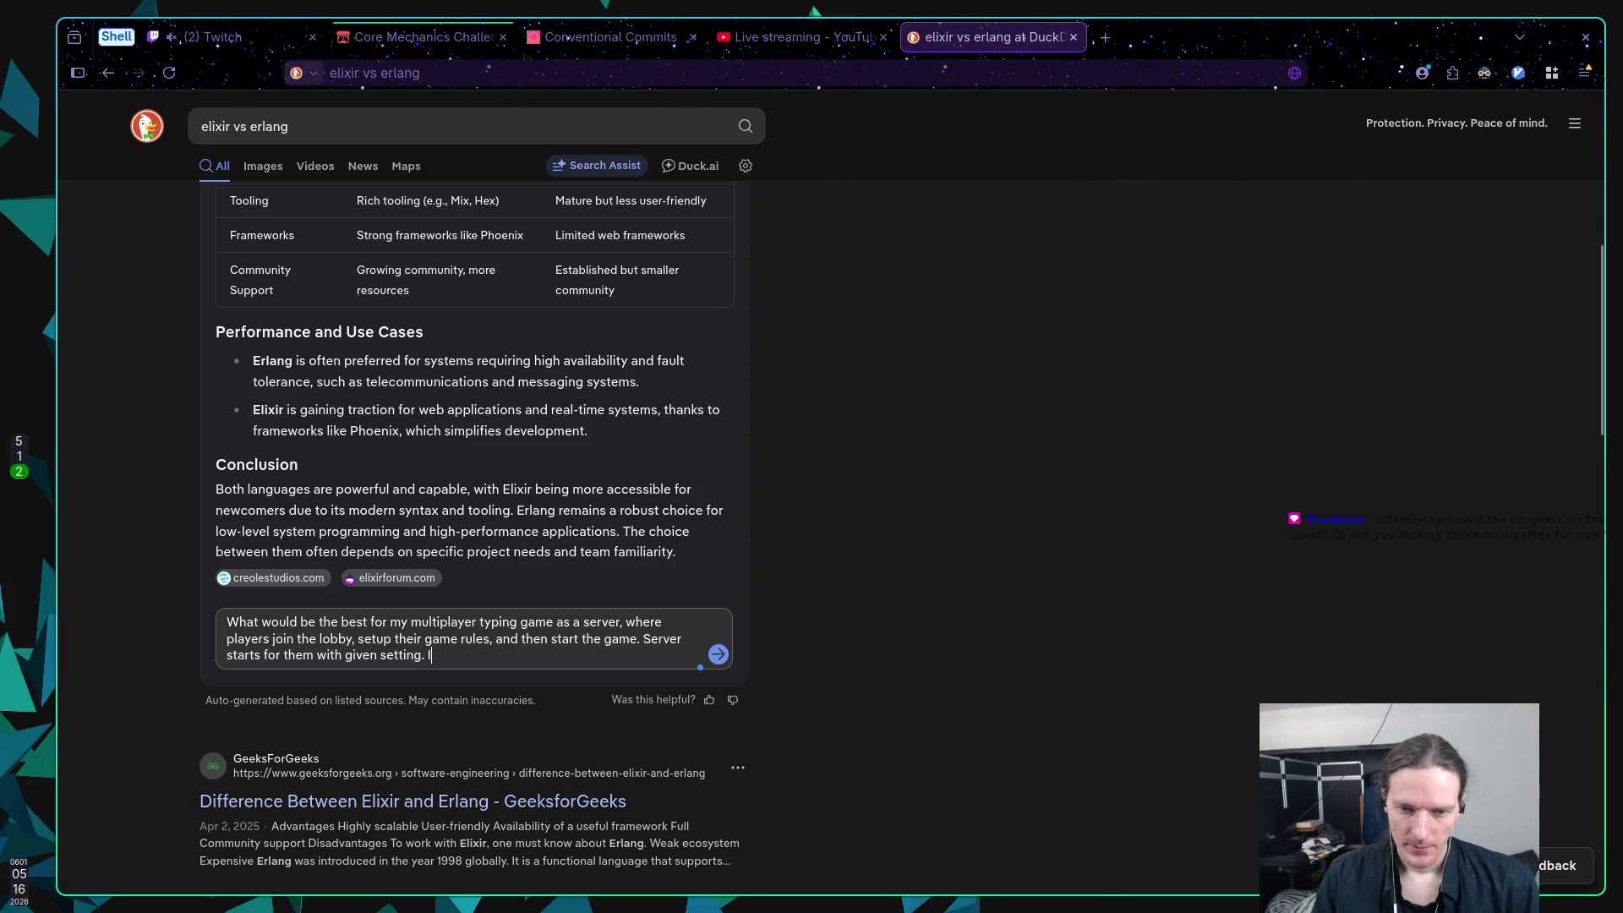
text(All )
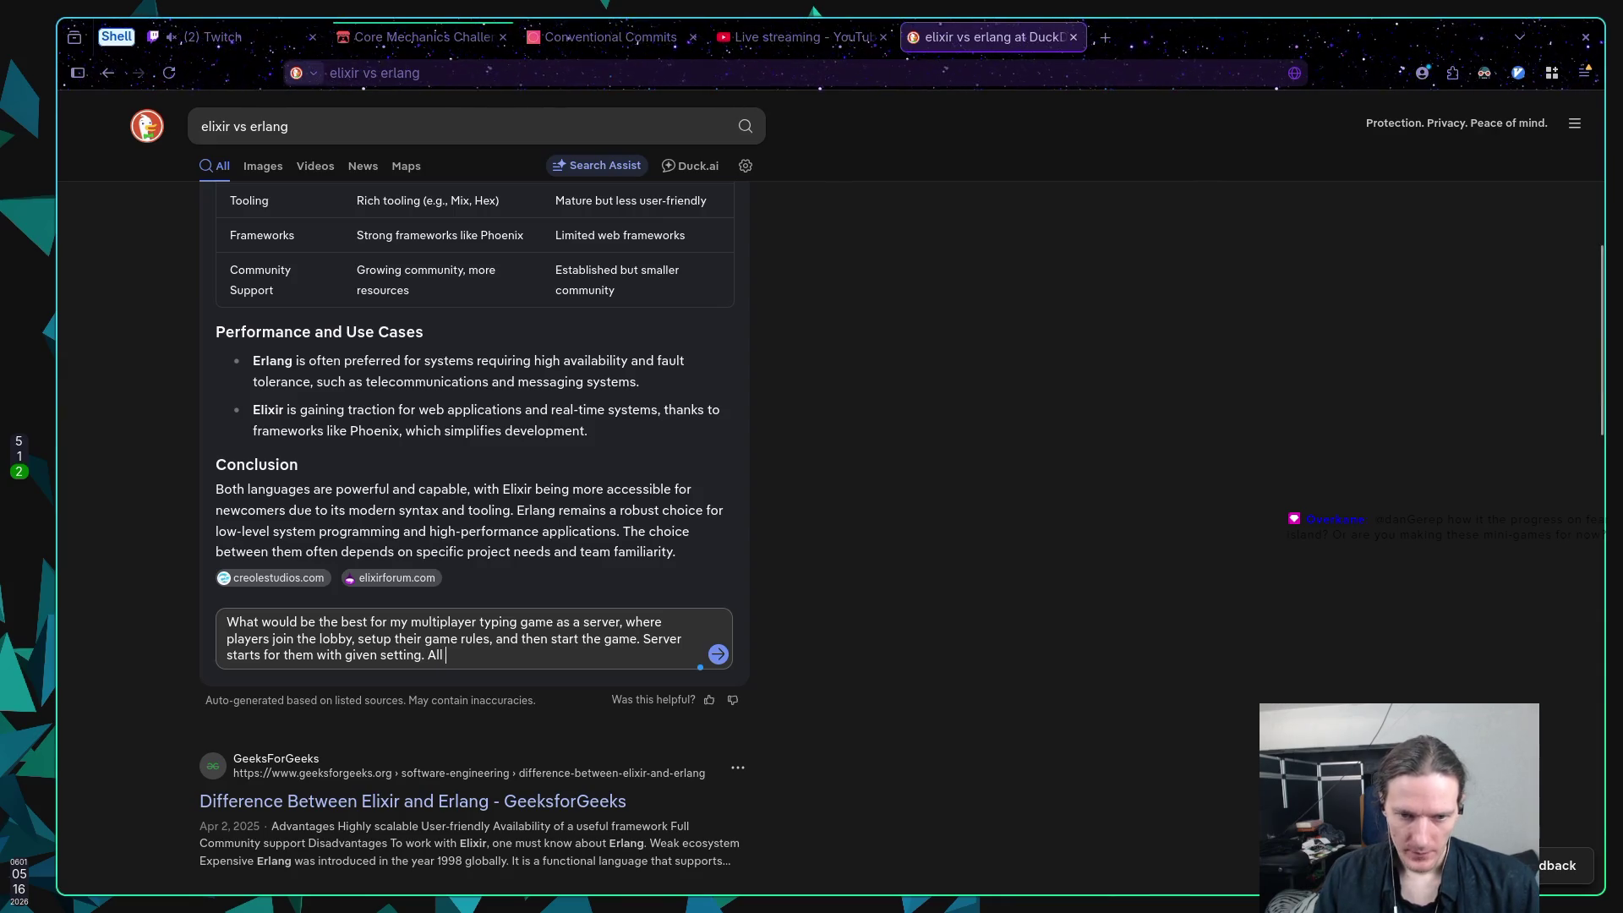
text(game s )
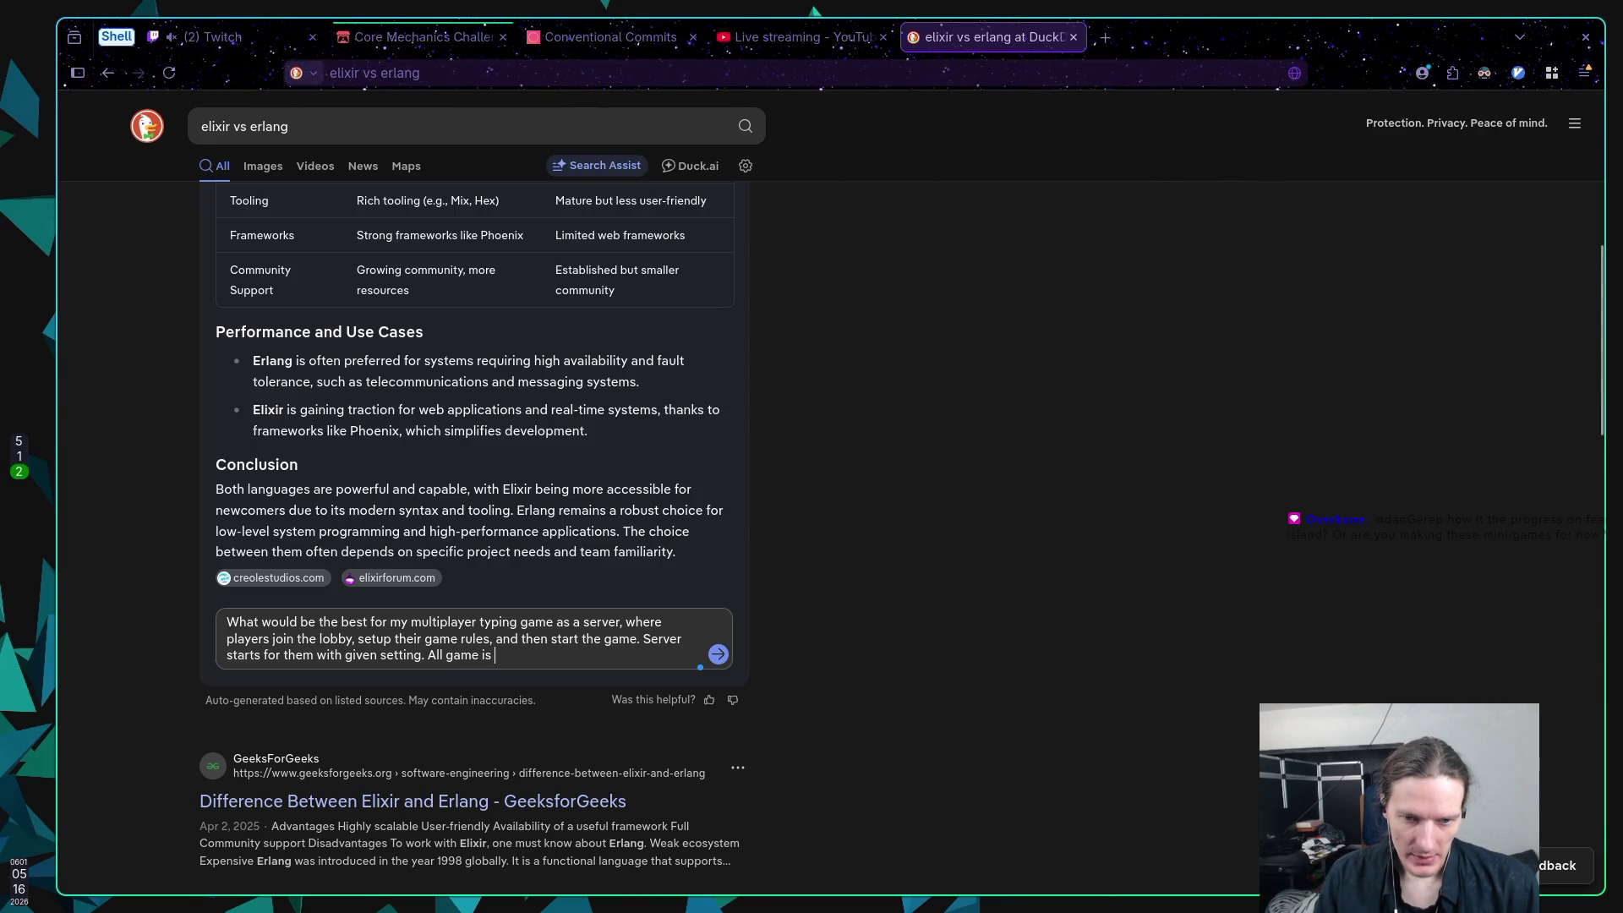
text(basically fast)
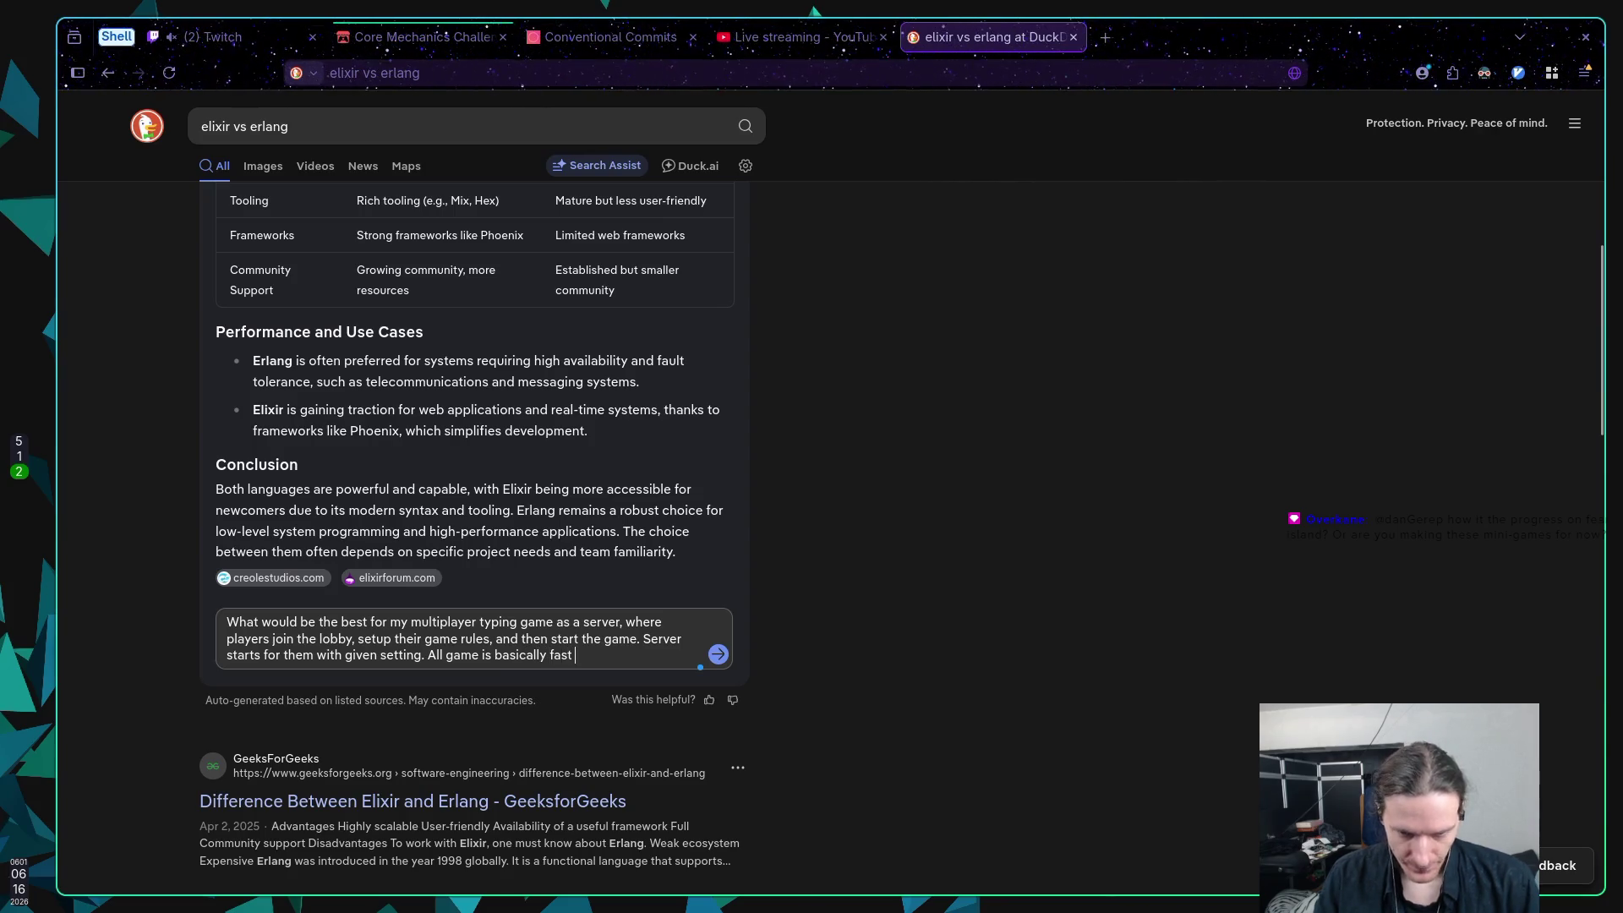
key(BackSpace)
key(BackSpace)
key(BackSpace)
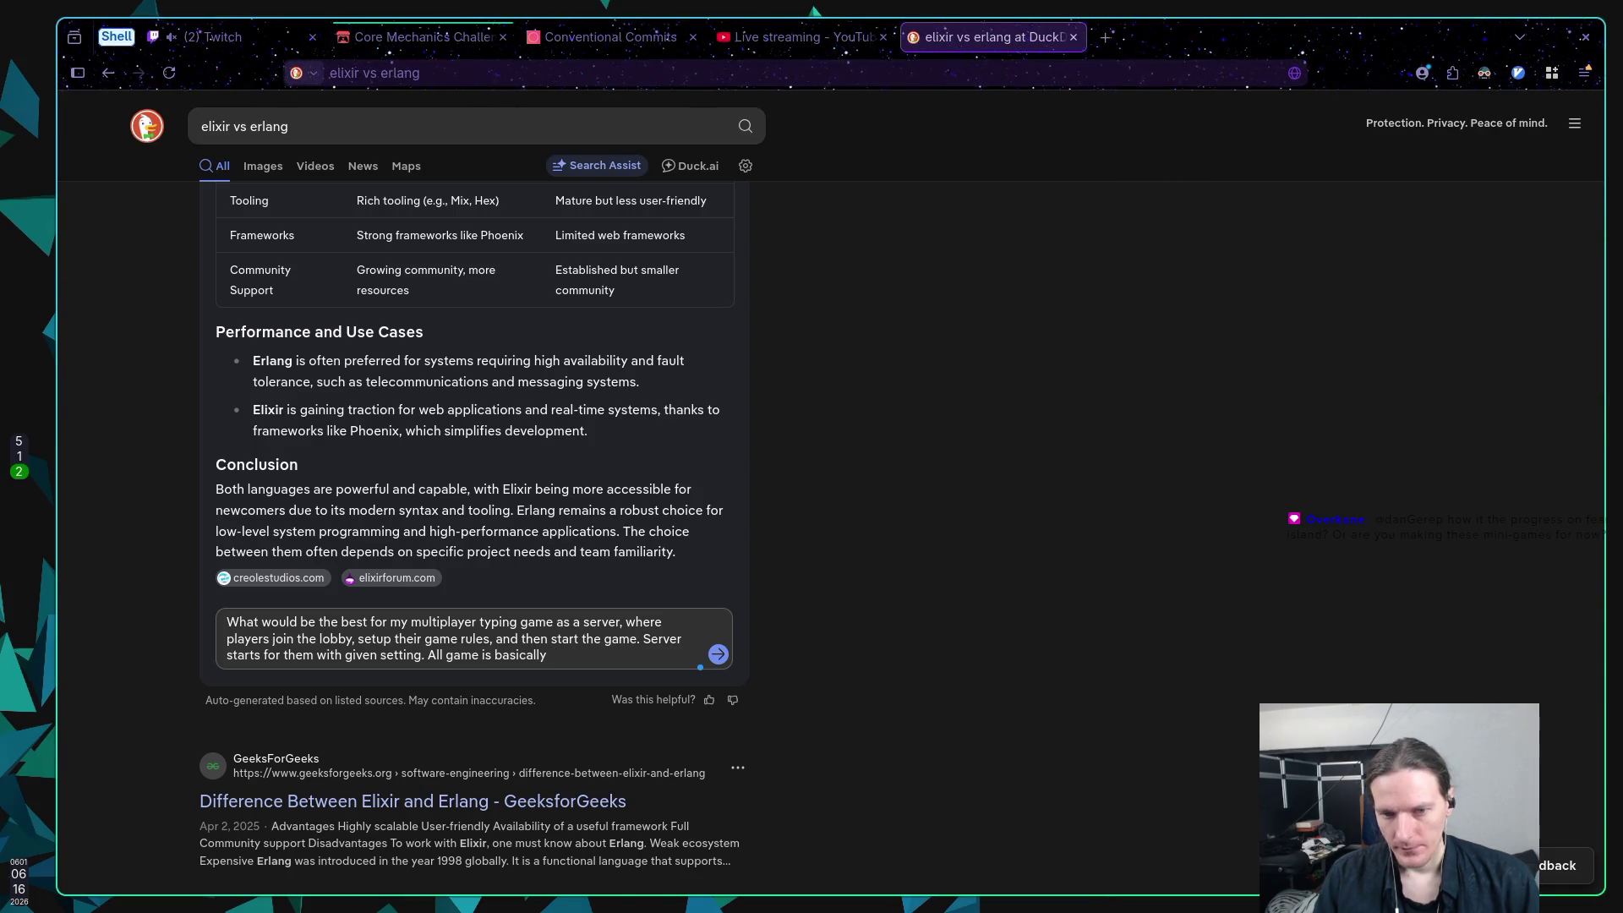
text(like a chat )
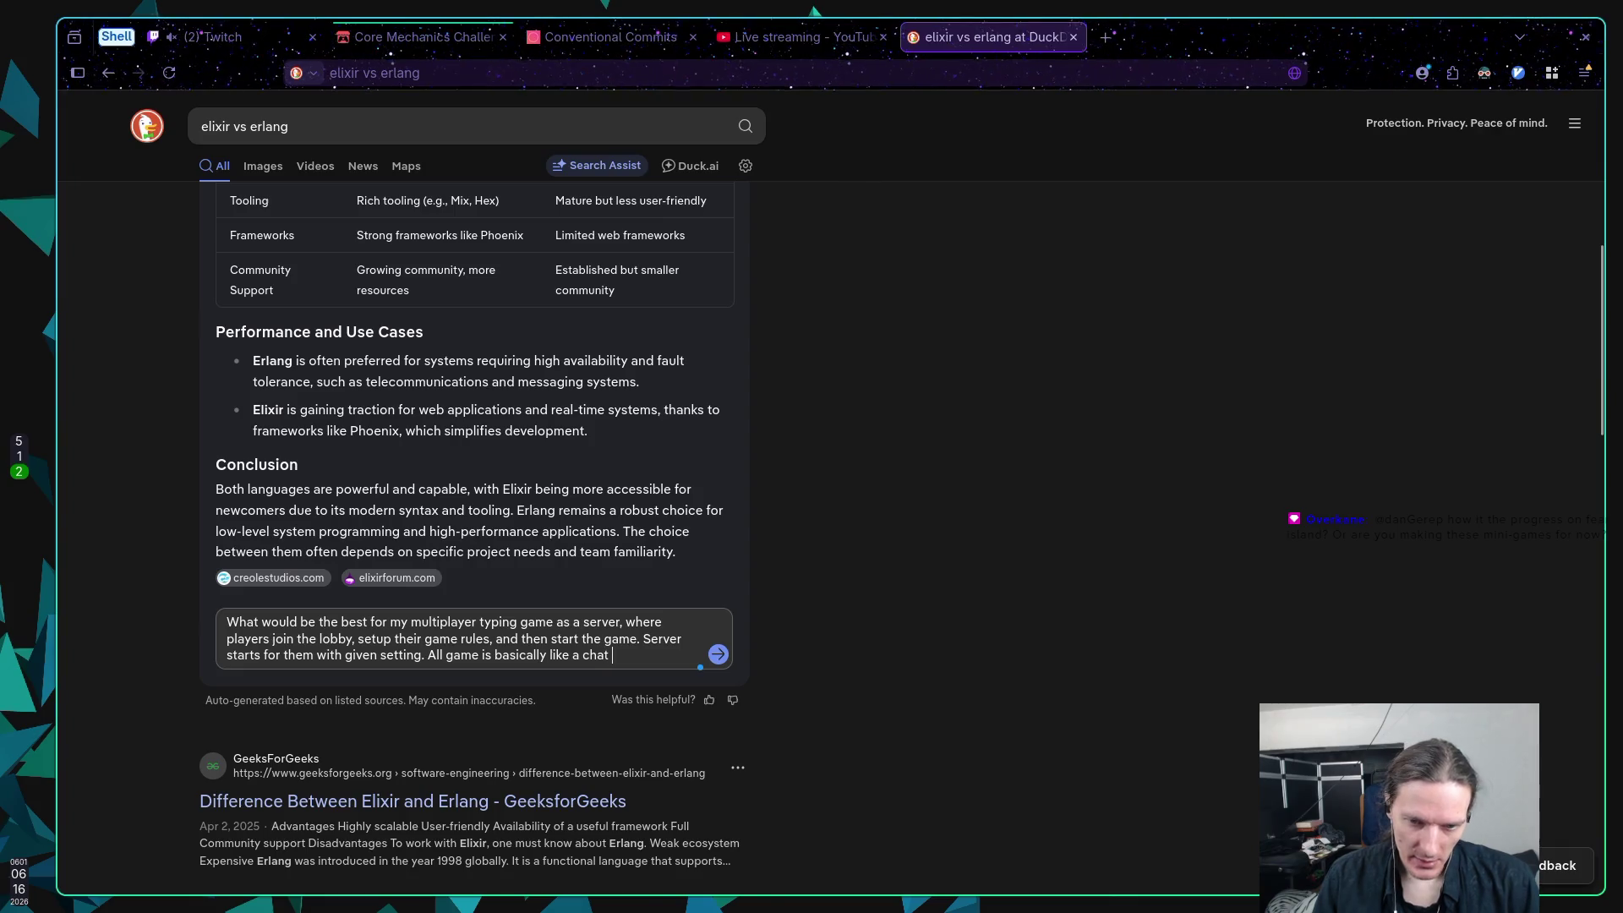
text(where play)
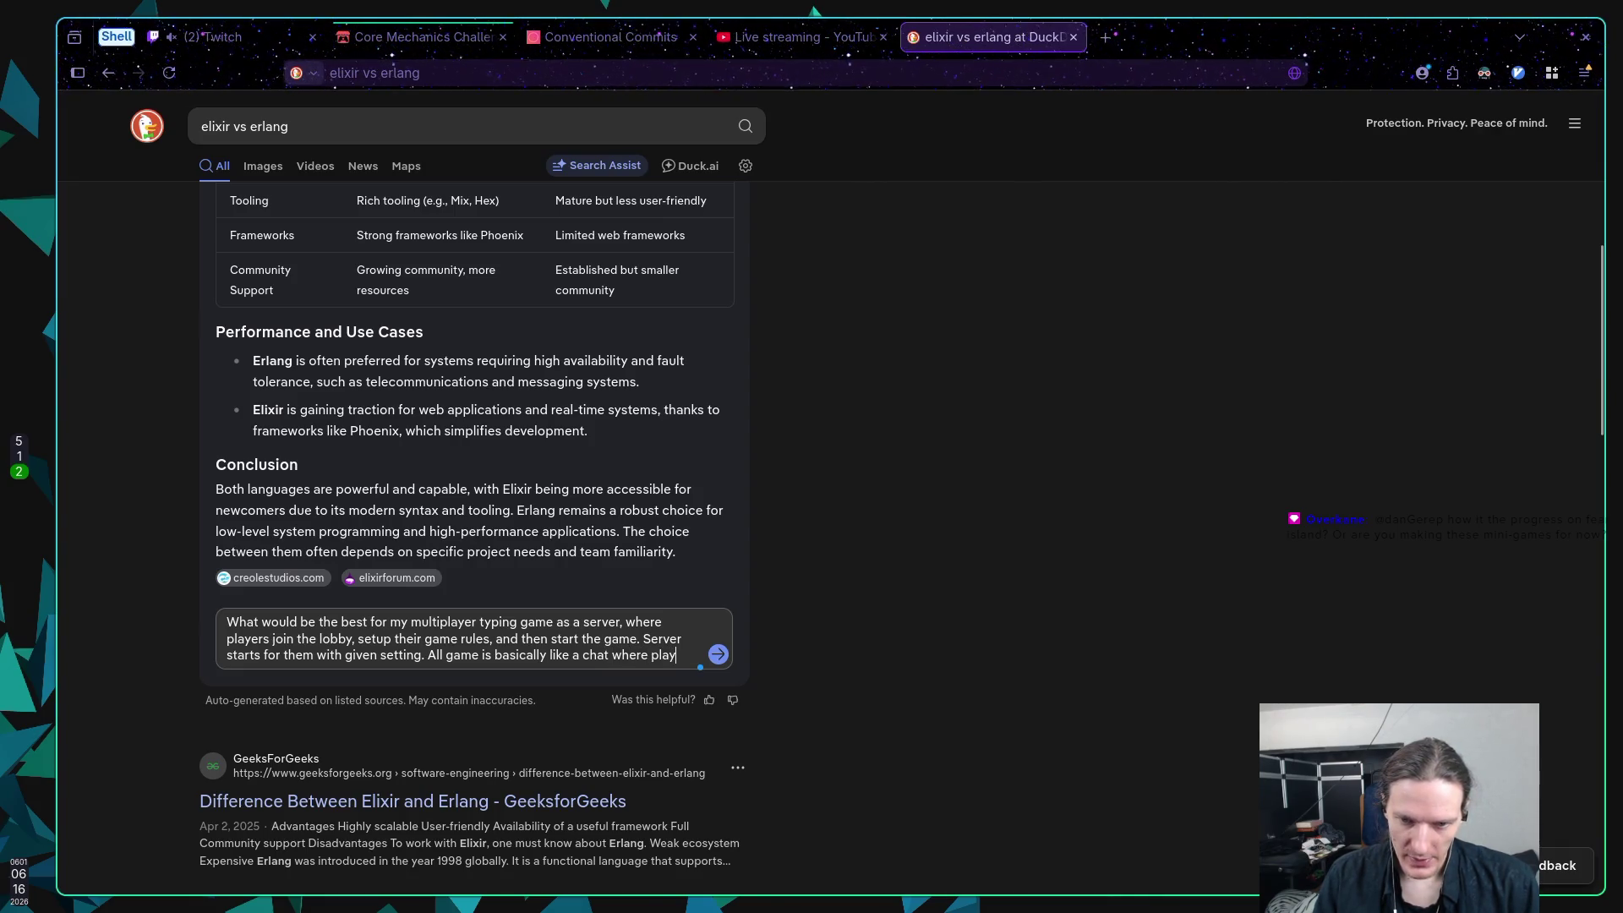
text(ers mostly)
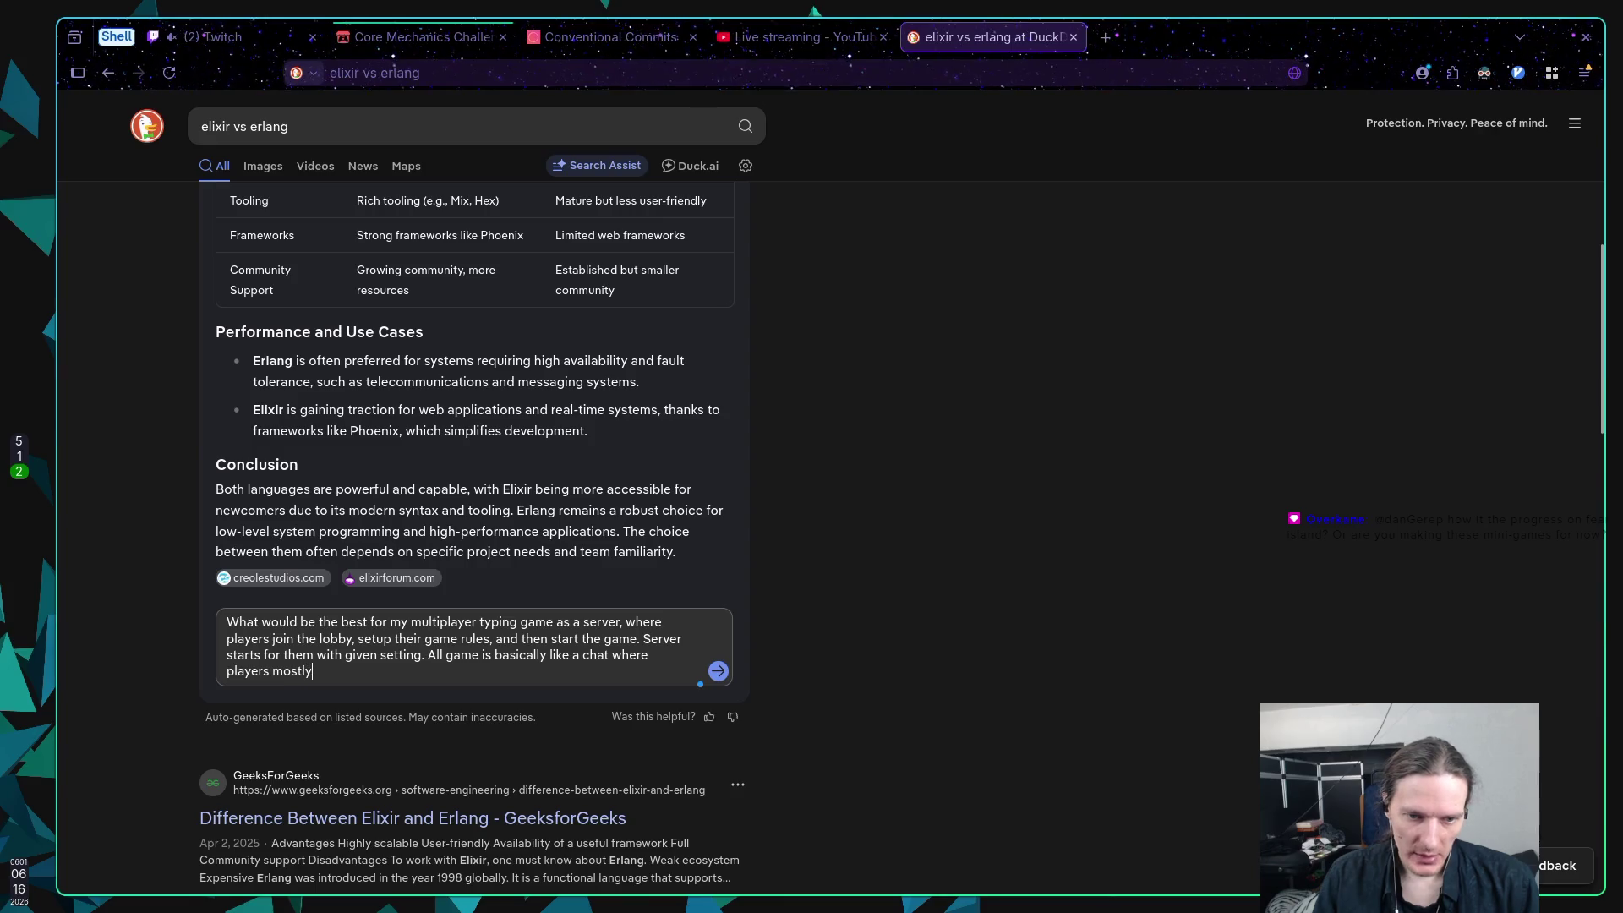
text( type commands)
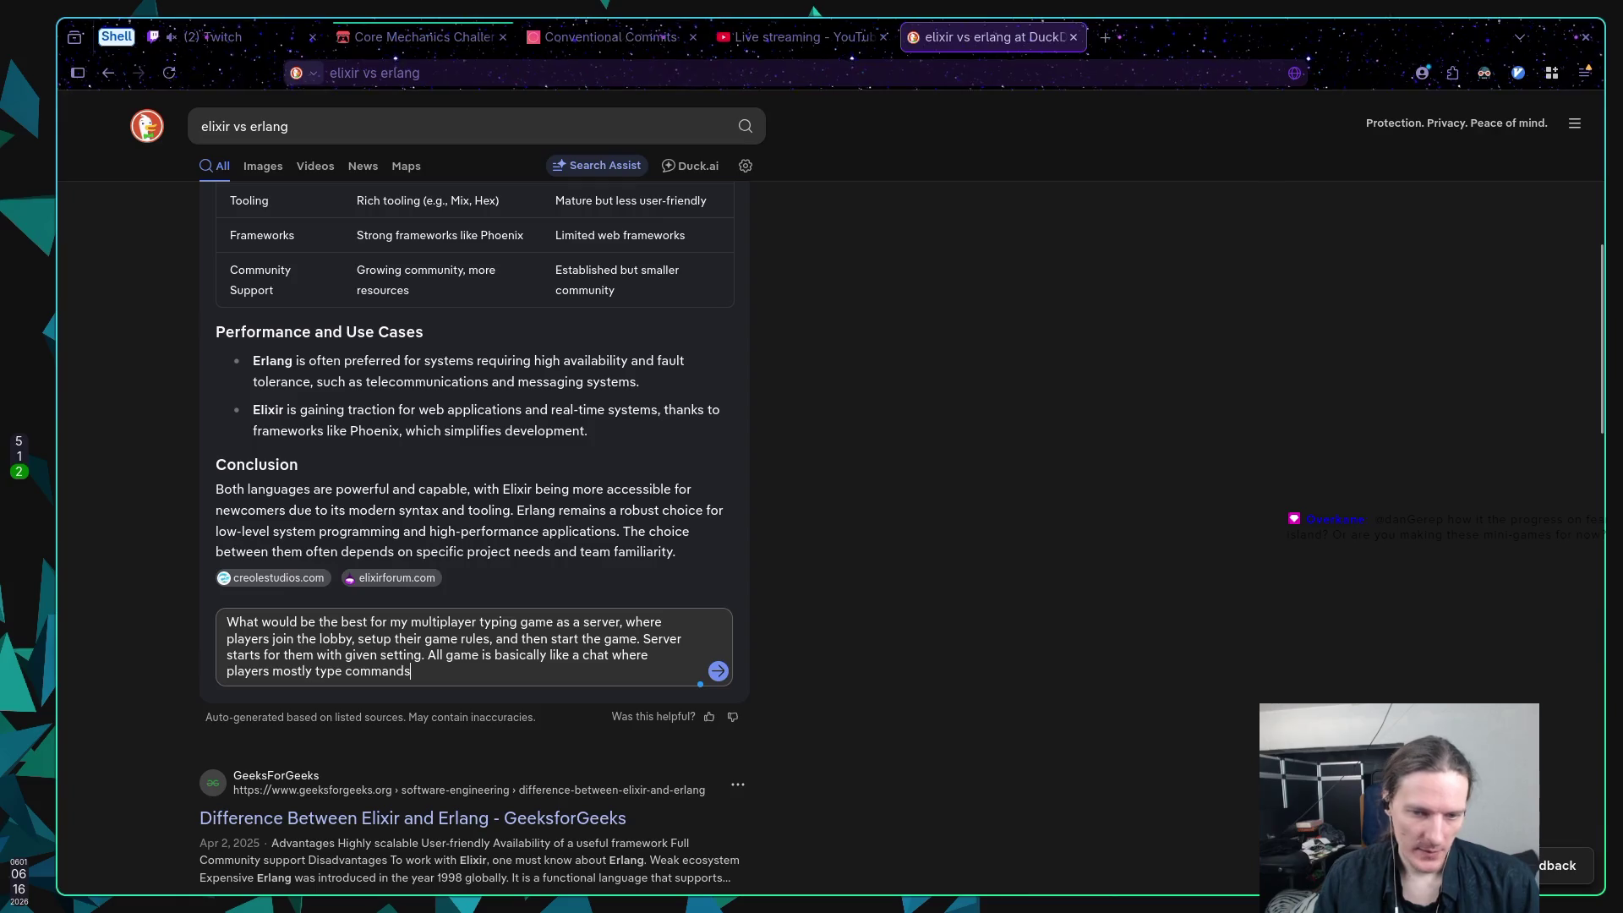
text( to exe)
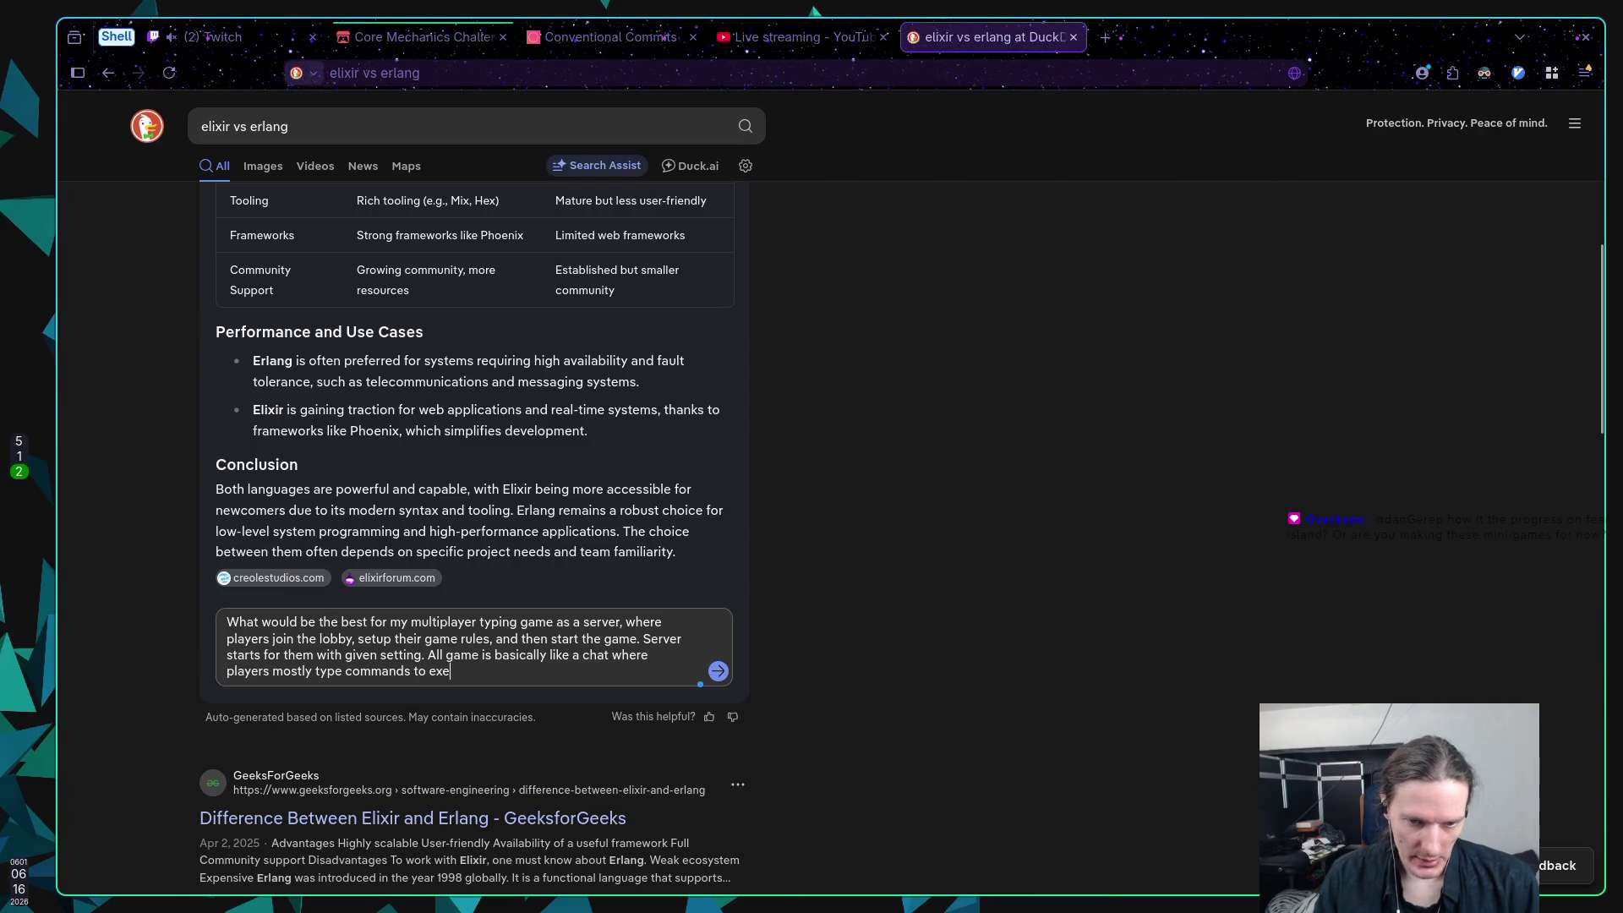
text(cute.)
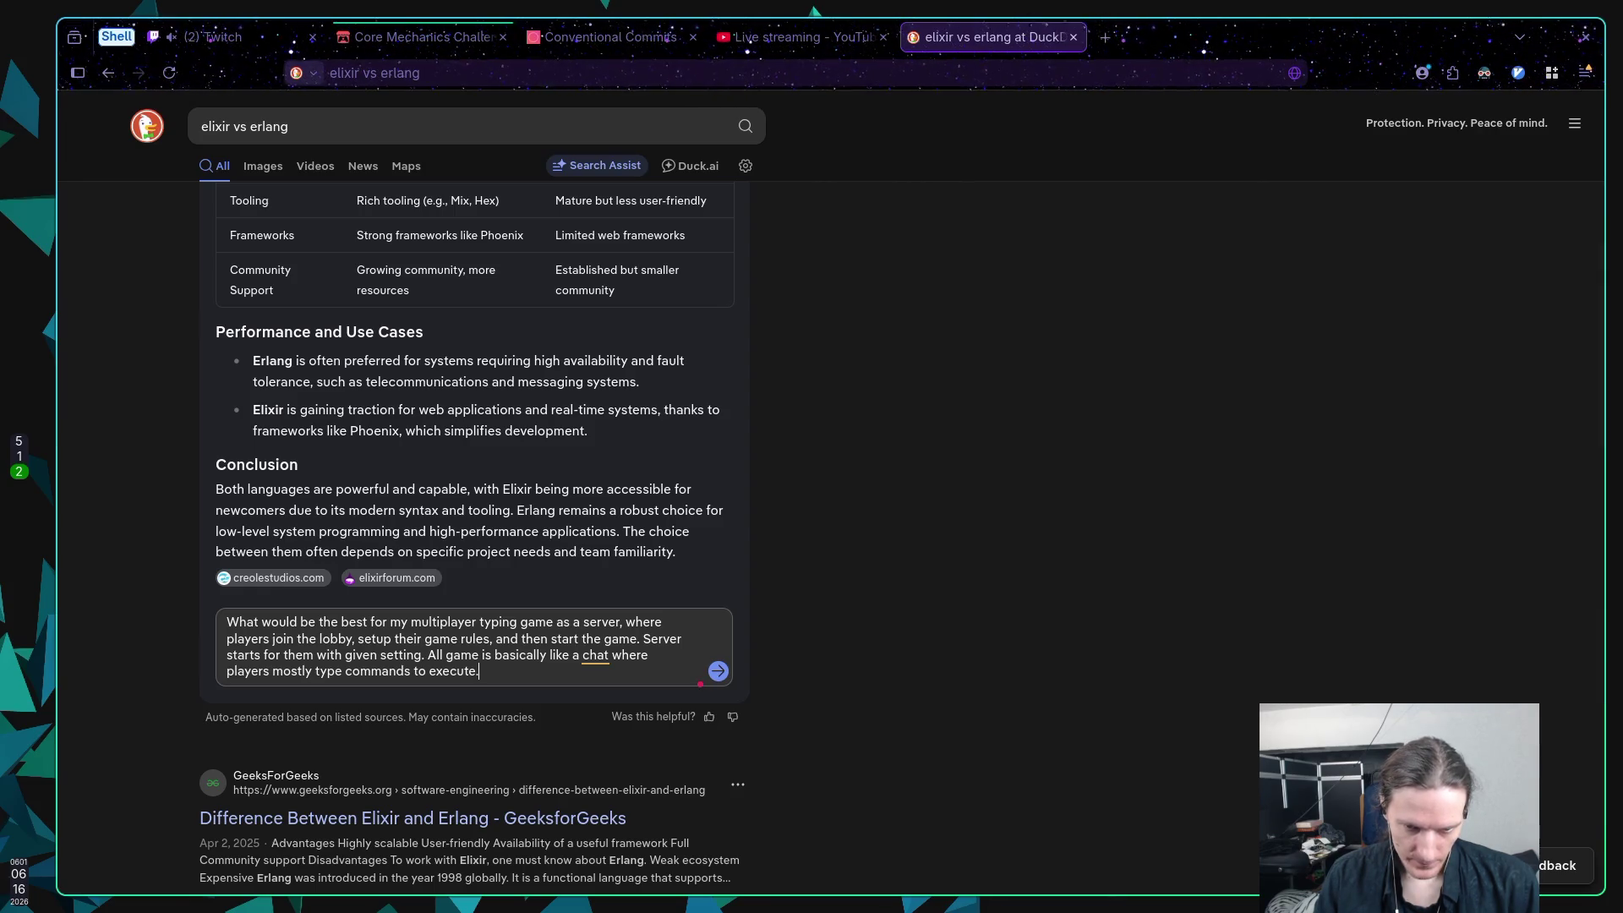
key(Return)
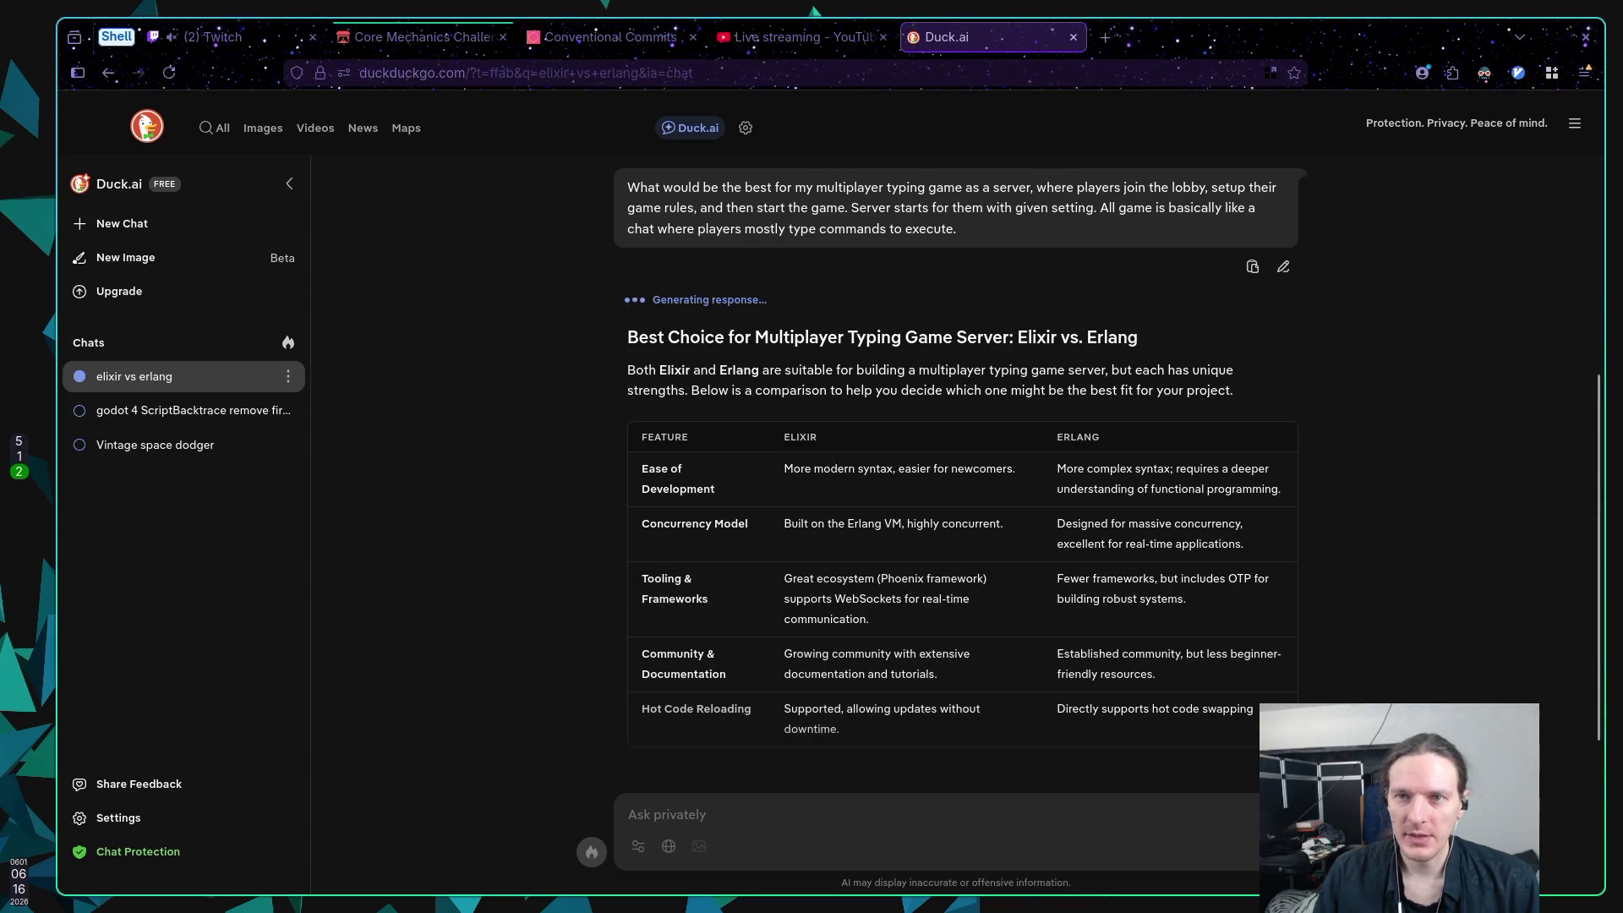
Step: Glance over the Core Mechanics Challenge jam page, then move on to the Twitch stream manager
click(423, 37)
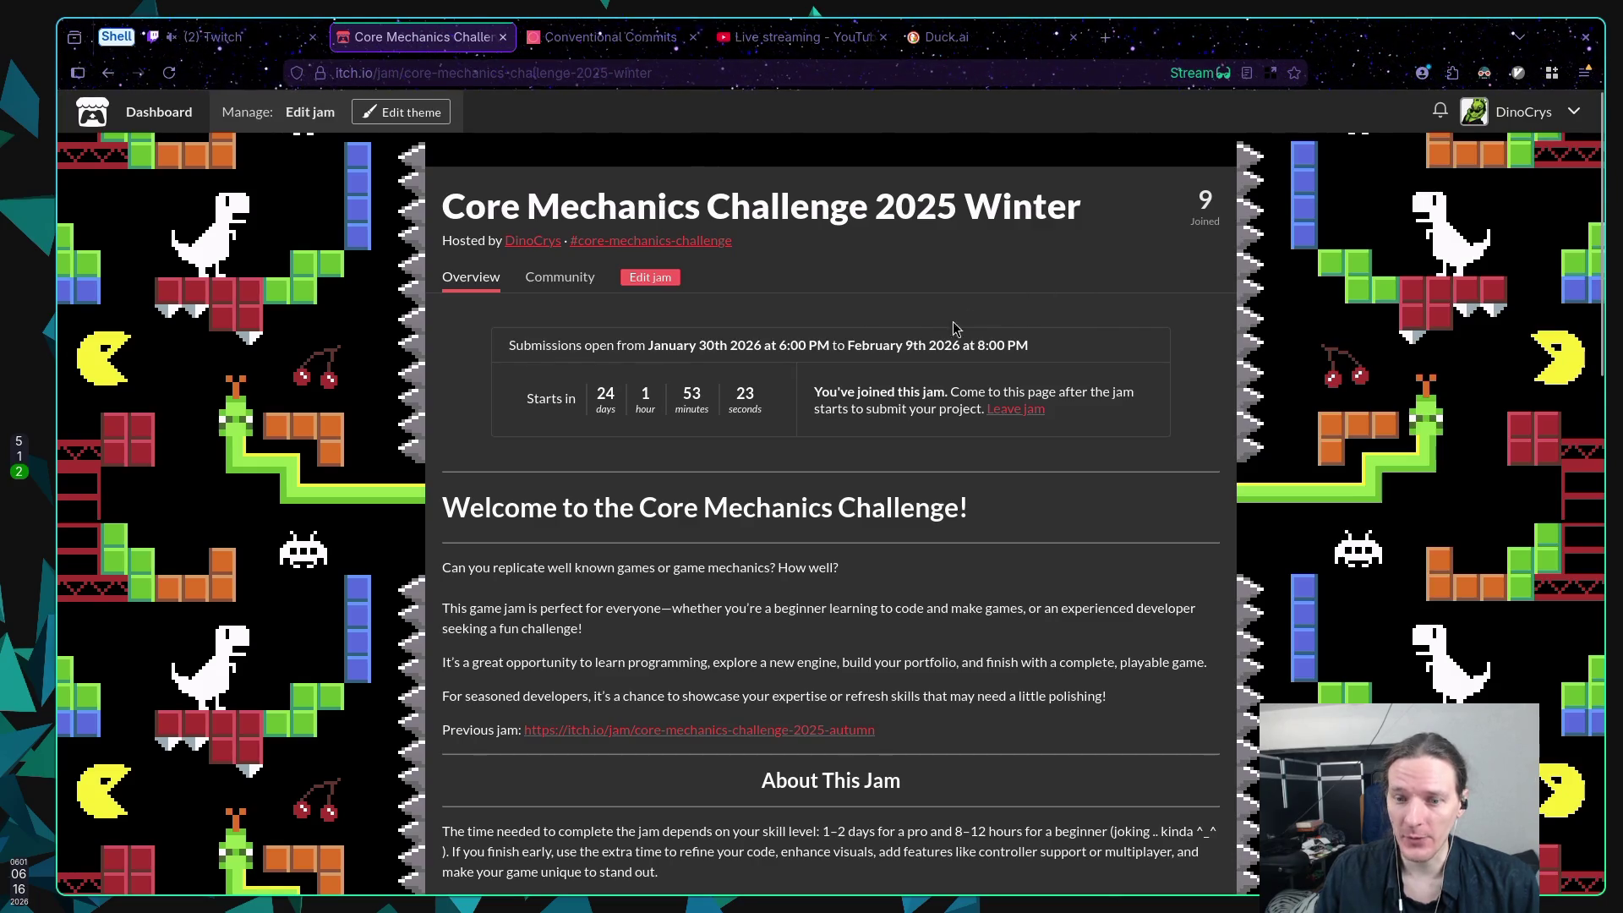
scroll(932, 335, down, 8)
scroll(932, 335, up, 8)
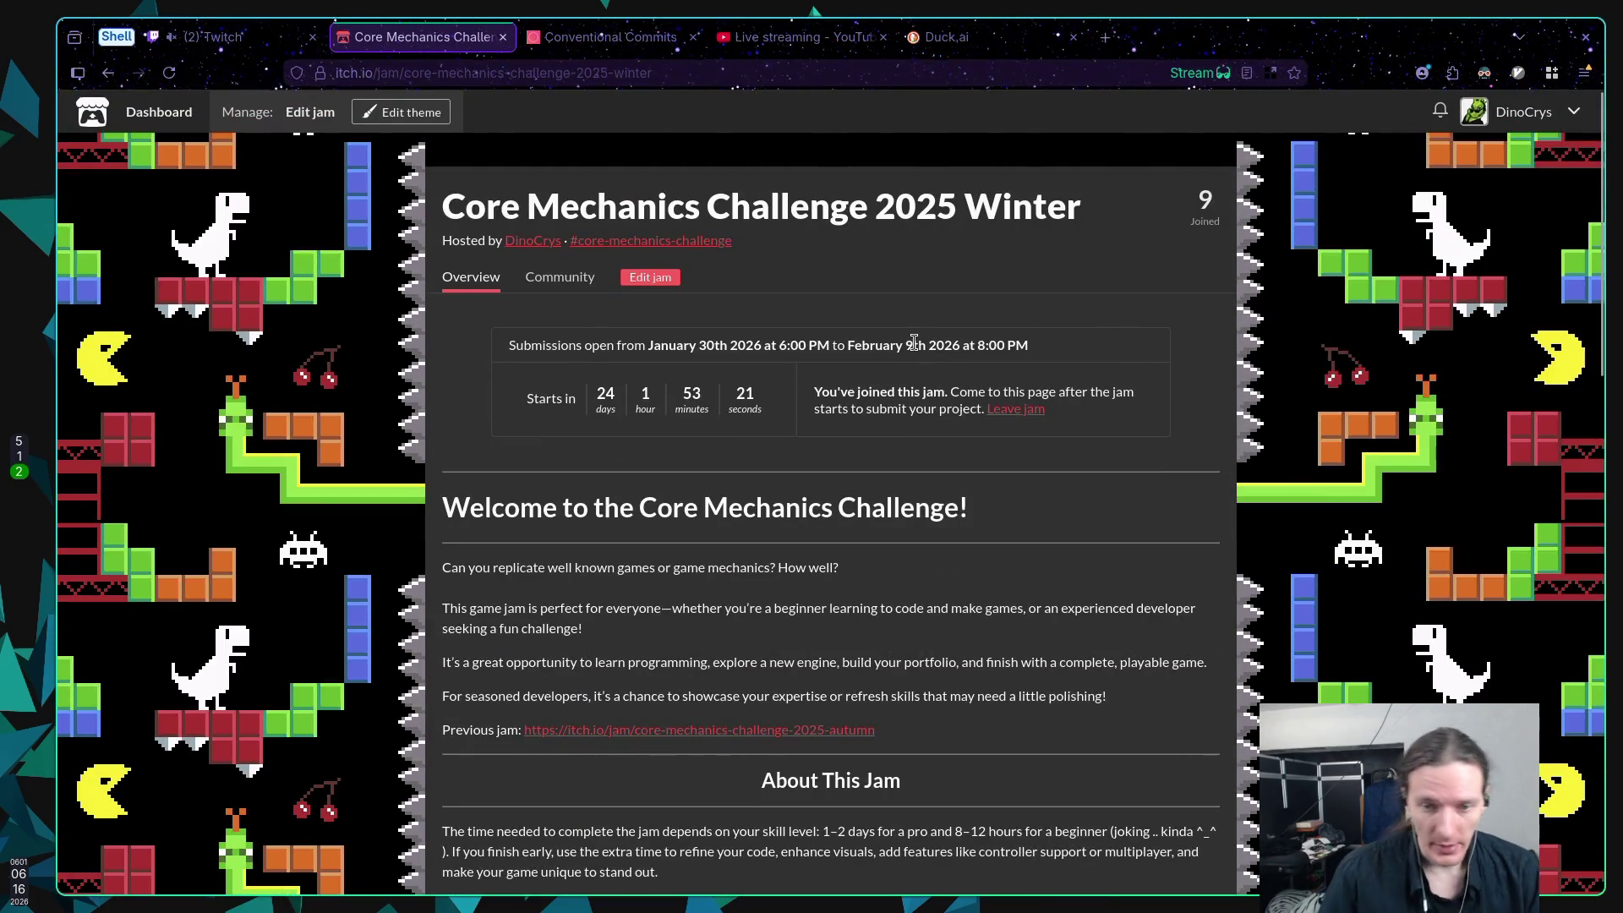
click(236, 36)
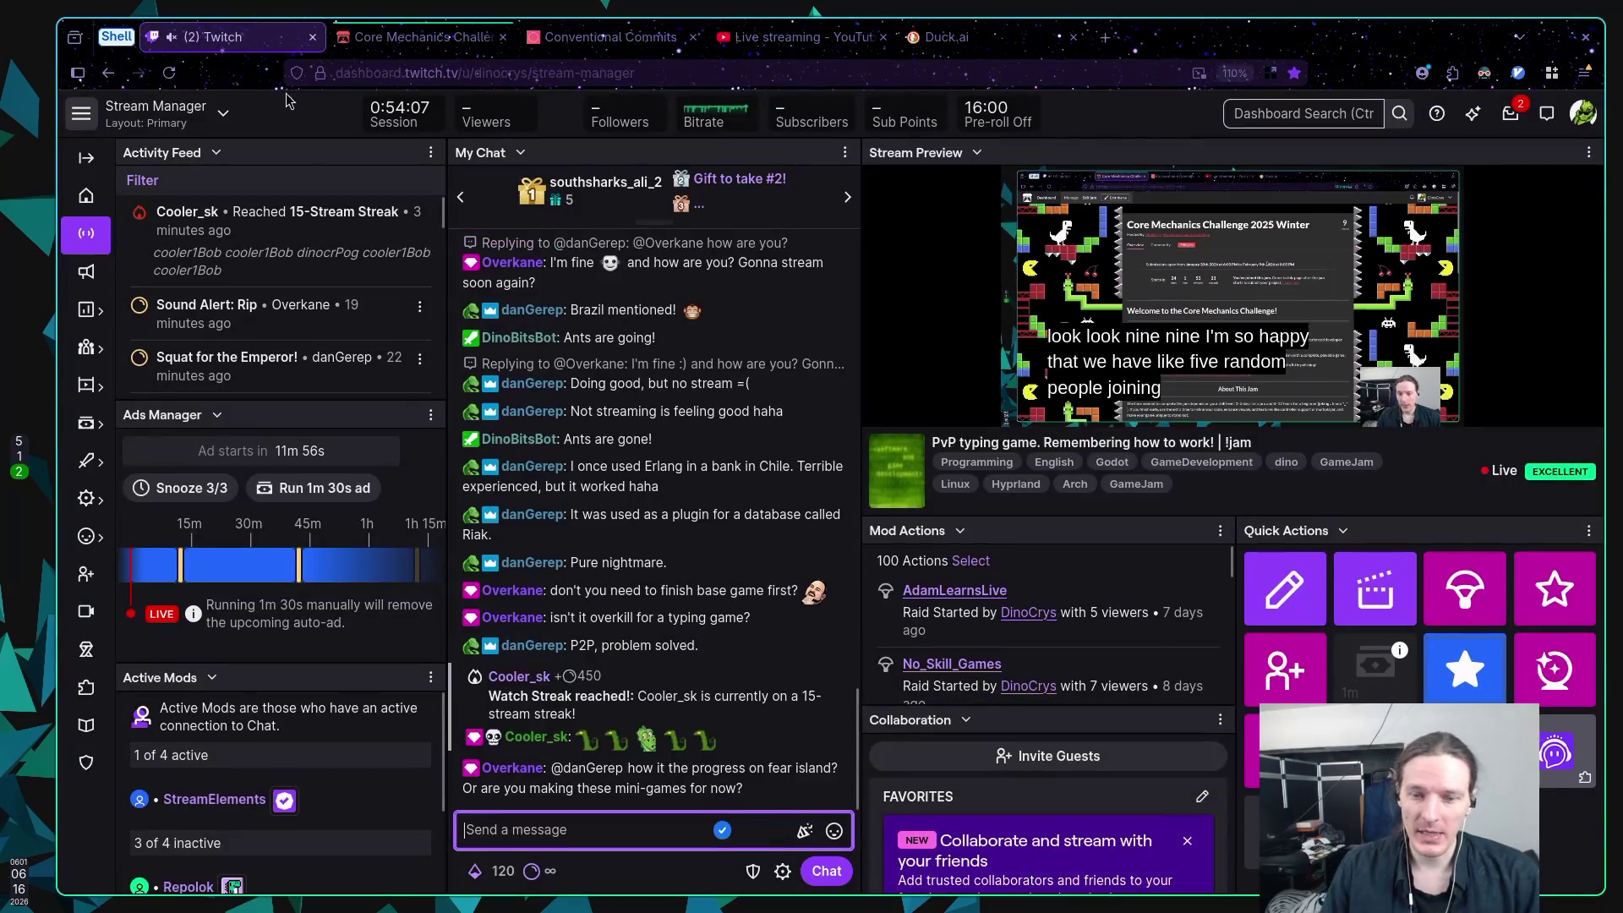
click(944, 42)
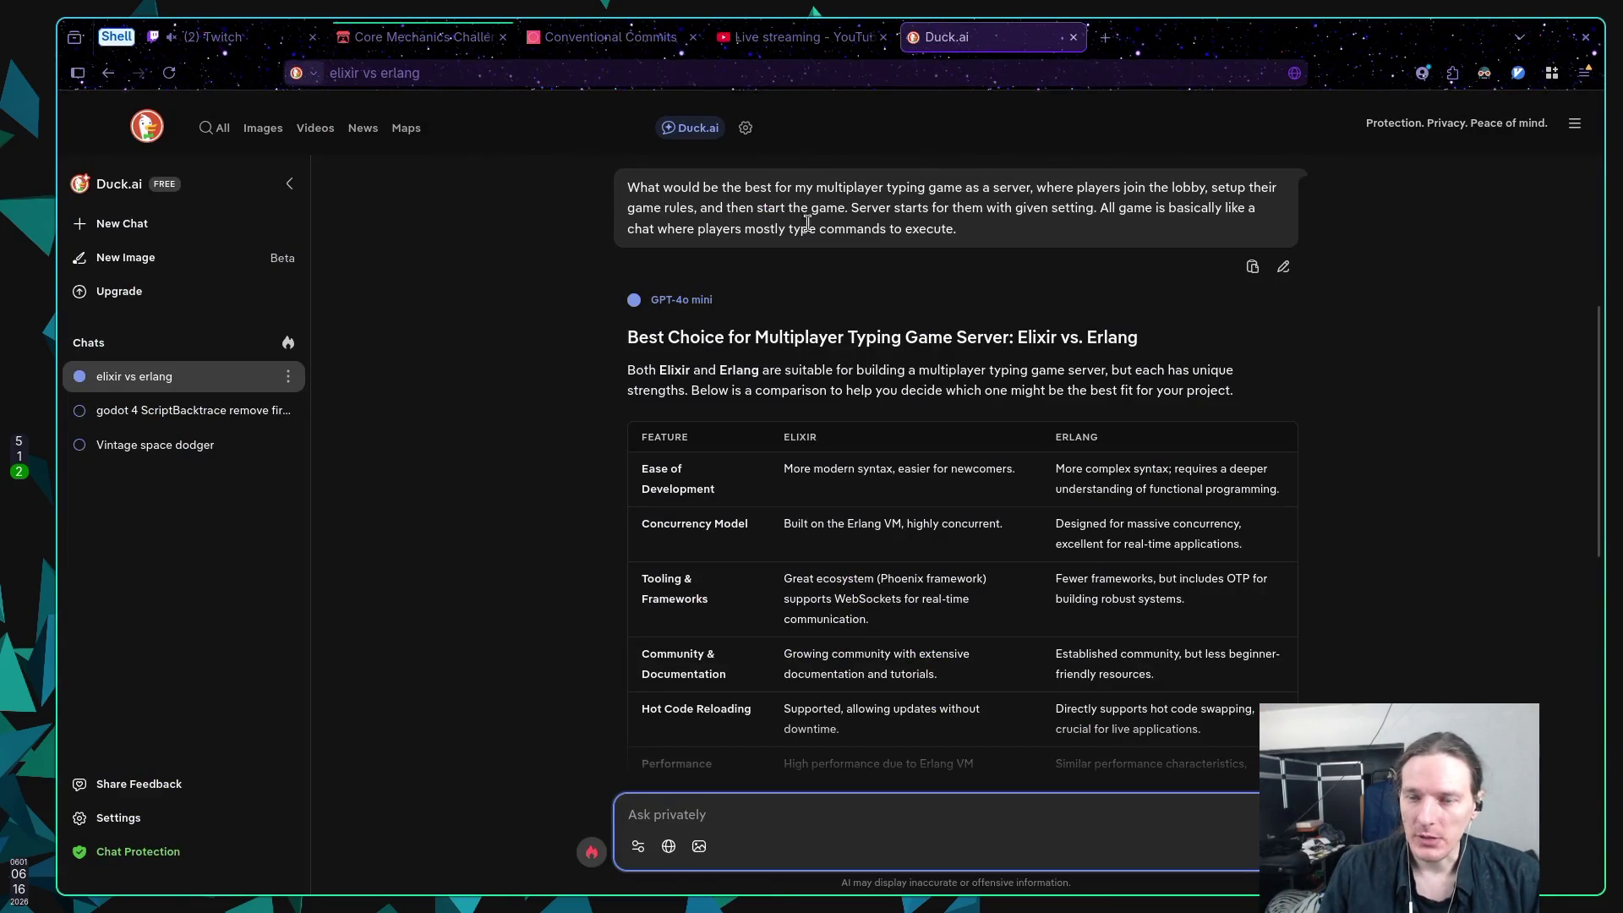
scroll(940, 332, down, 1)
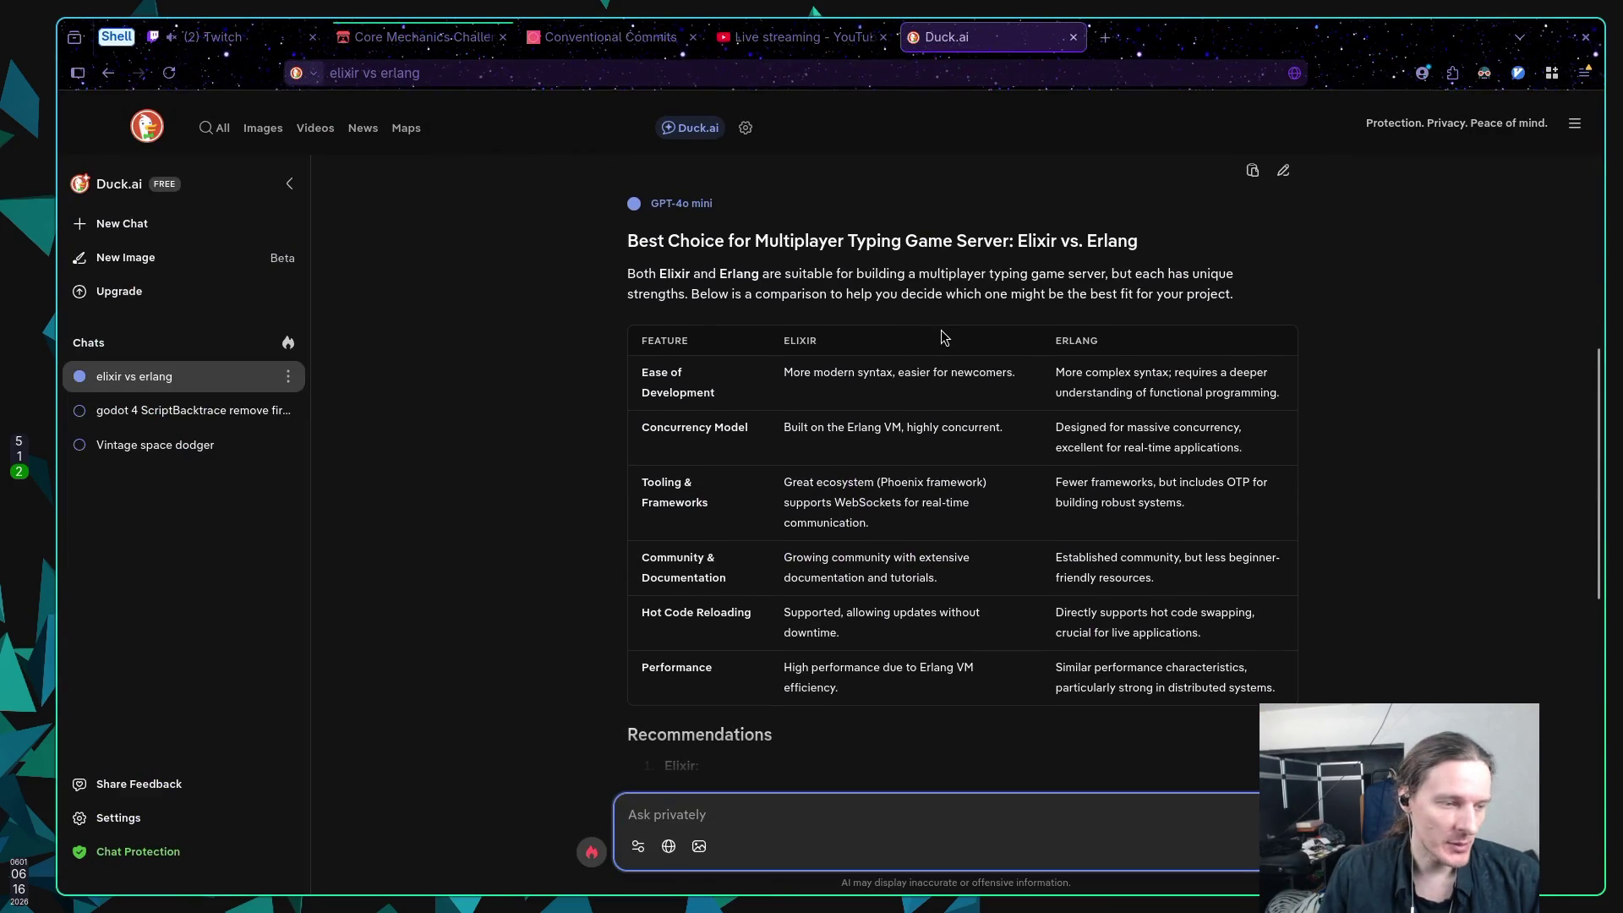
click(424, 38)
key(ctrl+shift+Tab)
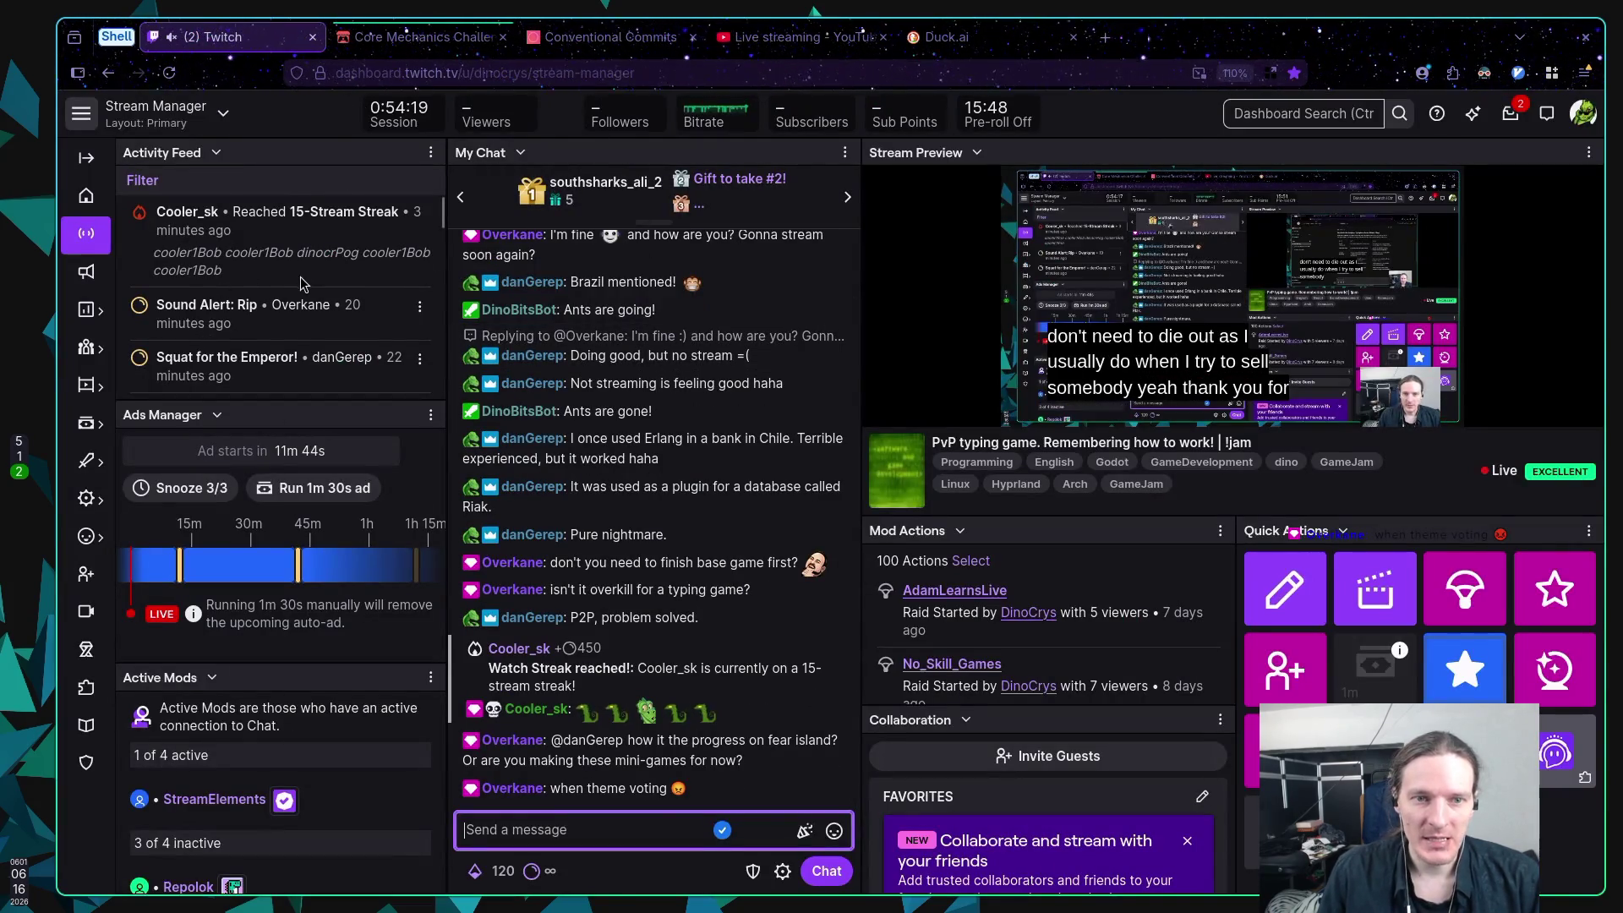
scroll(302, 284, down, 3)
scroll(296, 313, up, 1)
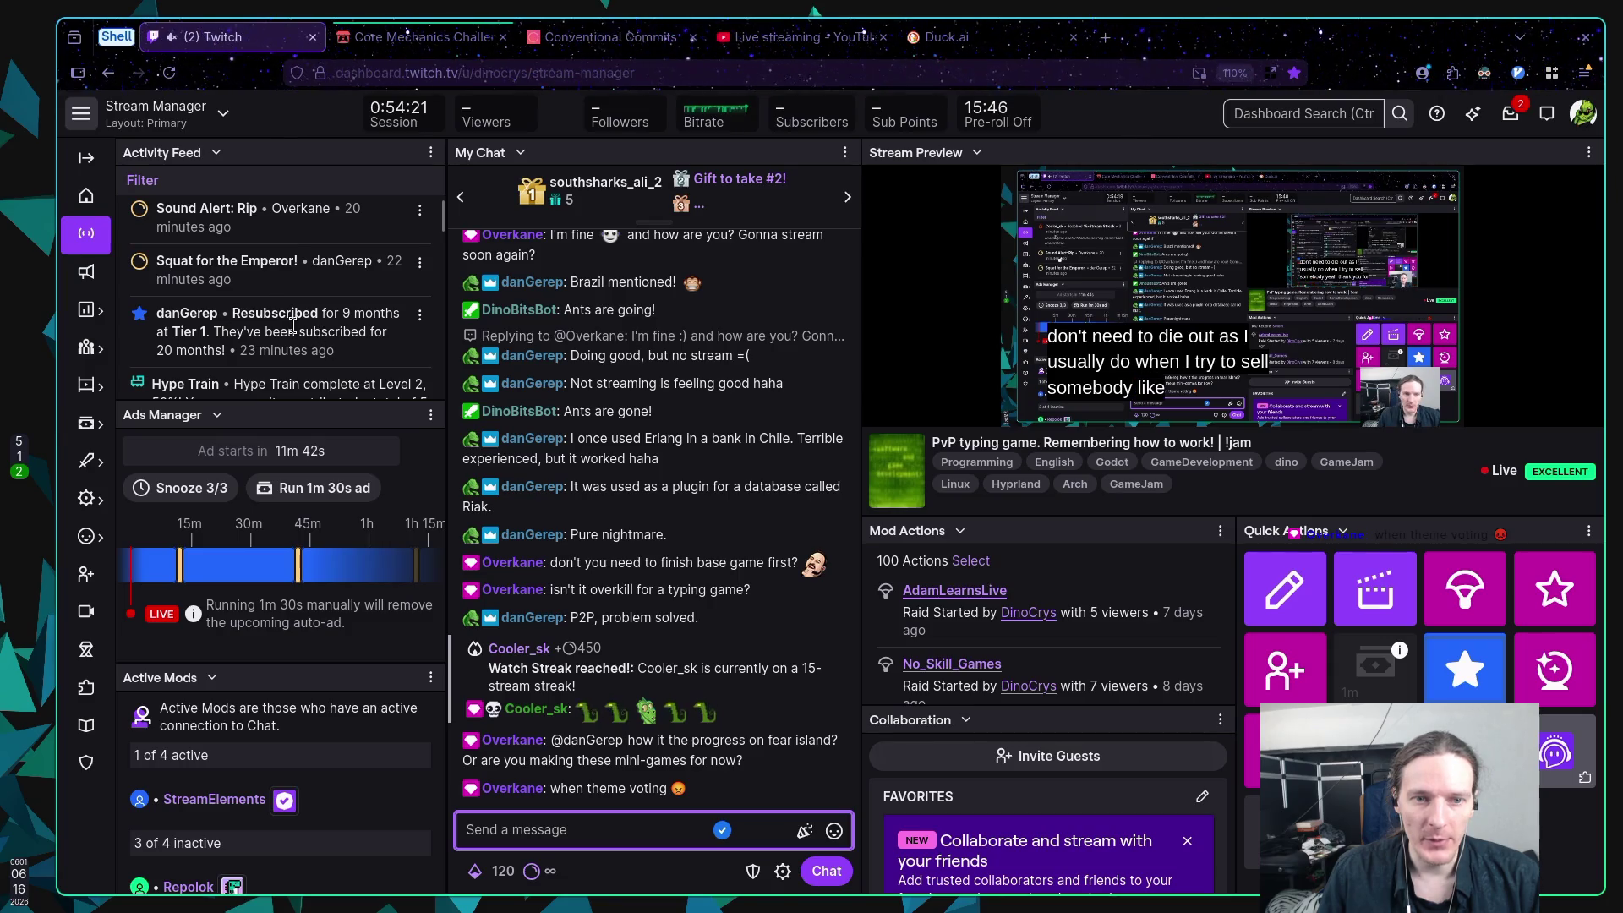
drag(324, 312, 369, 355)
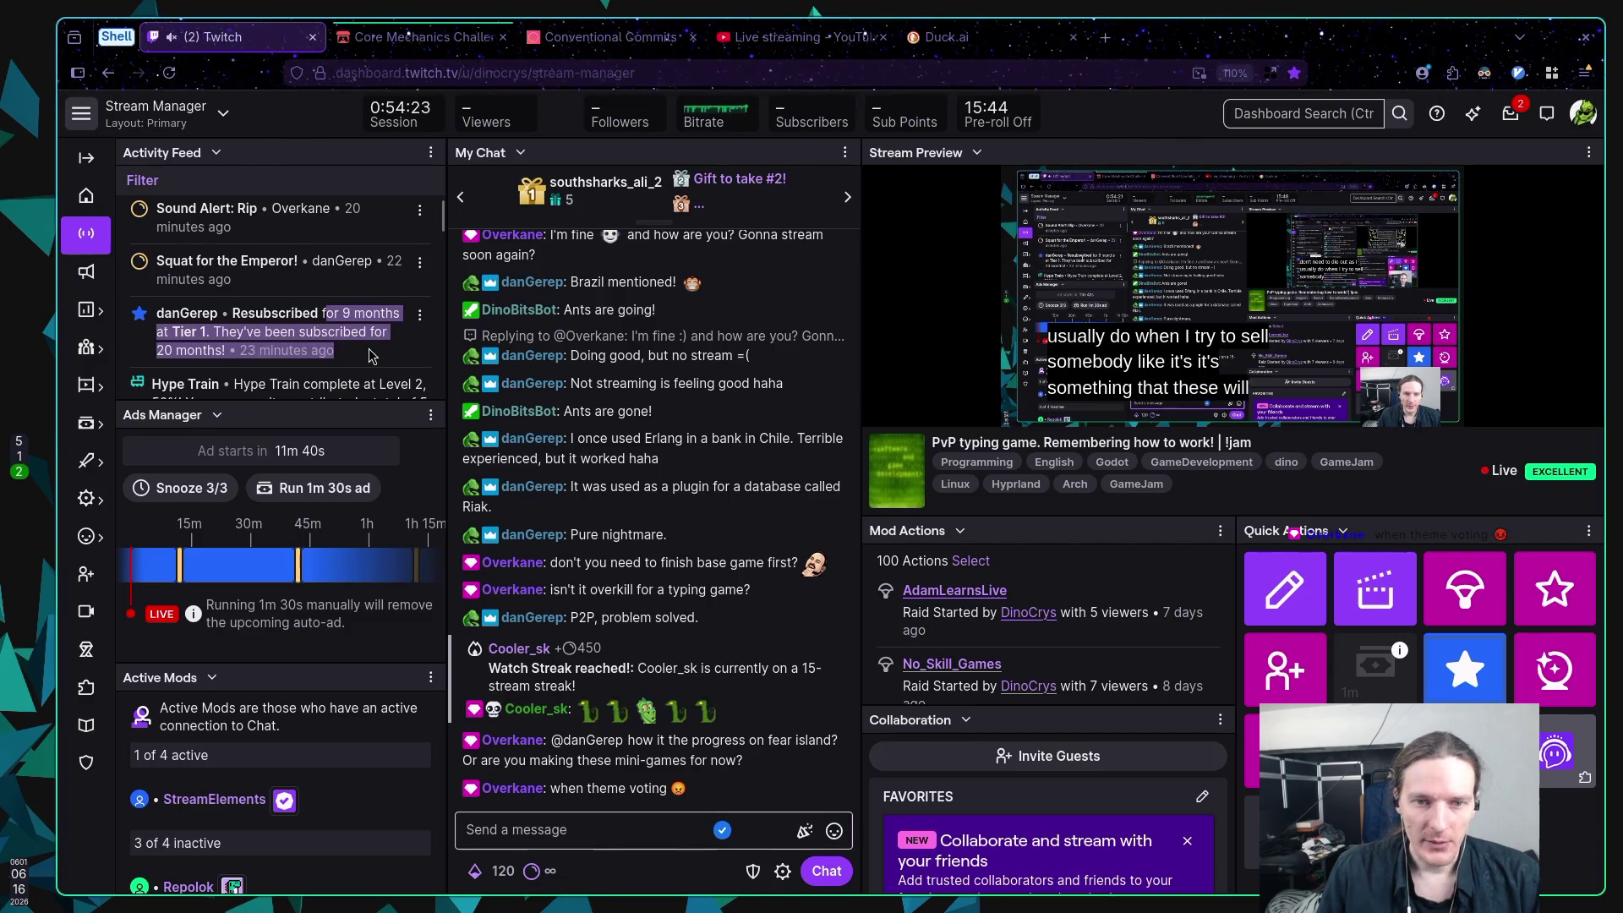
click(370, 355)
scroll(363, 338, down, 3)
scroll(350, 279, up, 1)
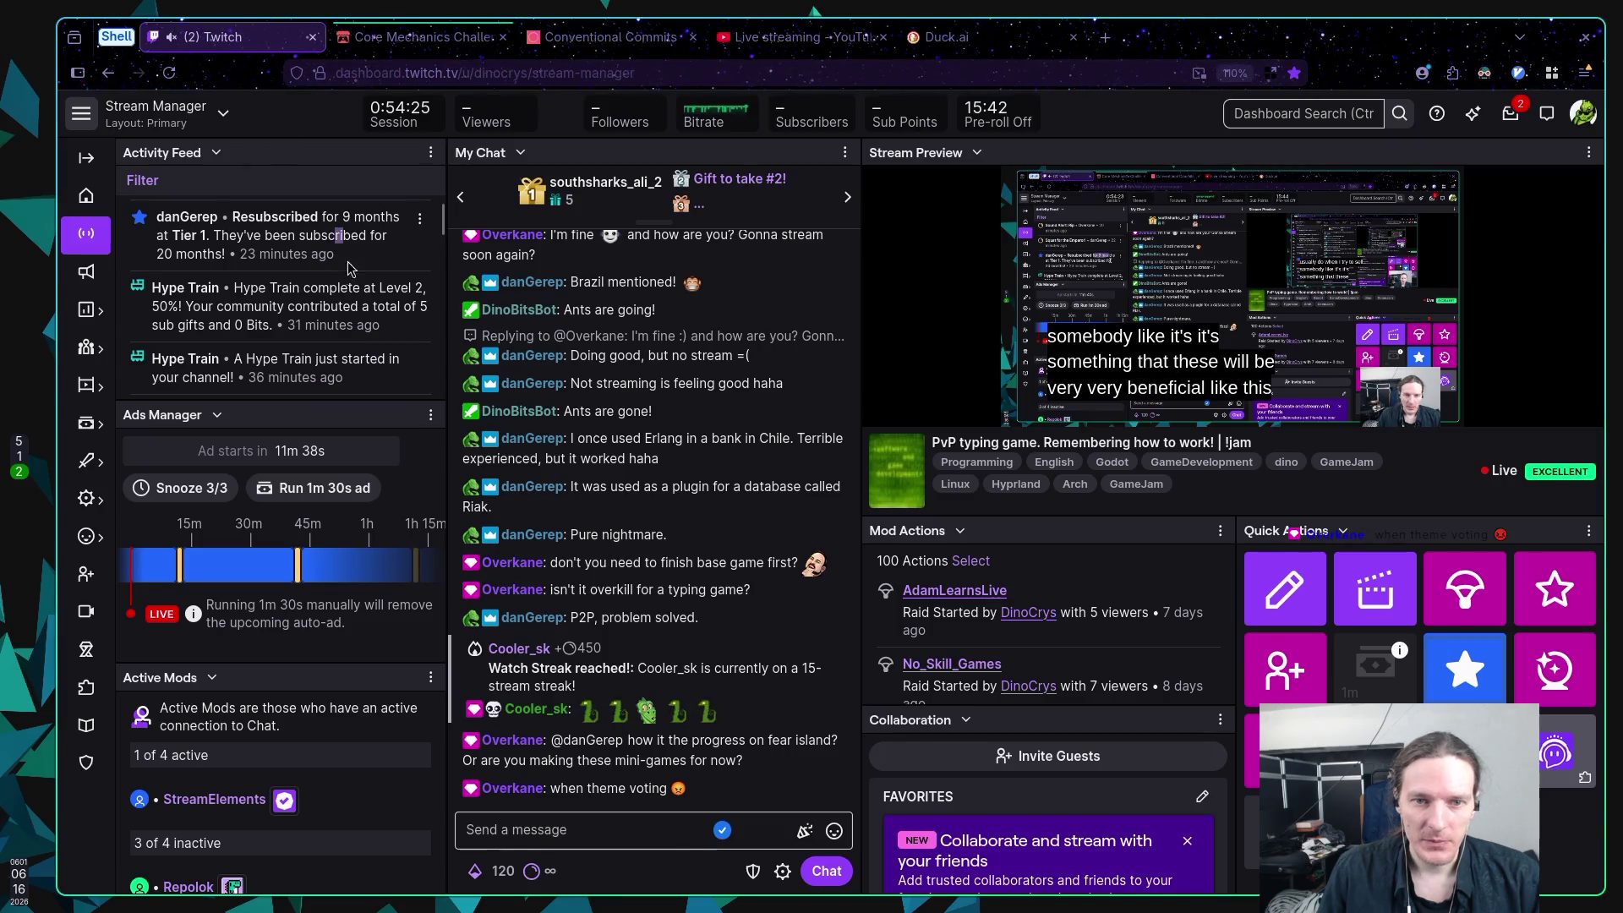
scroll(271, 342, down, 1)
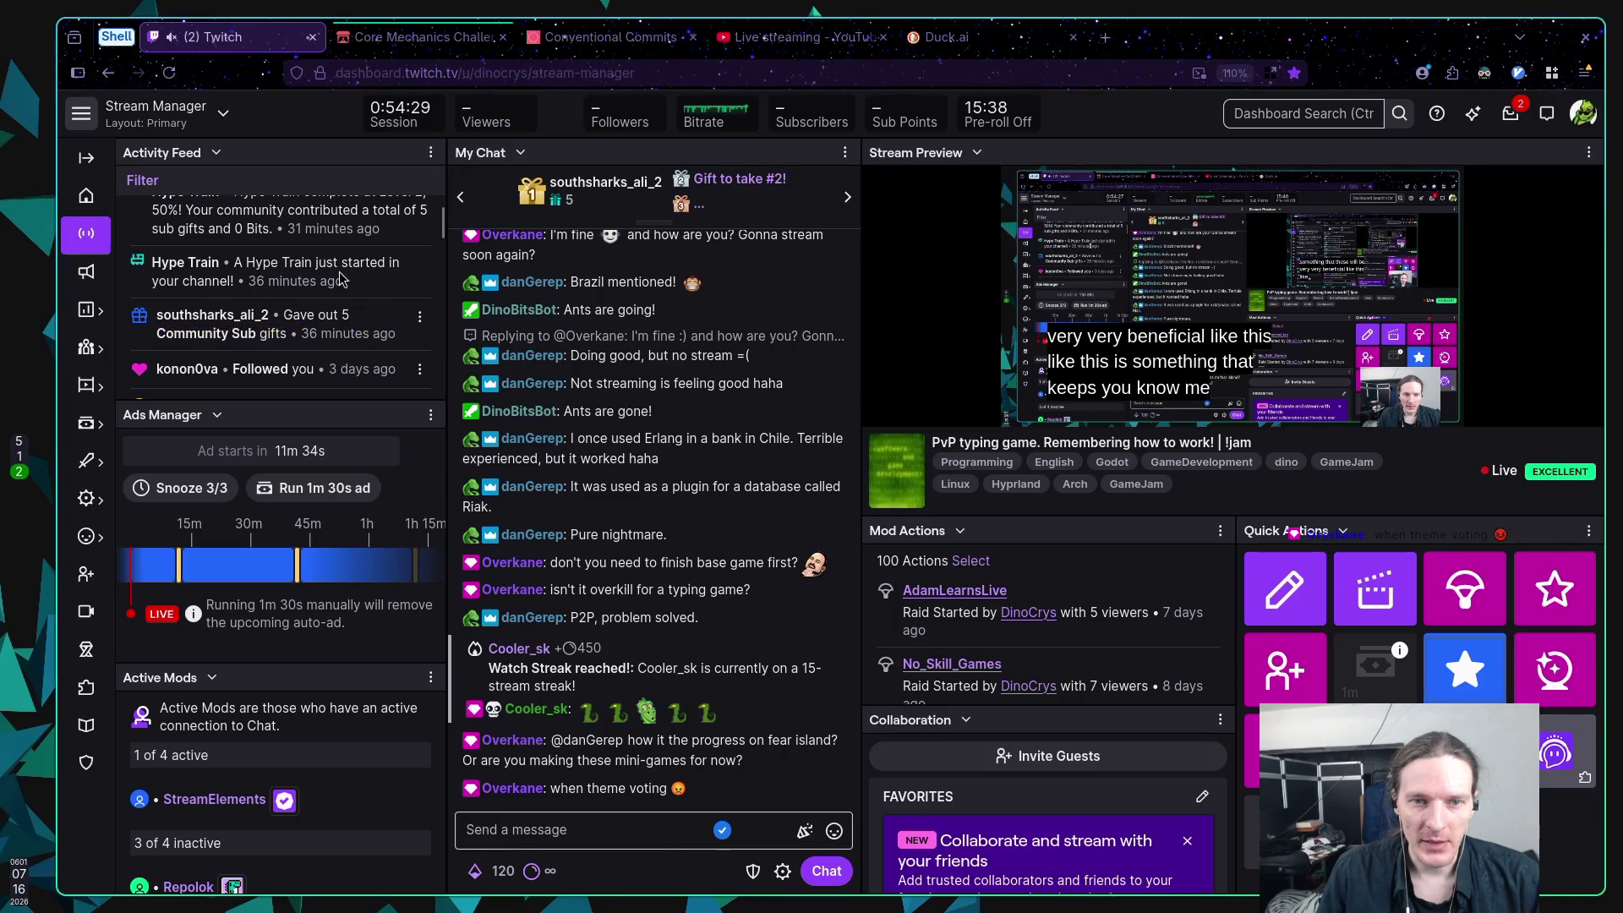
scroll(342, 270, up, 5)
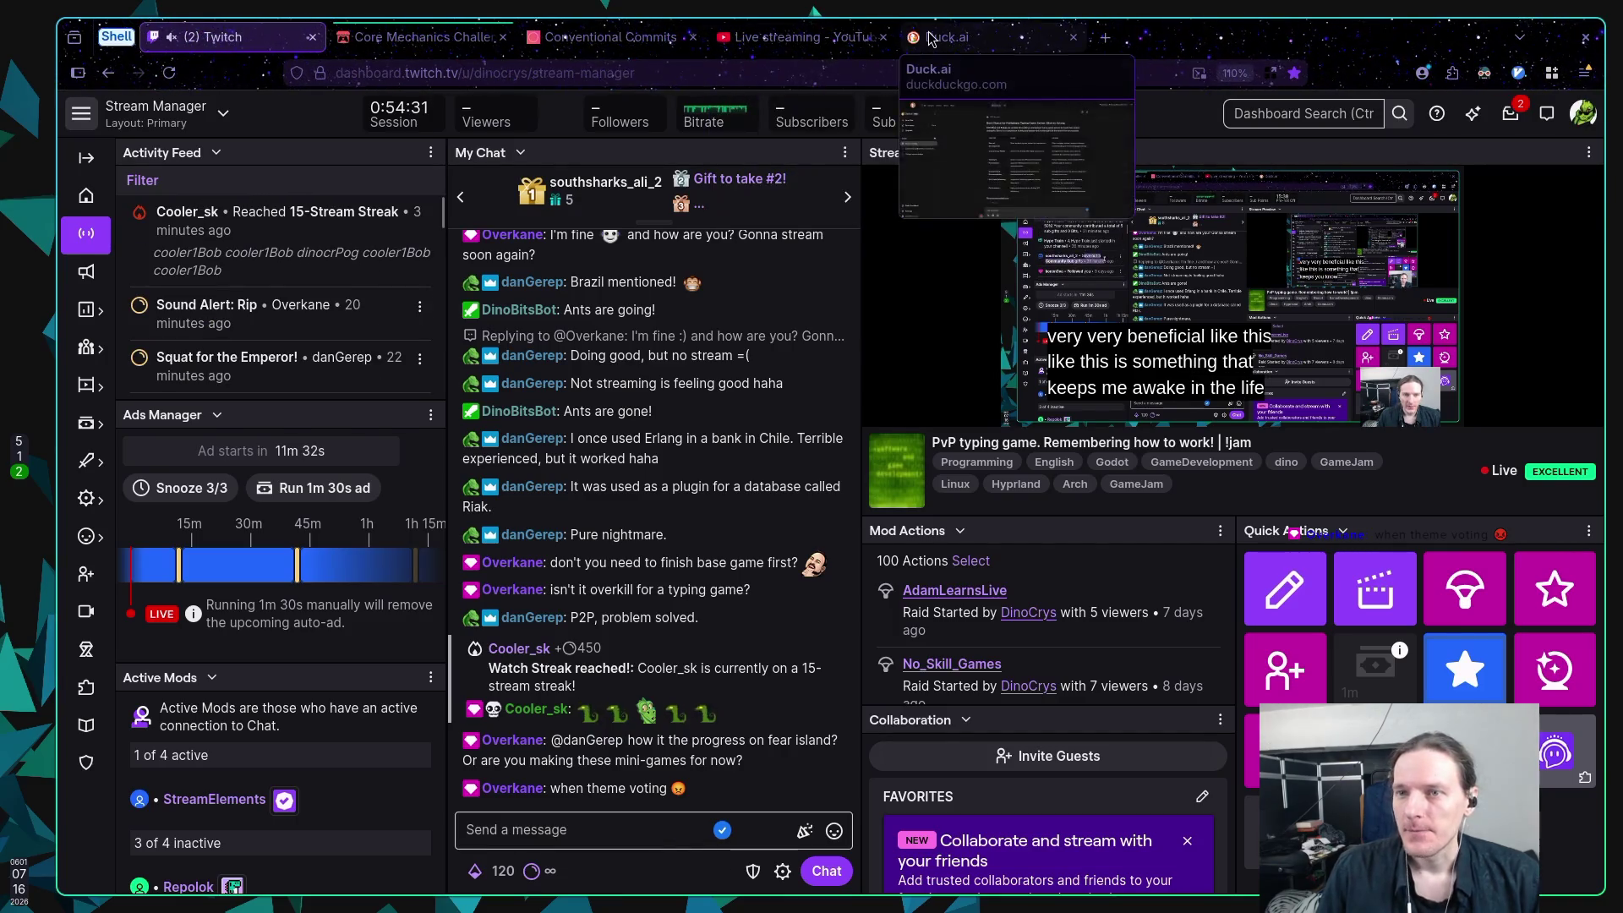
Step: Read Duck.ai's Elixir vs Erlang comparison and recommendations, then go to YouTube's live streaming page
click(929, 39)
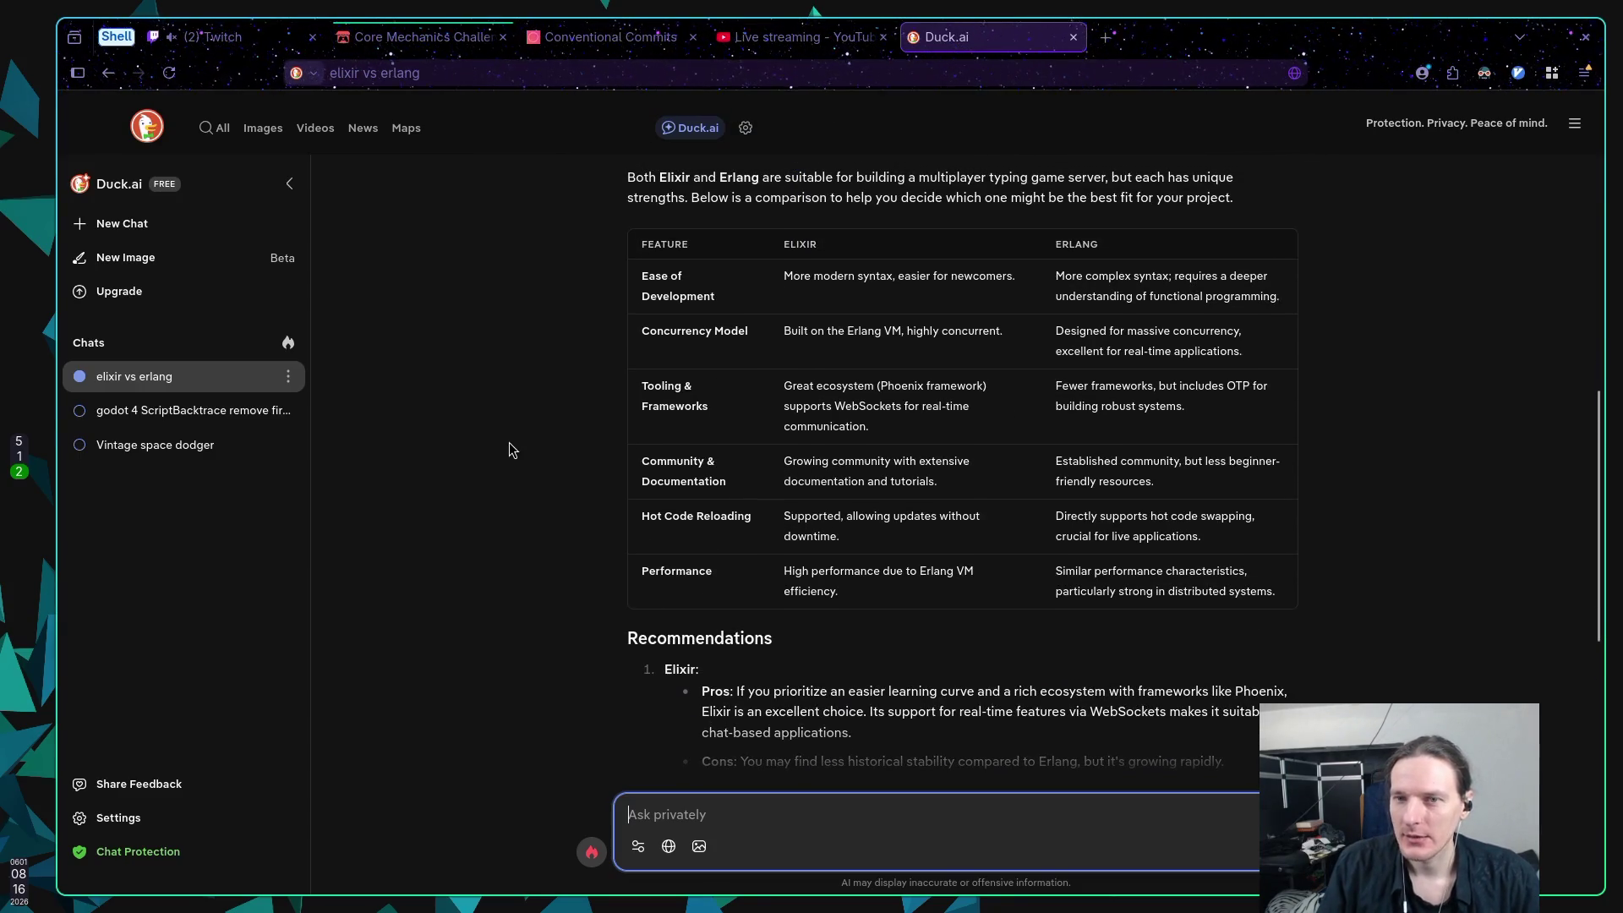
scroll(510, 443, up, 1)
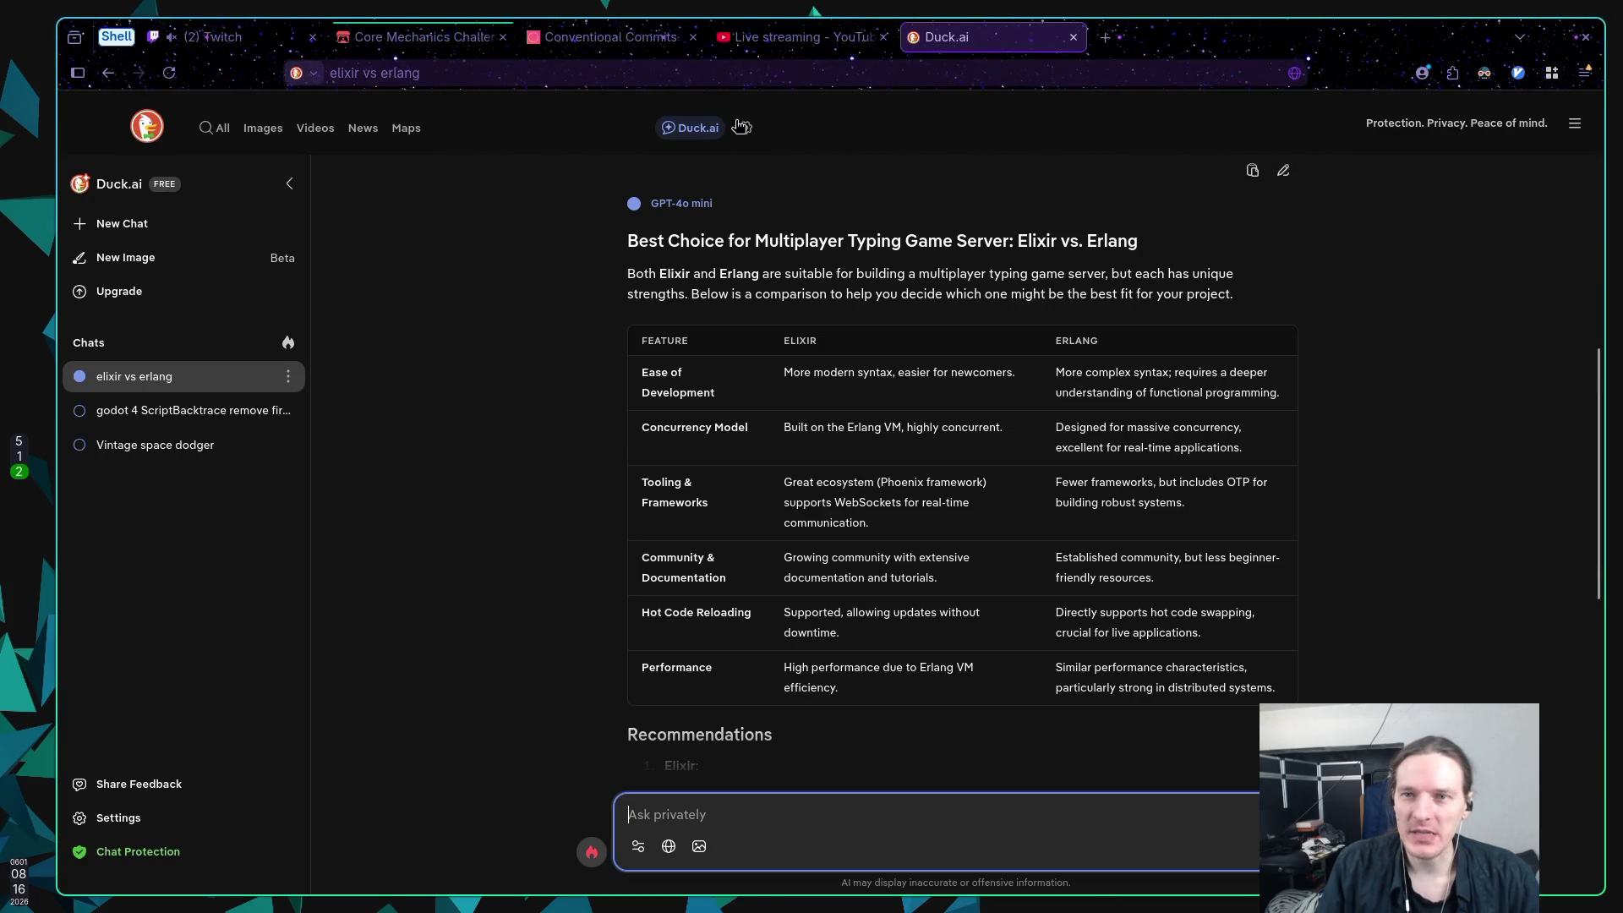
click(765, 47)
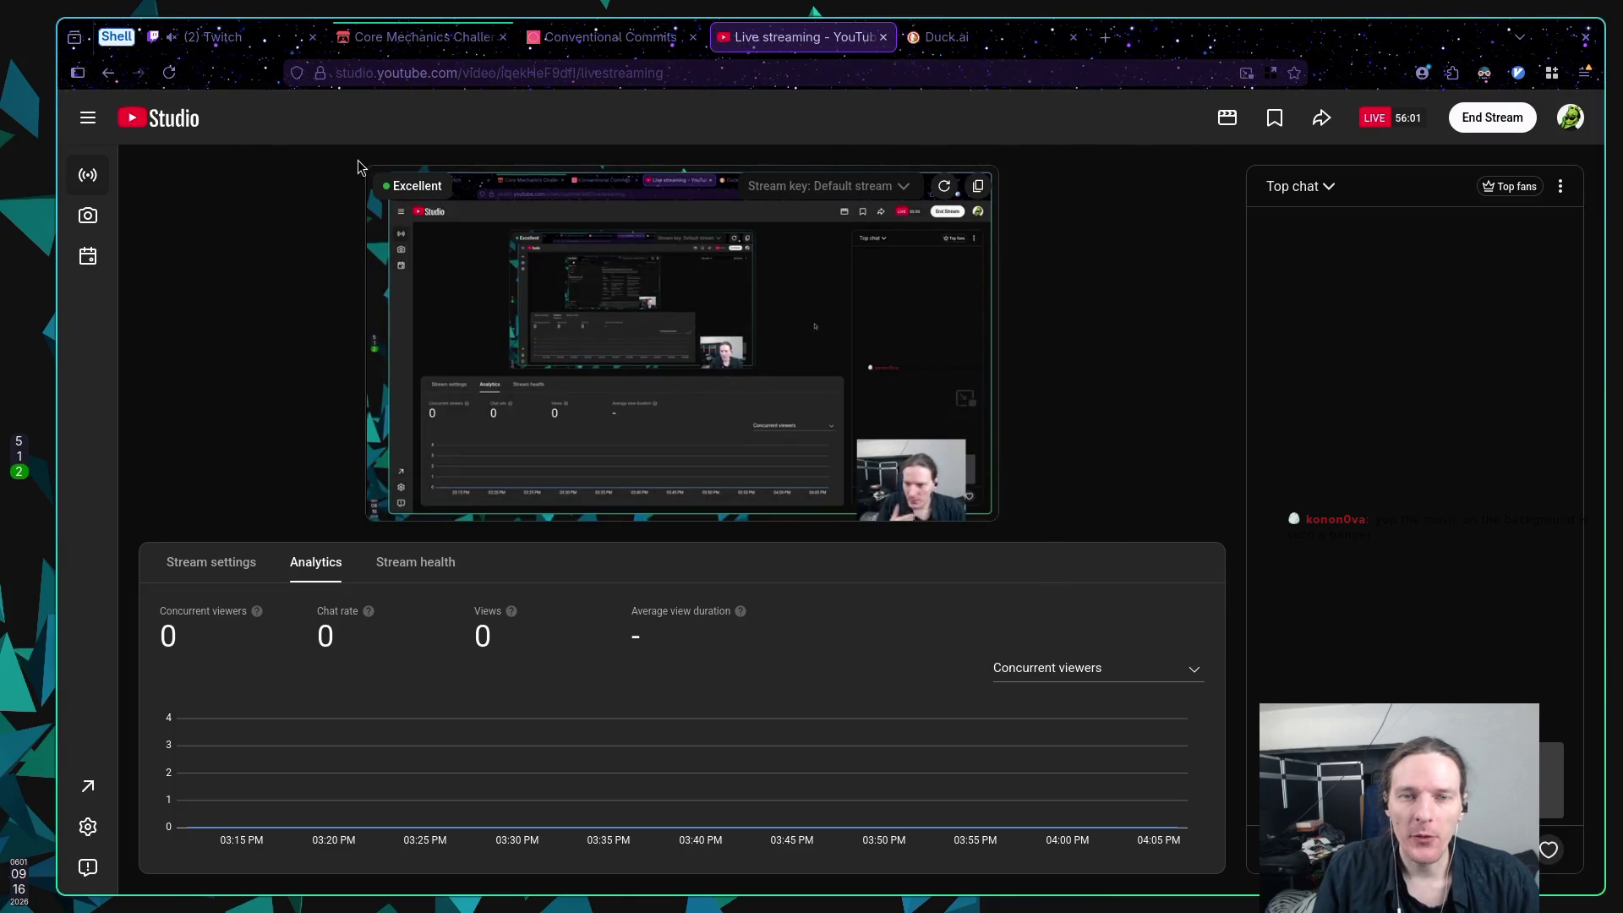
Step: Return to the Core Mechanics Challenge 2025 Winter jam page on itch.io
click(397, 37)
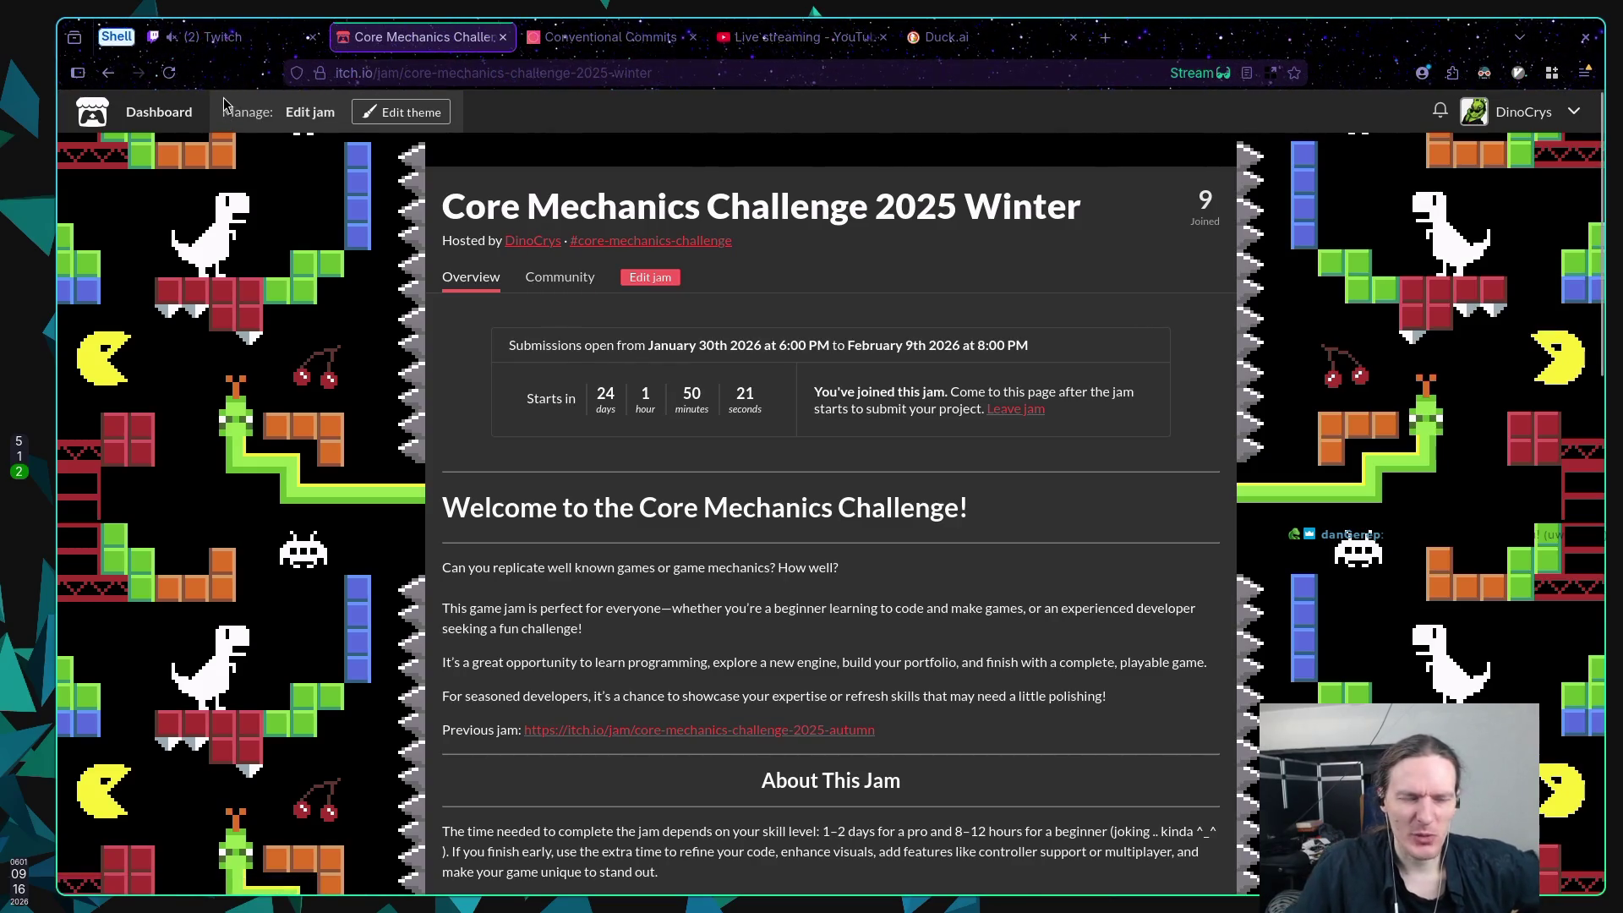
Step: Switch to the Twitch Stream Manager to read the latest chat
click(233, 38)
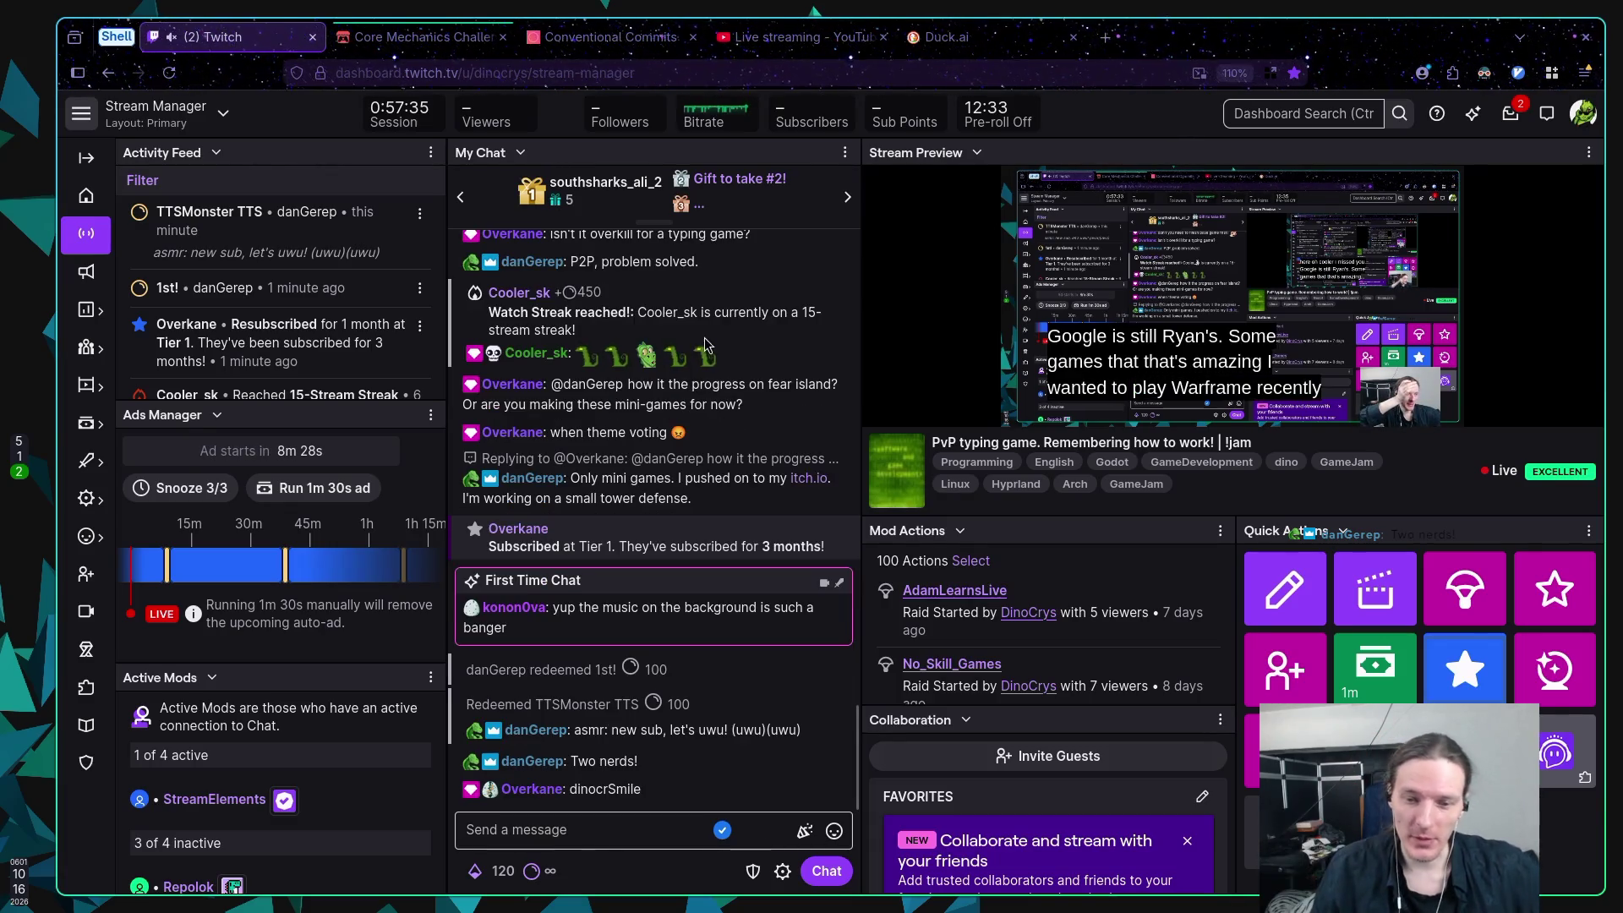
Step: Highlight the emote in the latest Twitch chat message, then open a blank new tab
drag(567, 788, 666, 798)
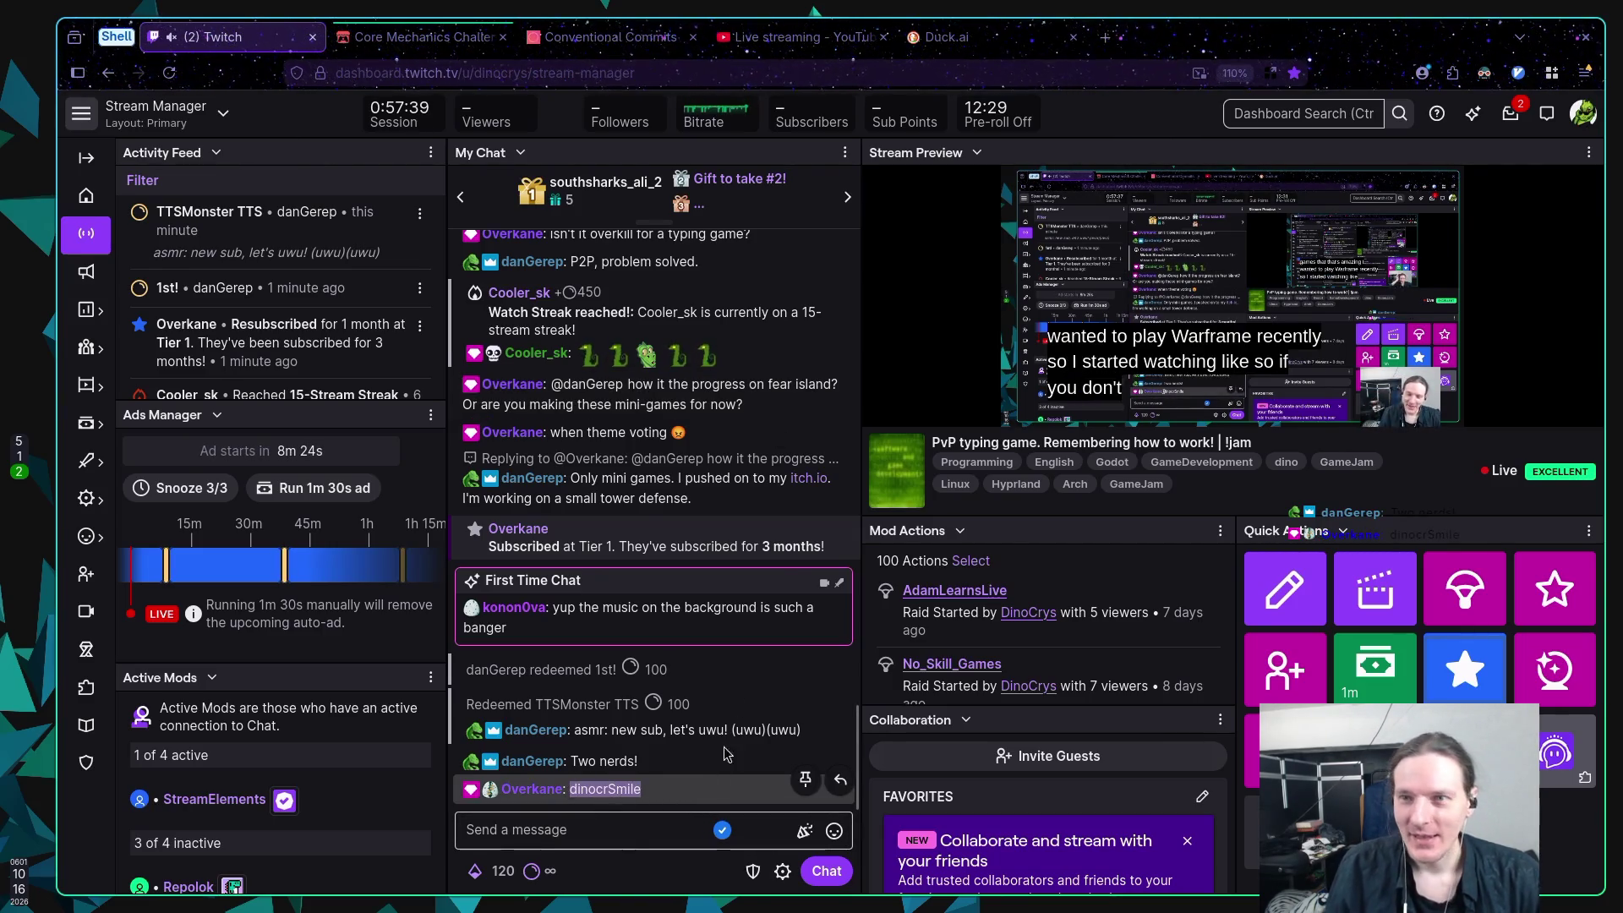
click(1105, 37)
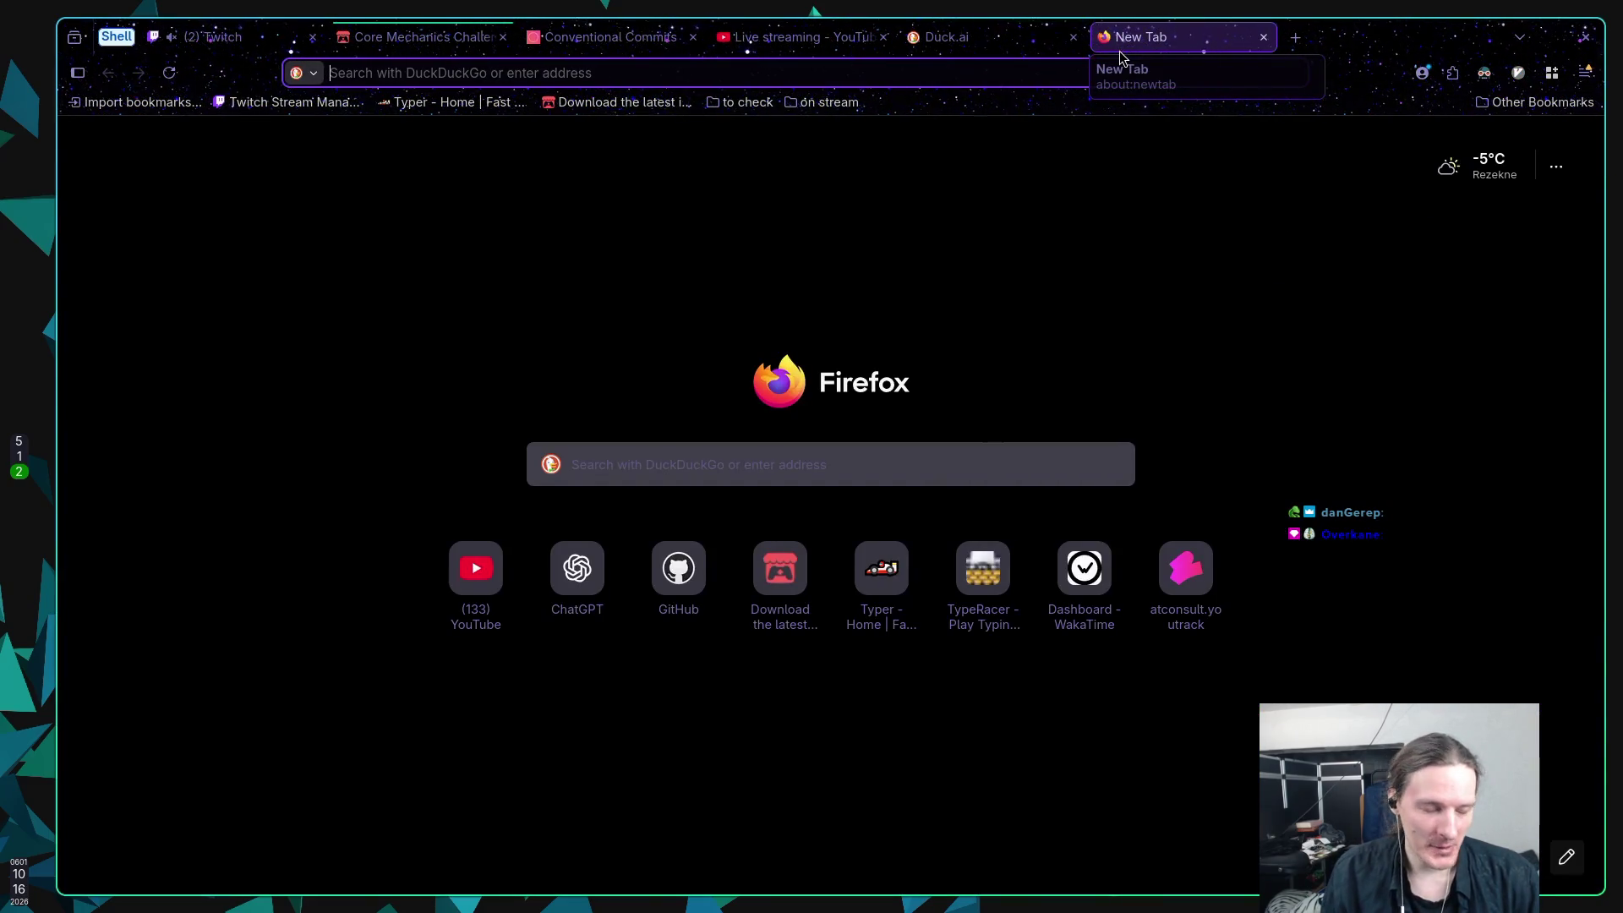
Step: Search DuckDuckGo for 'codeks' and open the official Codecks site result
text(codex)
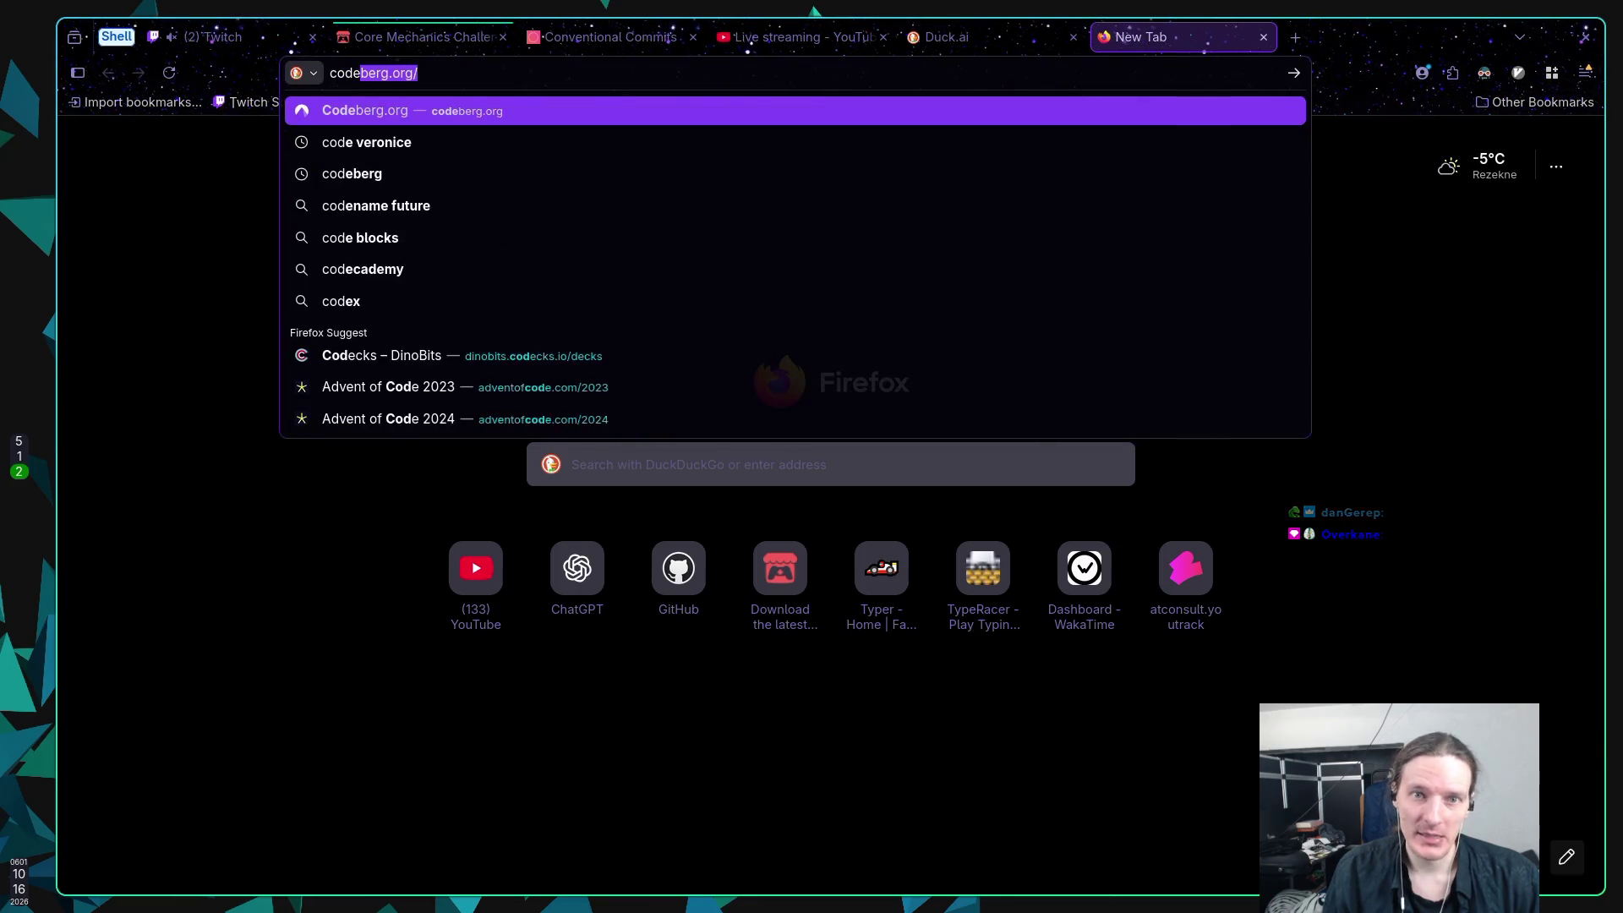
key(BackSpace)
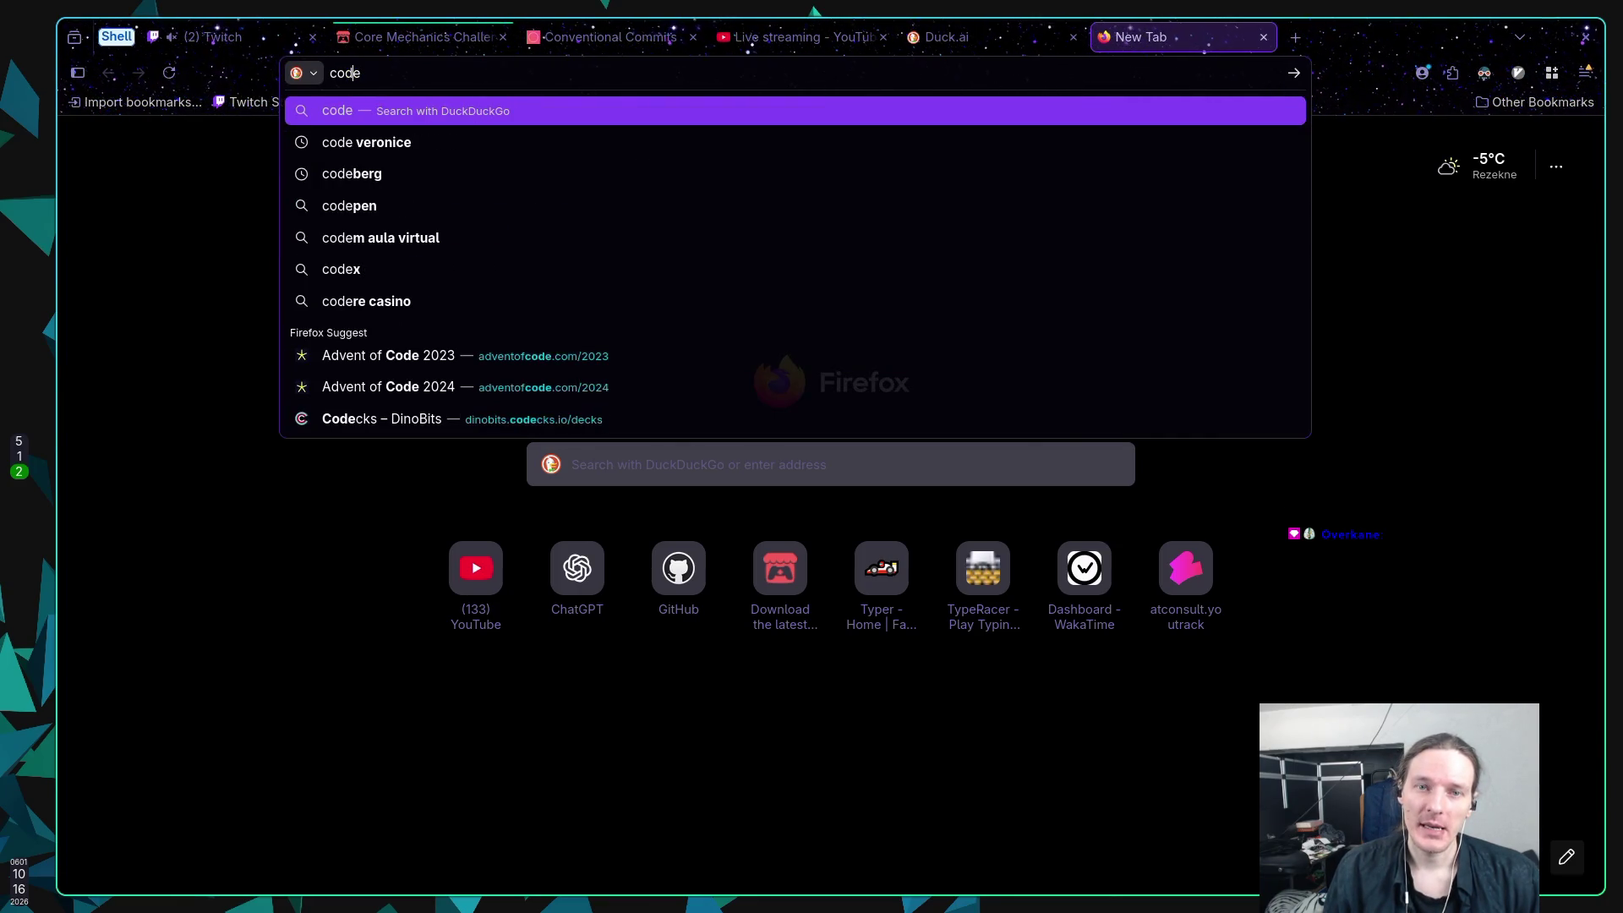
key(BackSpace)
text(d)
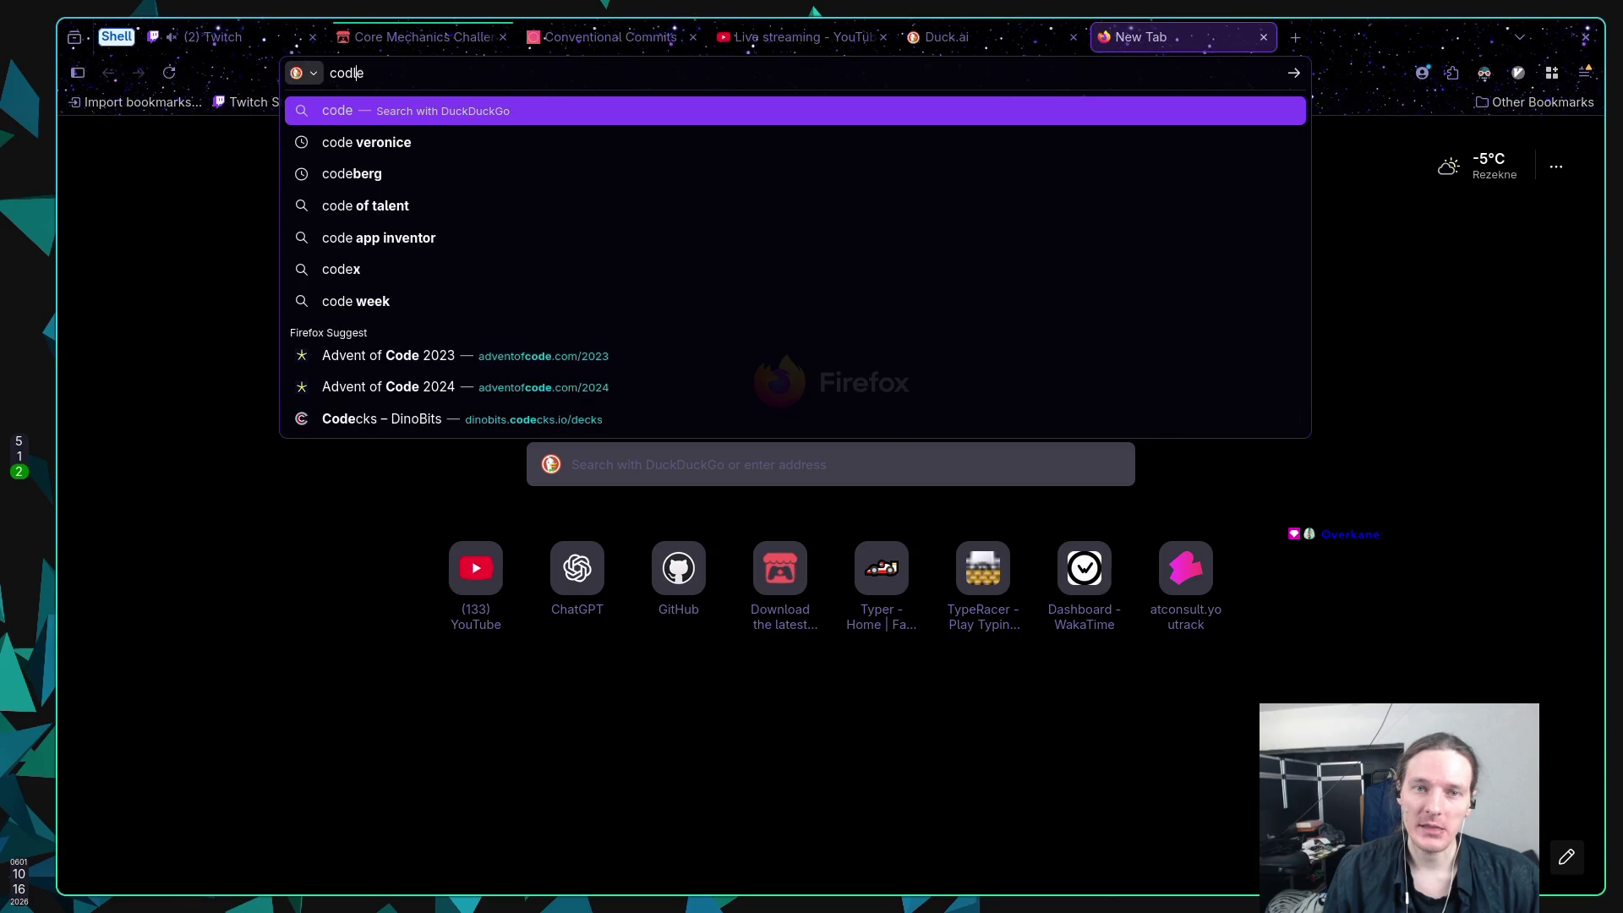
text(d)
key(BackSpace)
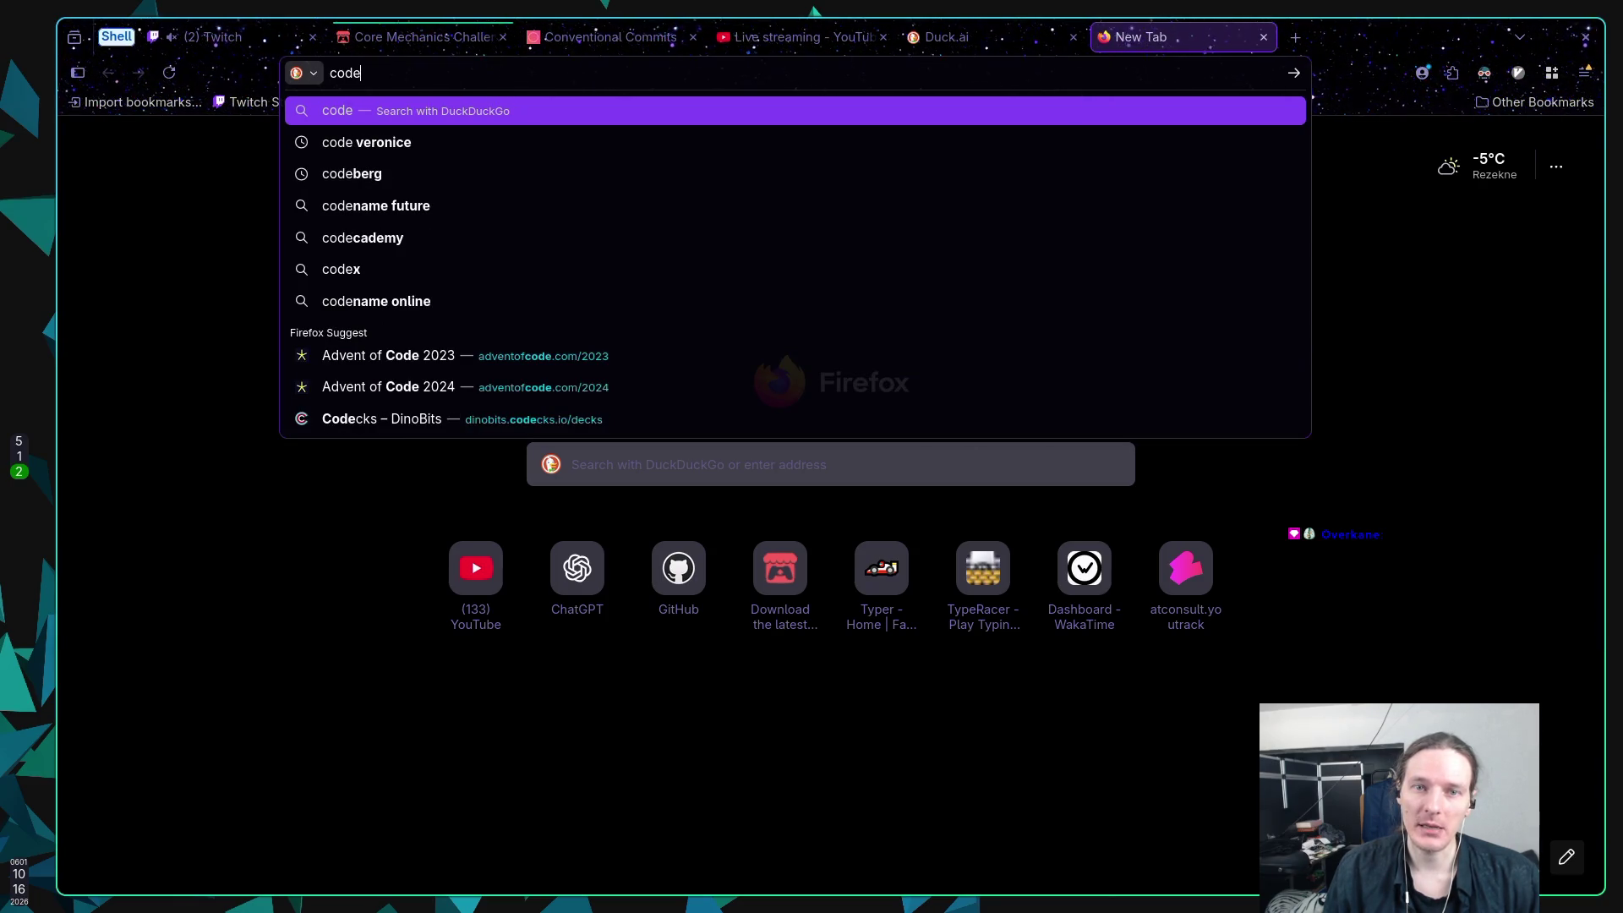
text(ks)
key(Return)
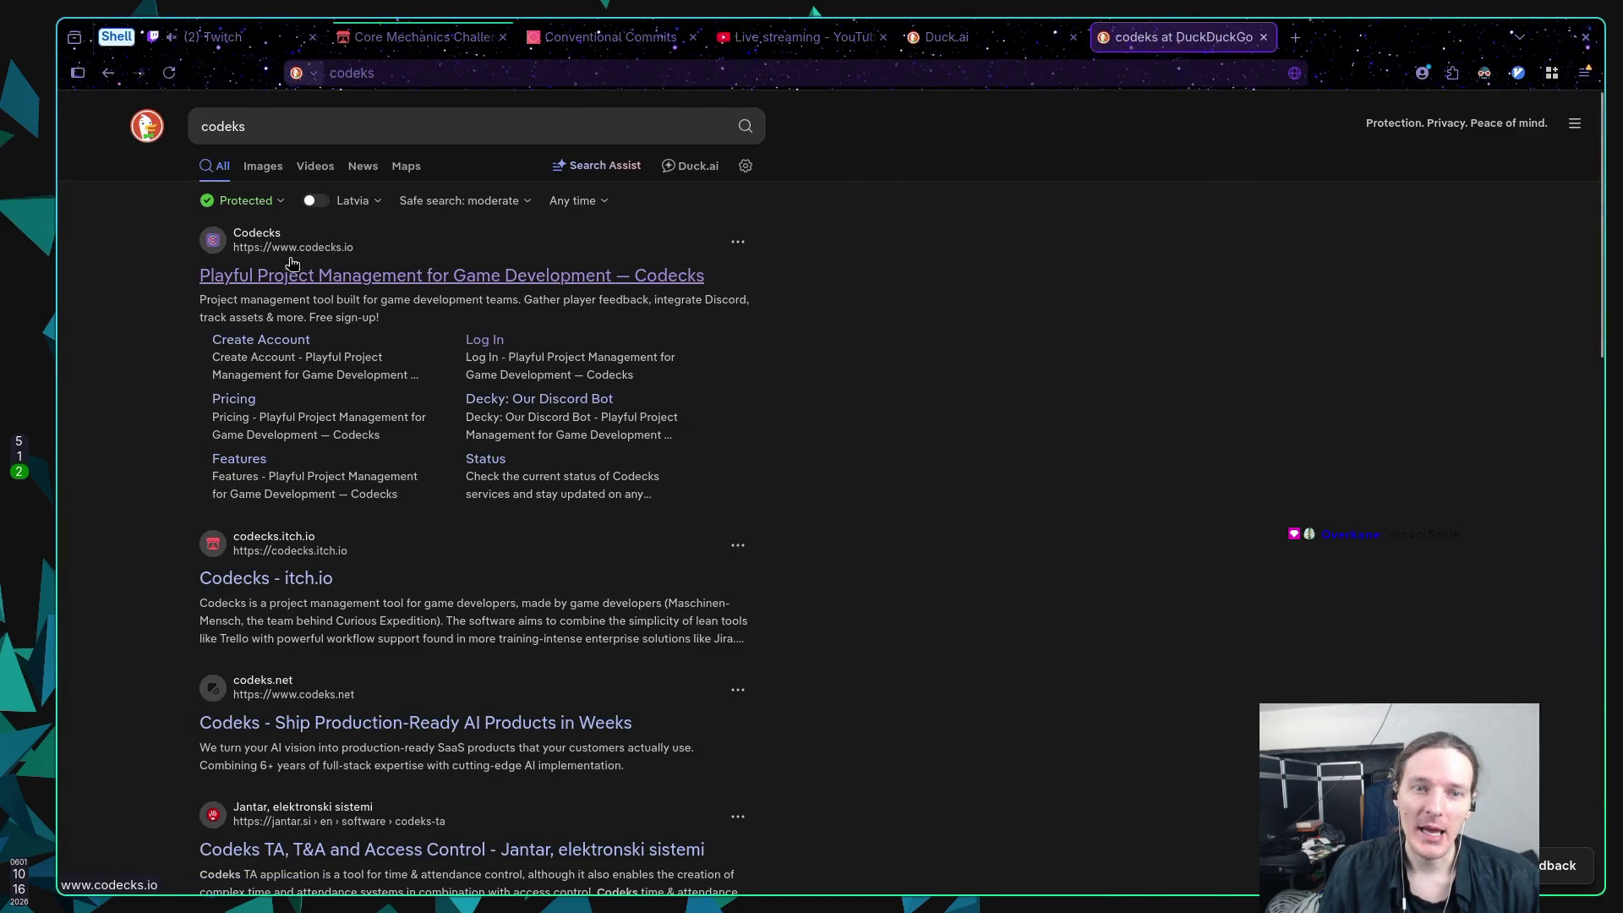
click(310, 258)
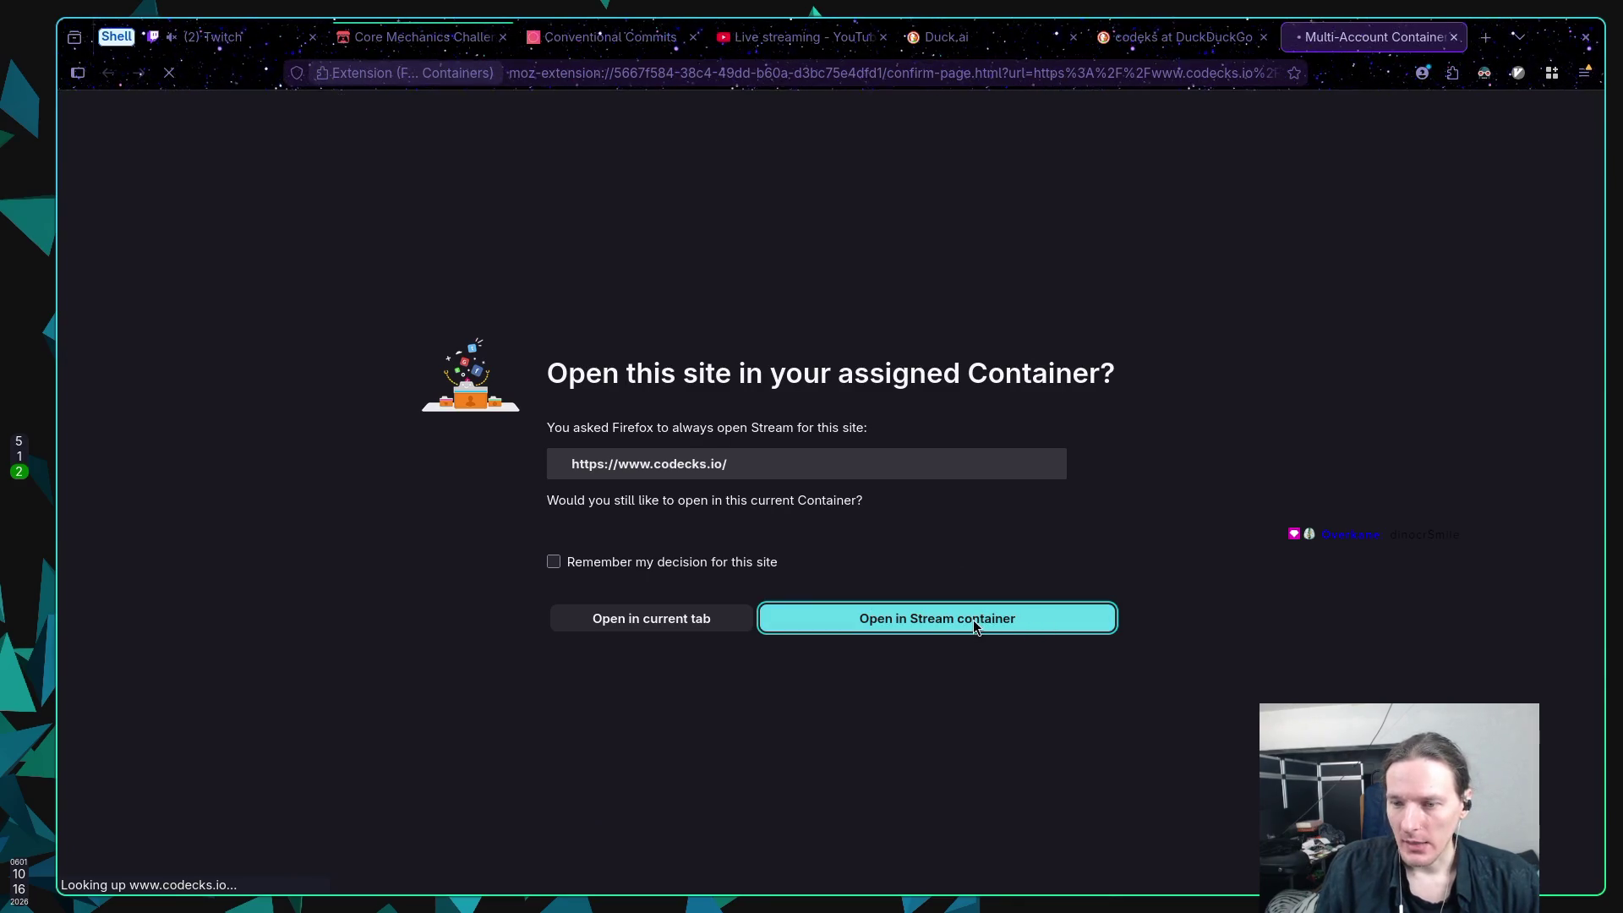
Step: Load Codecks in the Stream container, enter the DinoBits workspace, and close the changelog
click(1006, 626)
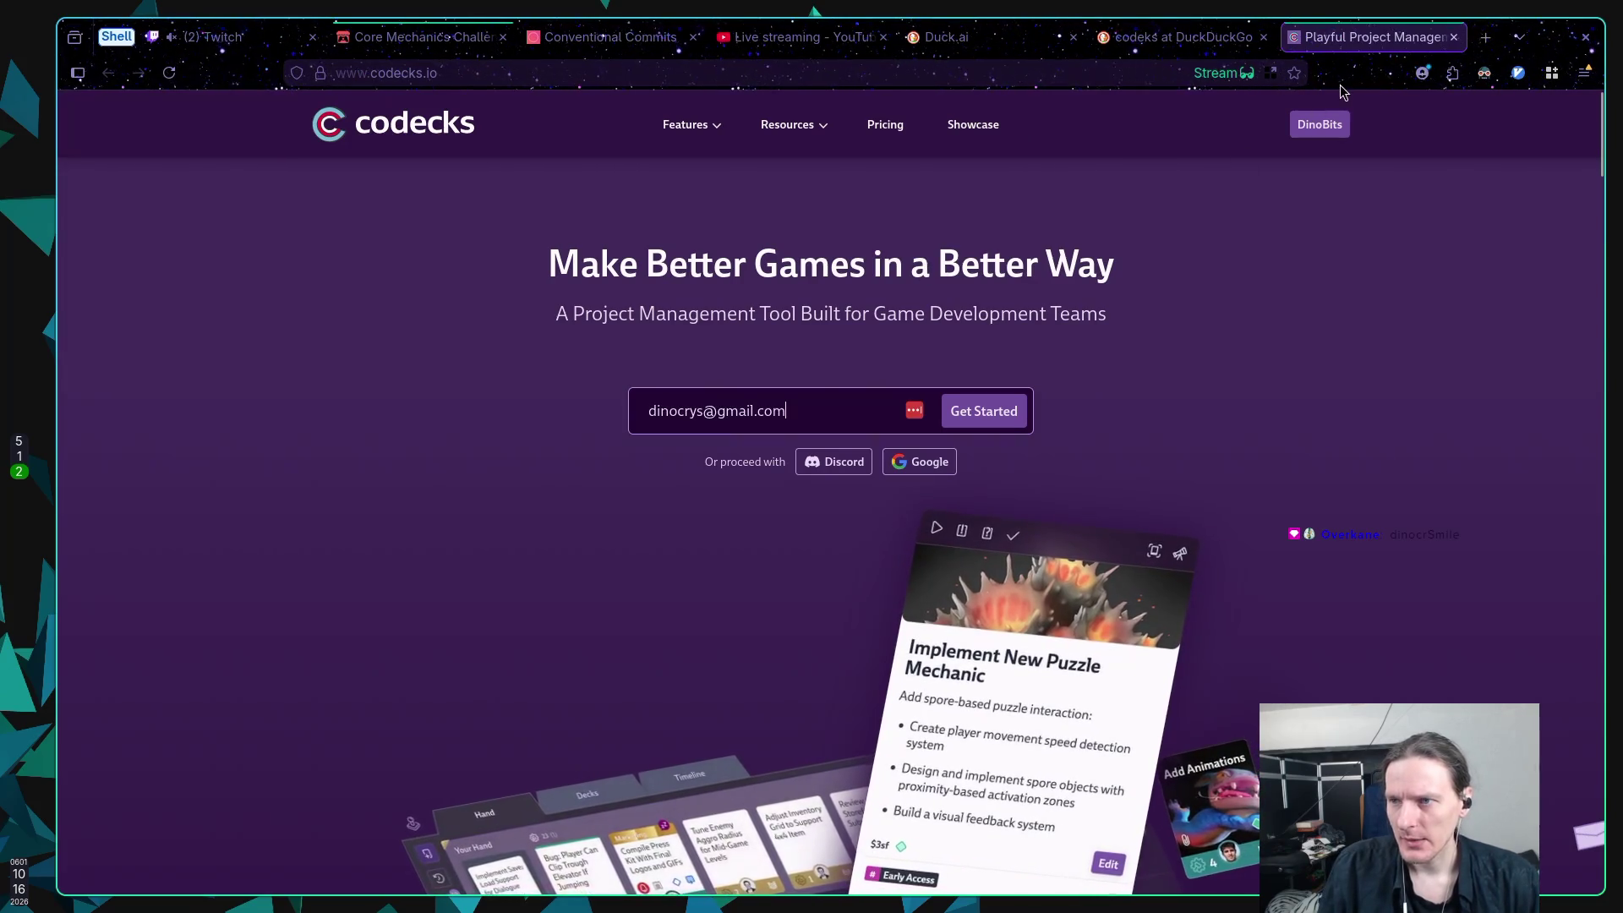
click(1315, 124)
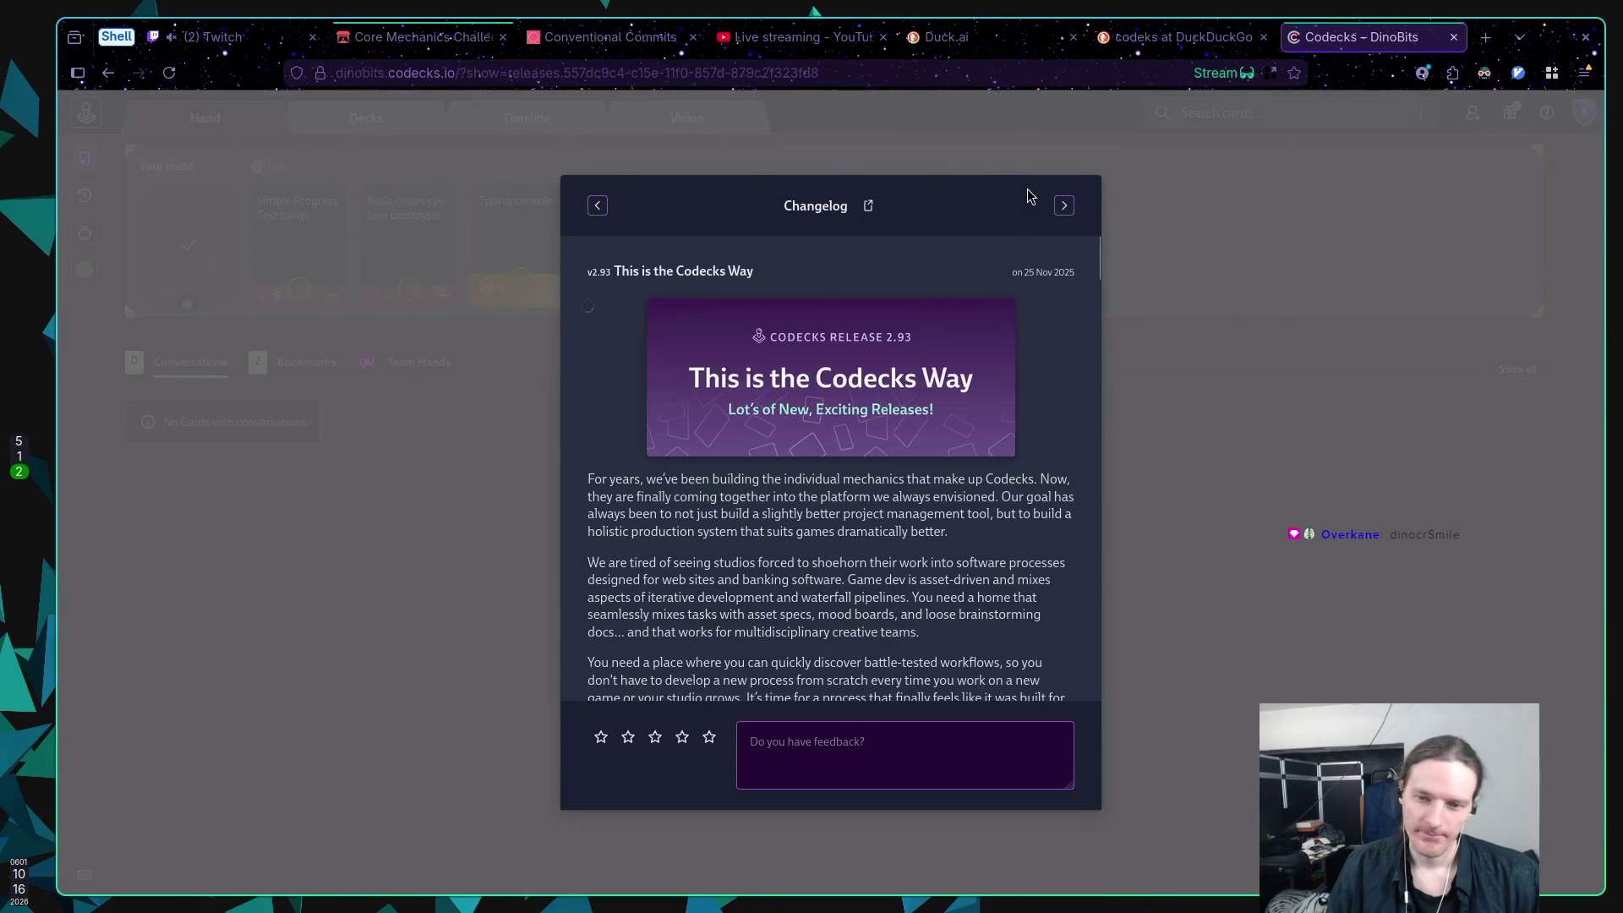
scroll(597, 342, down, 15)
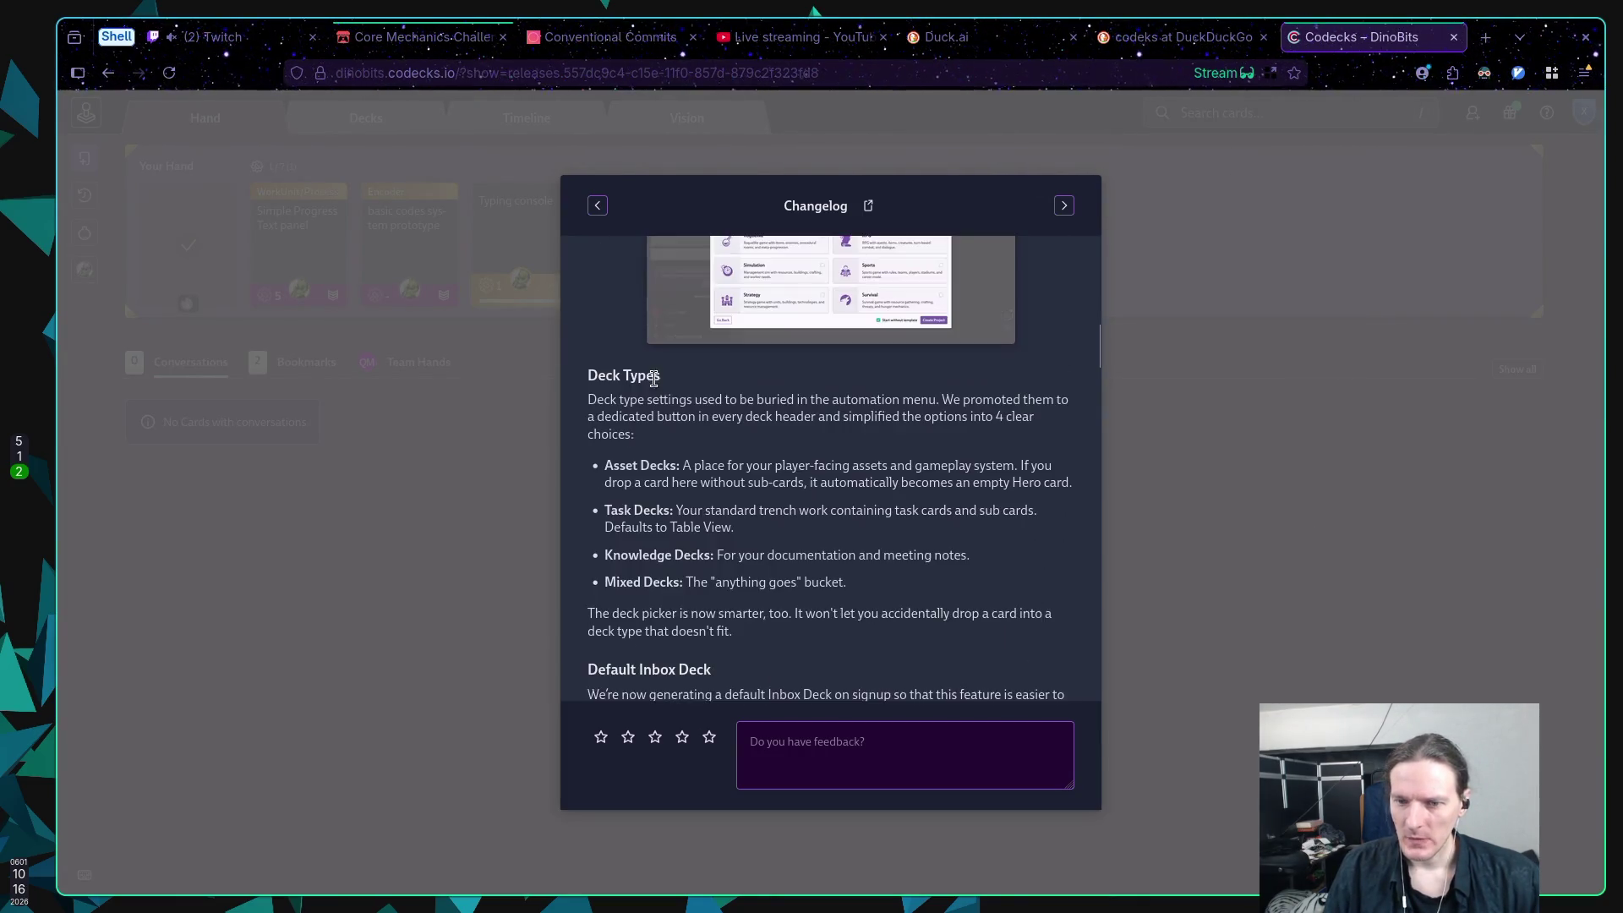
scroll(768, 382, up, 15)
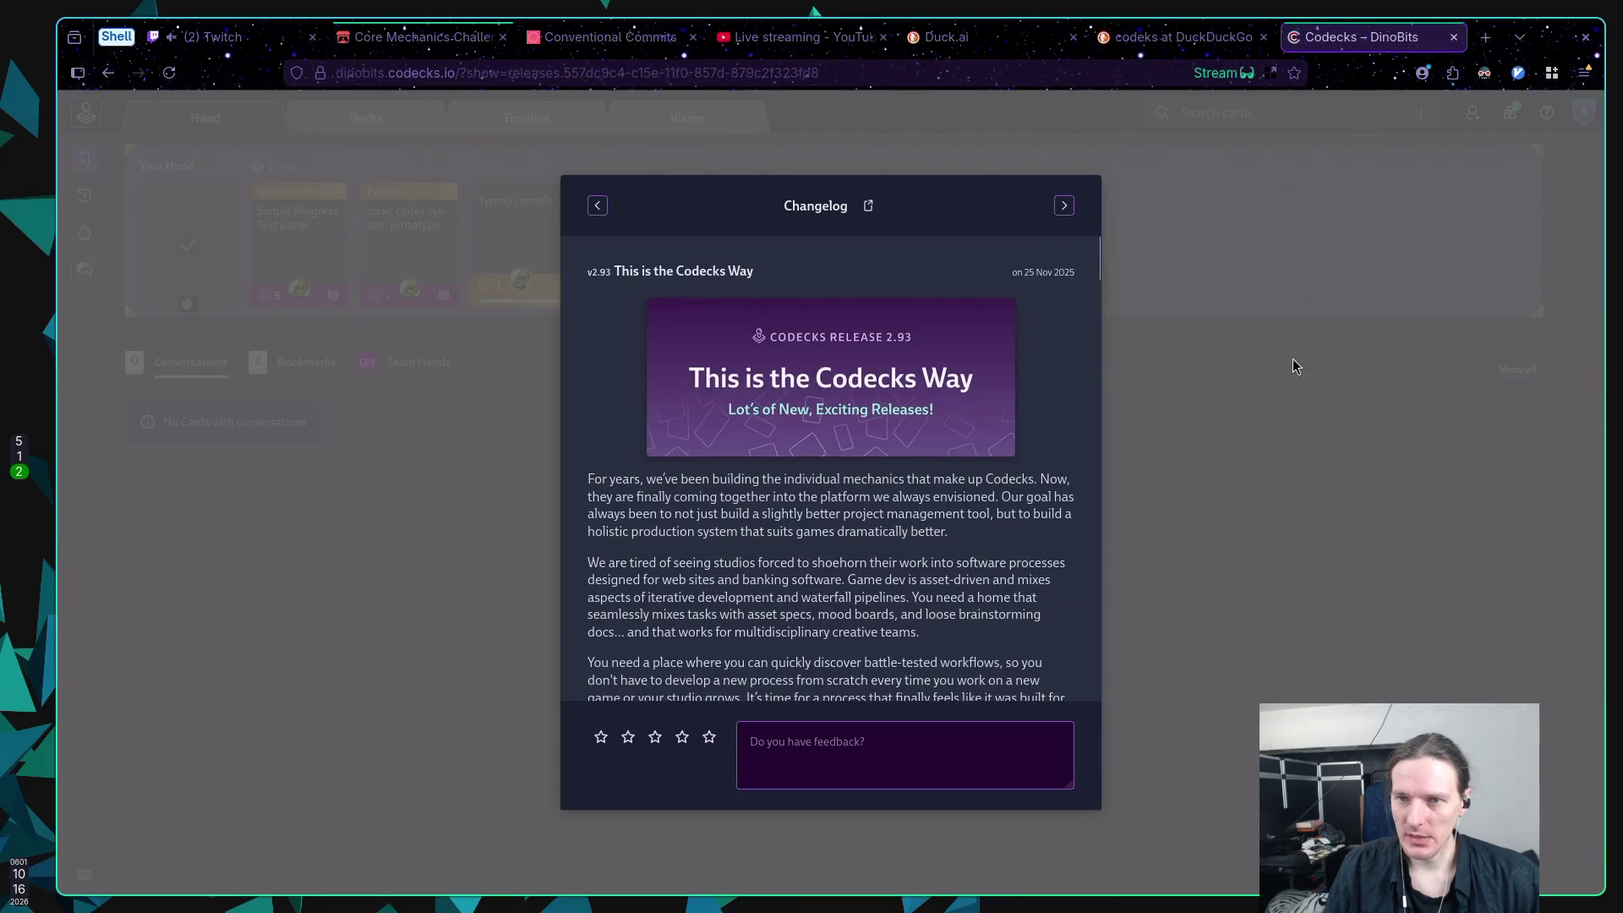
click(1291, 366)
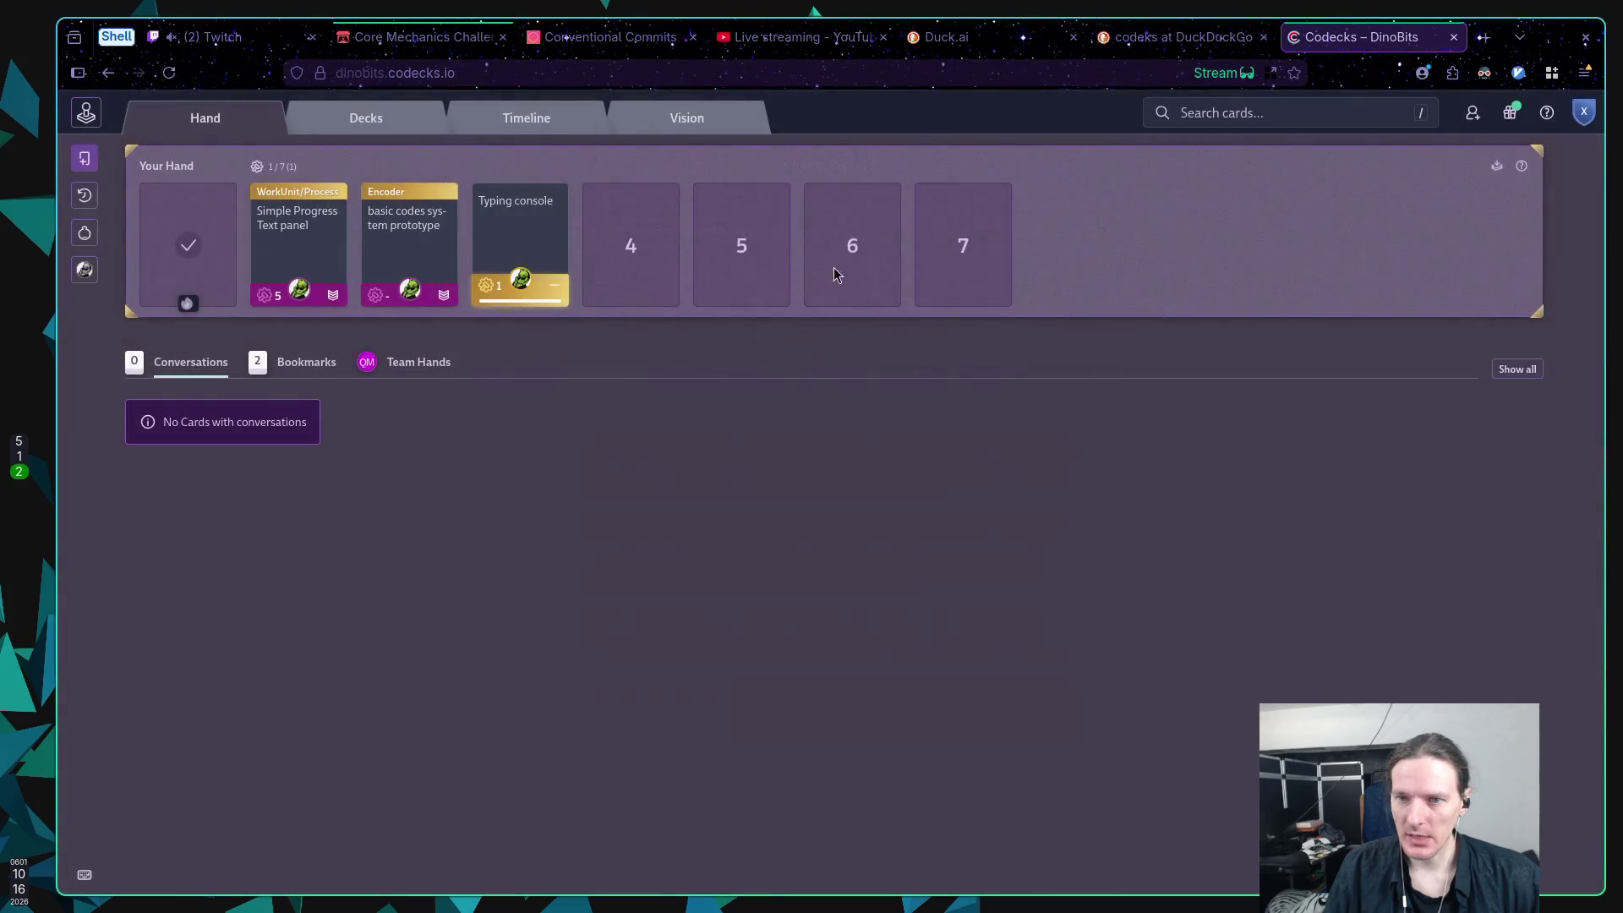
Step: Open the Twitch Emotes deck from the Default Space on the Decks page
click(363, 118)
scroll(625, 275, down, 7)
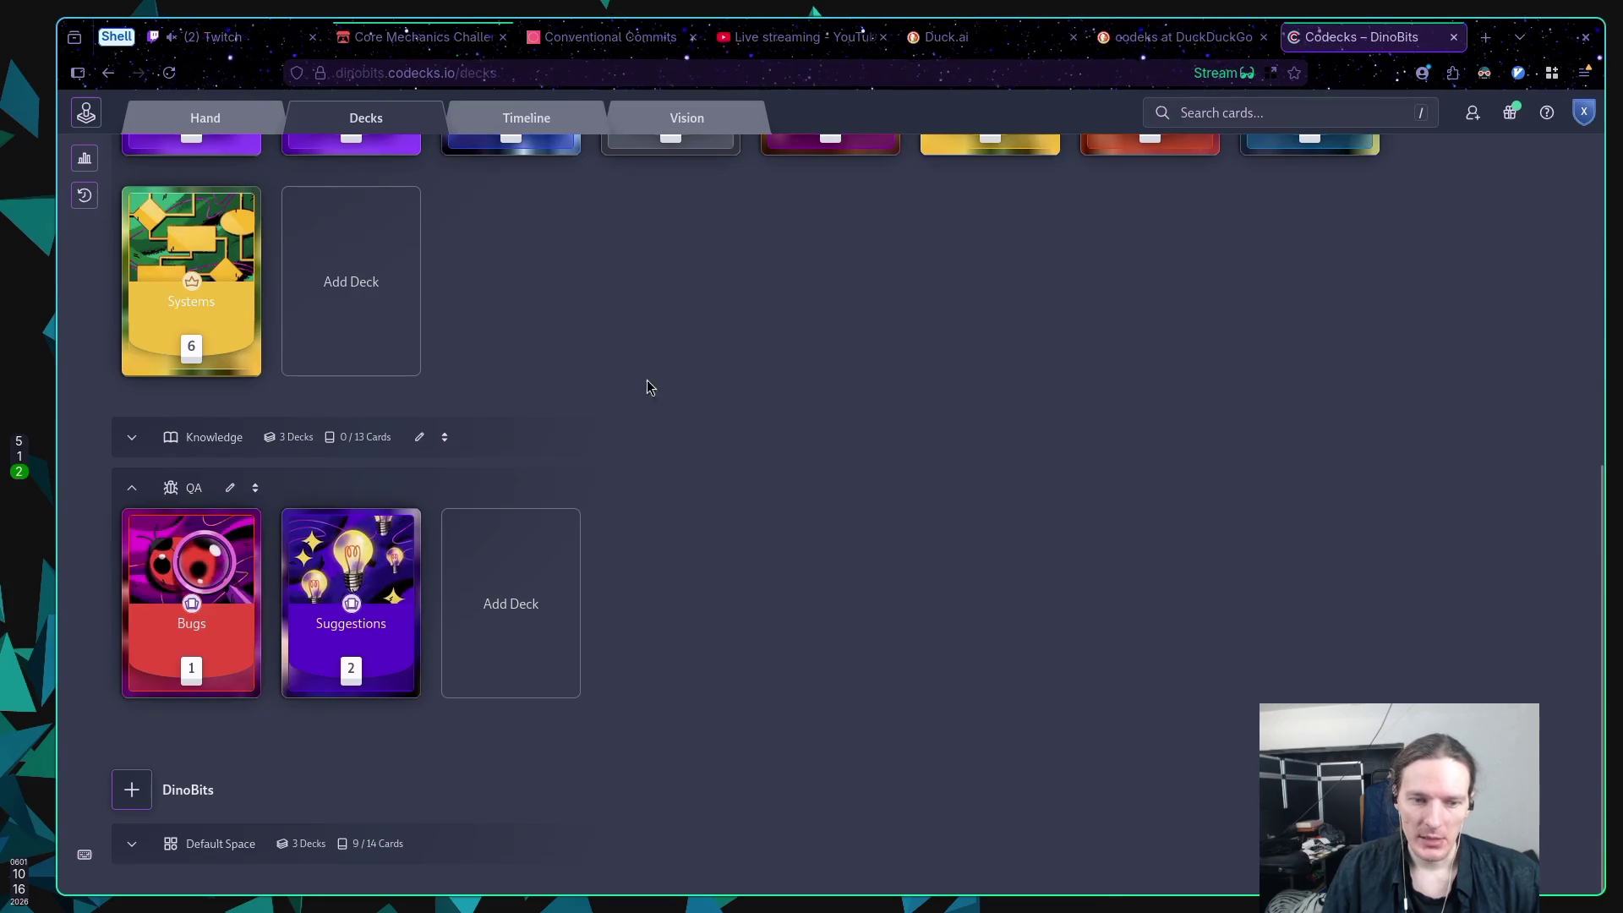
click(131, 845)
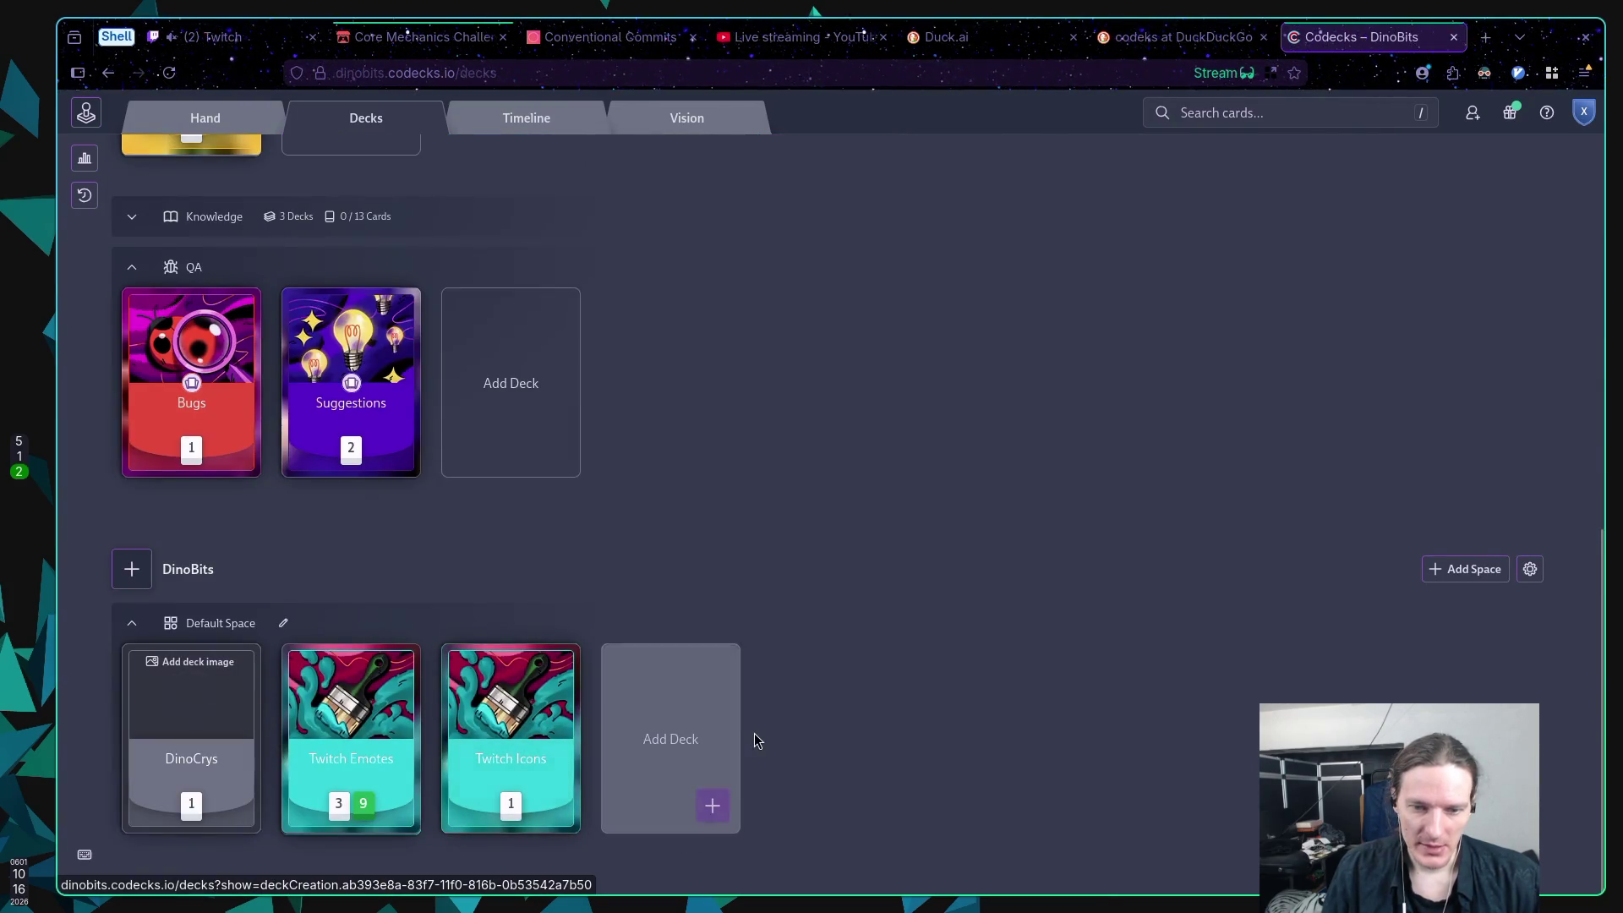
click(375, 706)
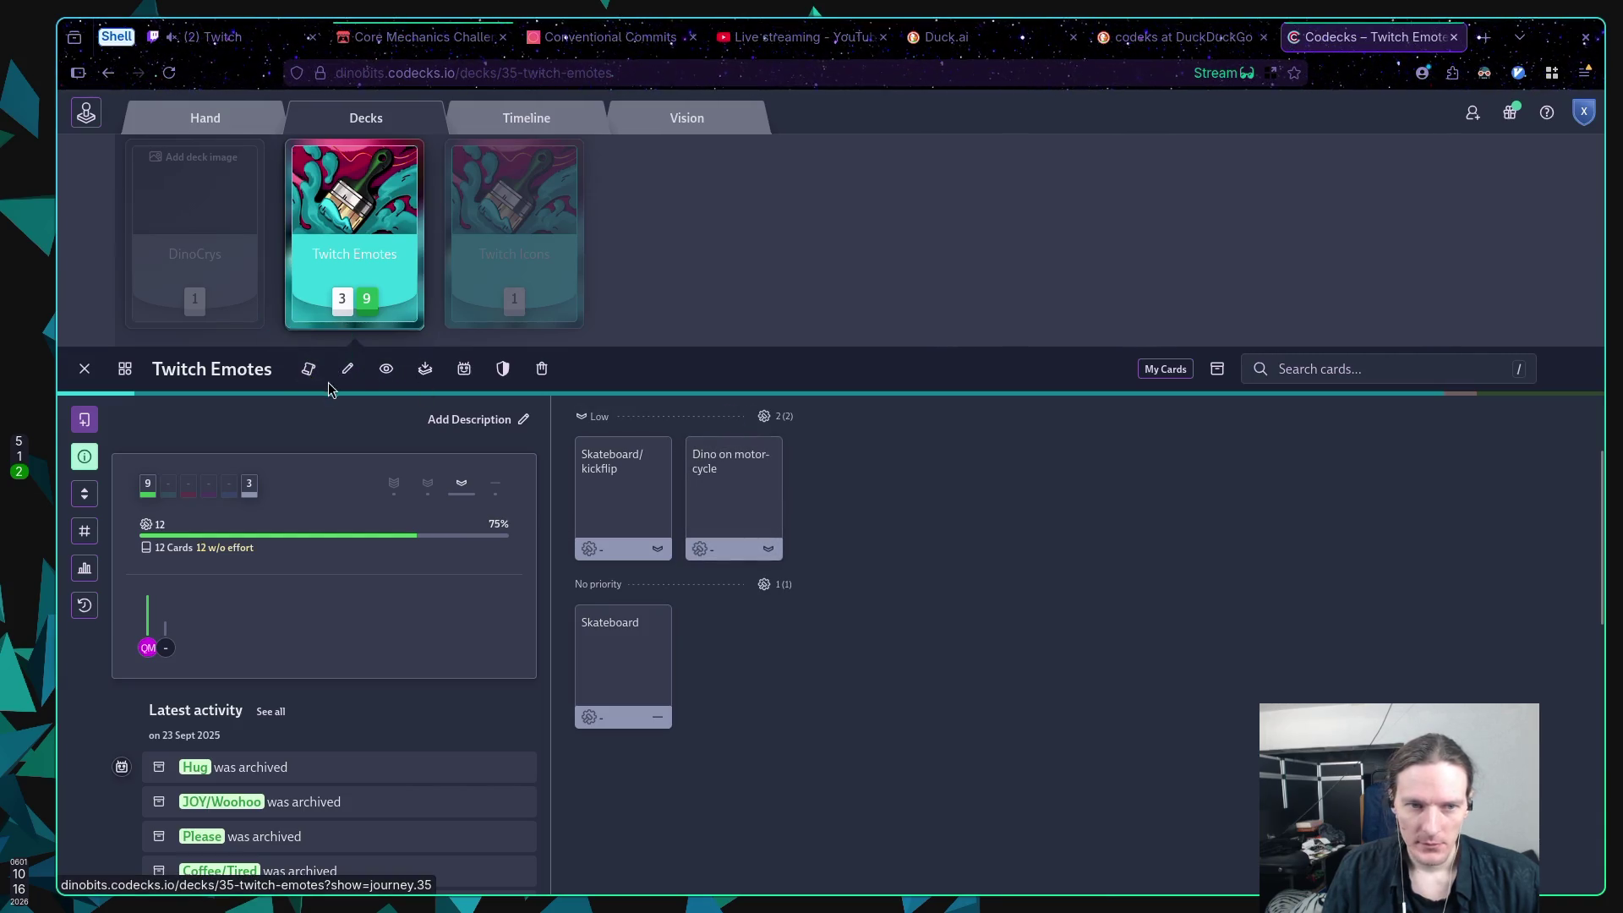
Step: Add a 'Make dinocrySmile' card crediting the suggesting viewer to the Twitch Emotes deck
click(85, 419)
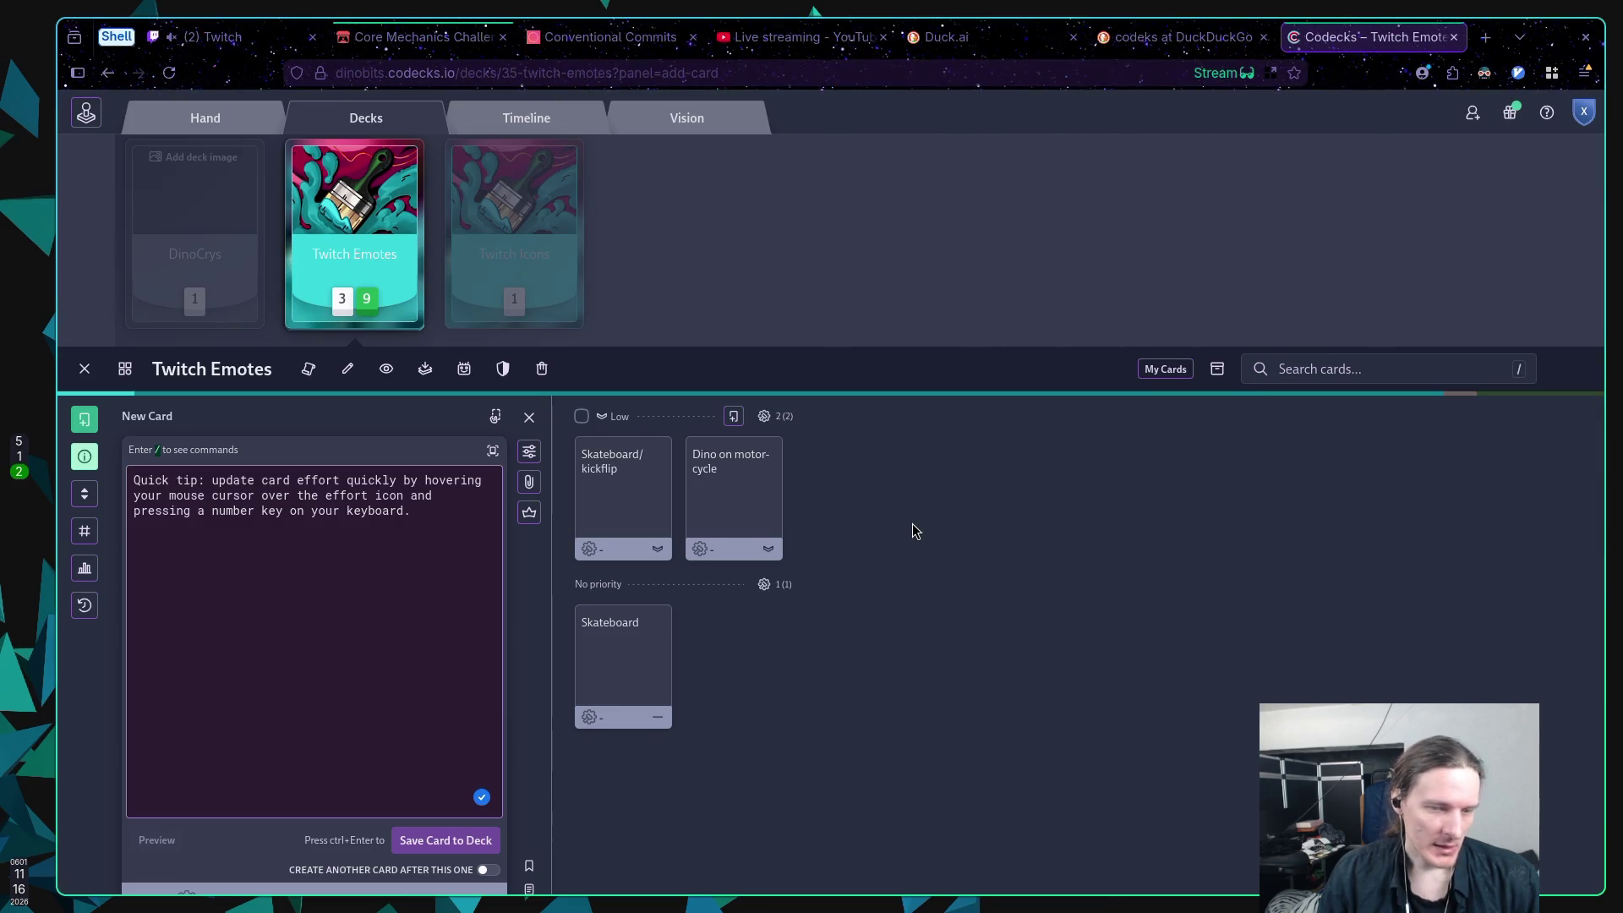
text(Make d)
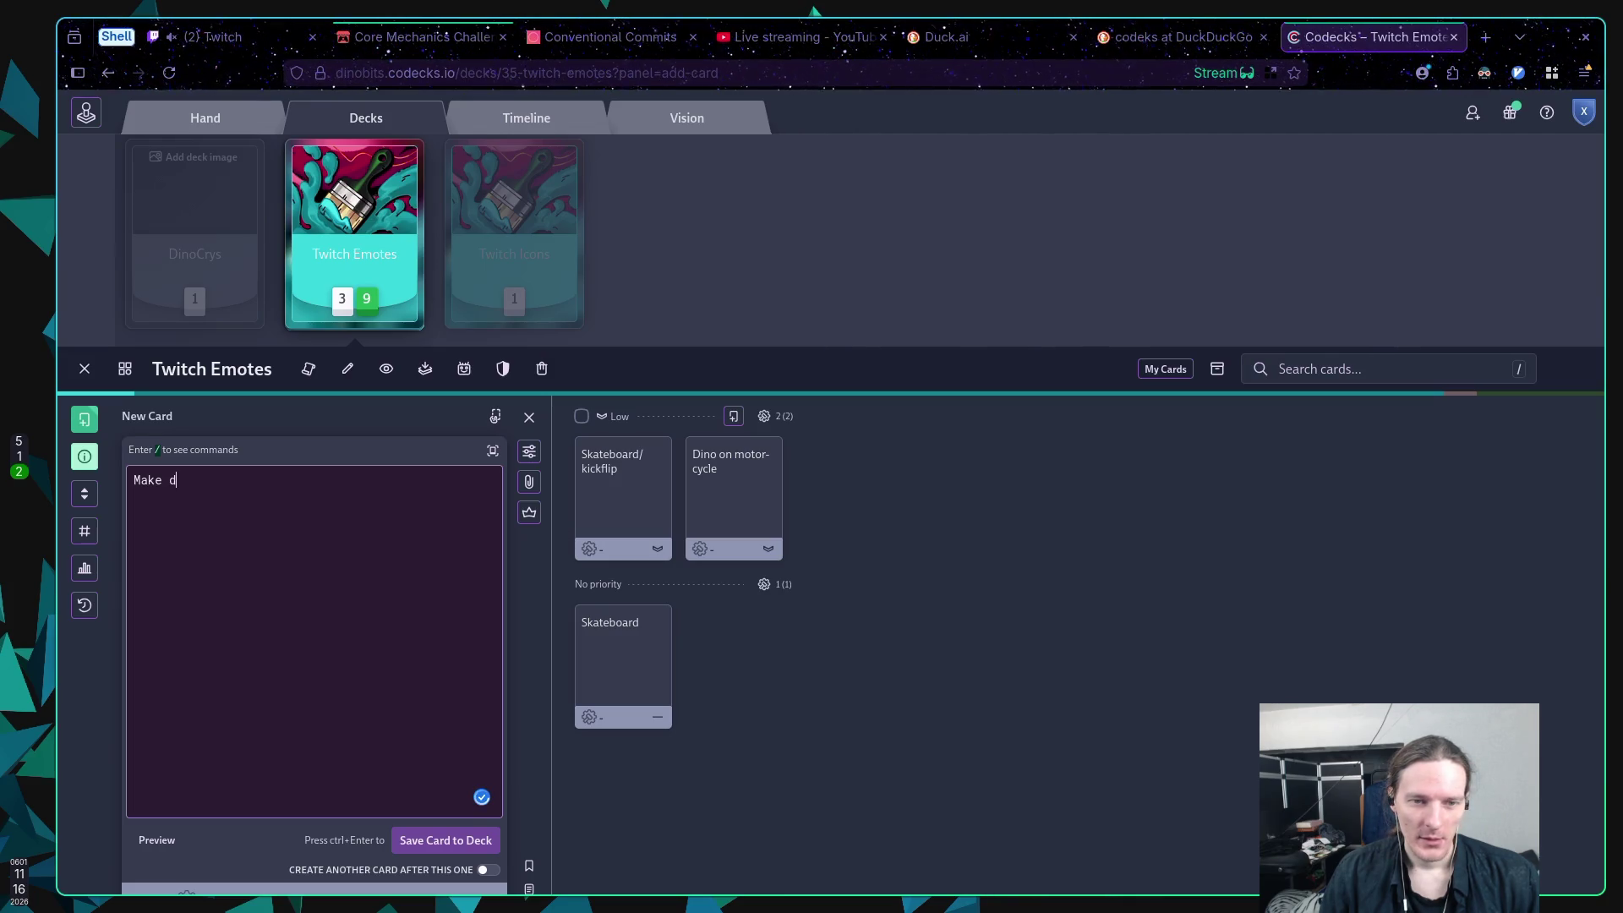
text(inocry)
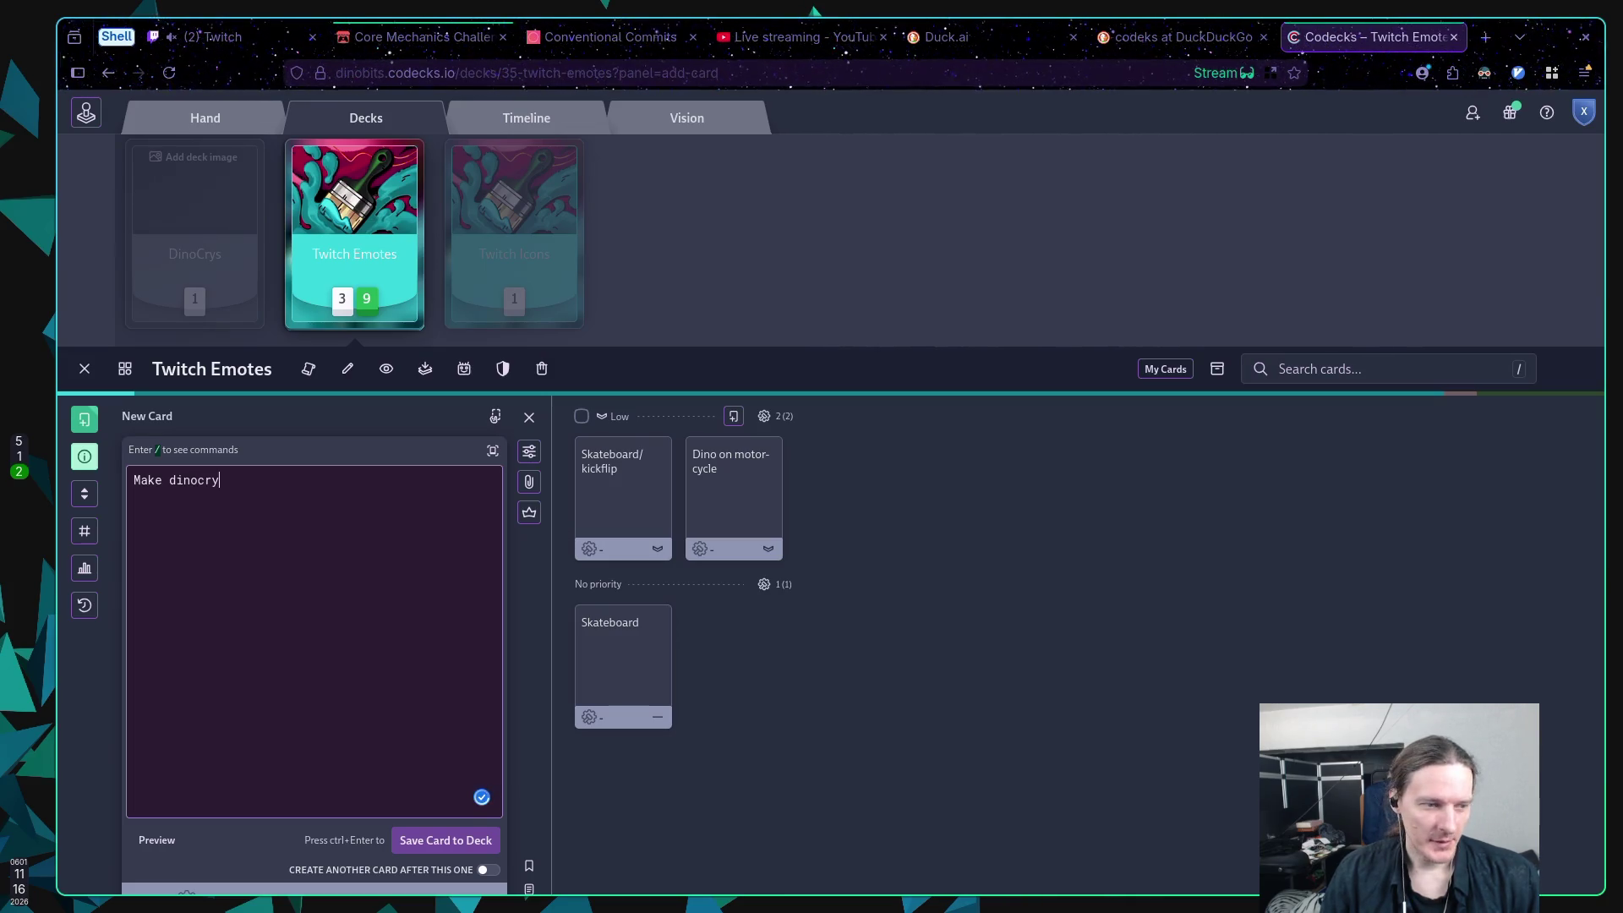
text(Smile ()
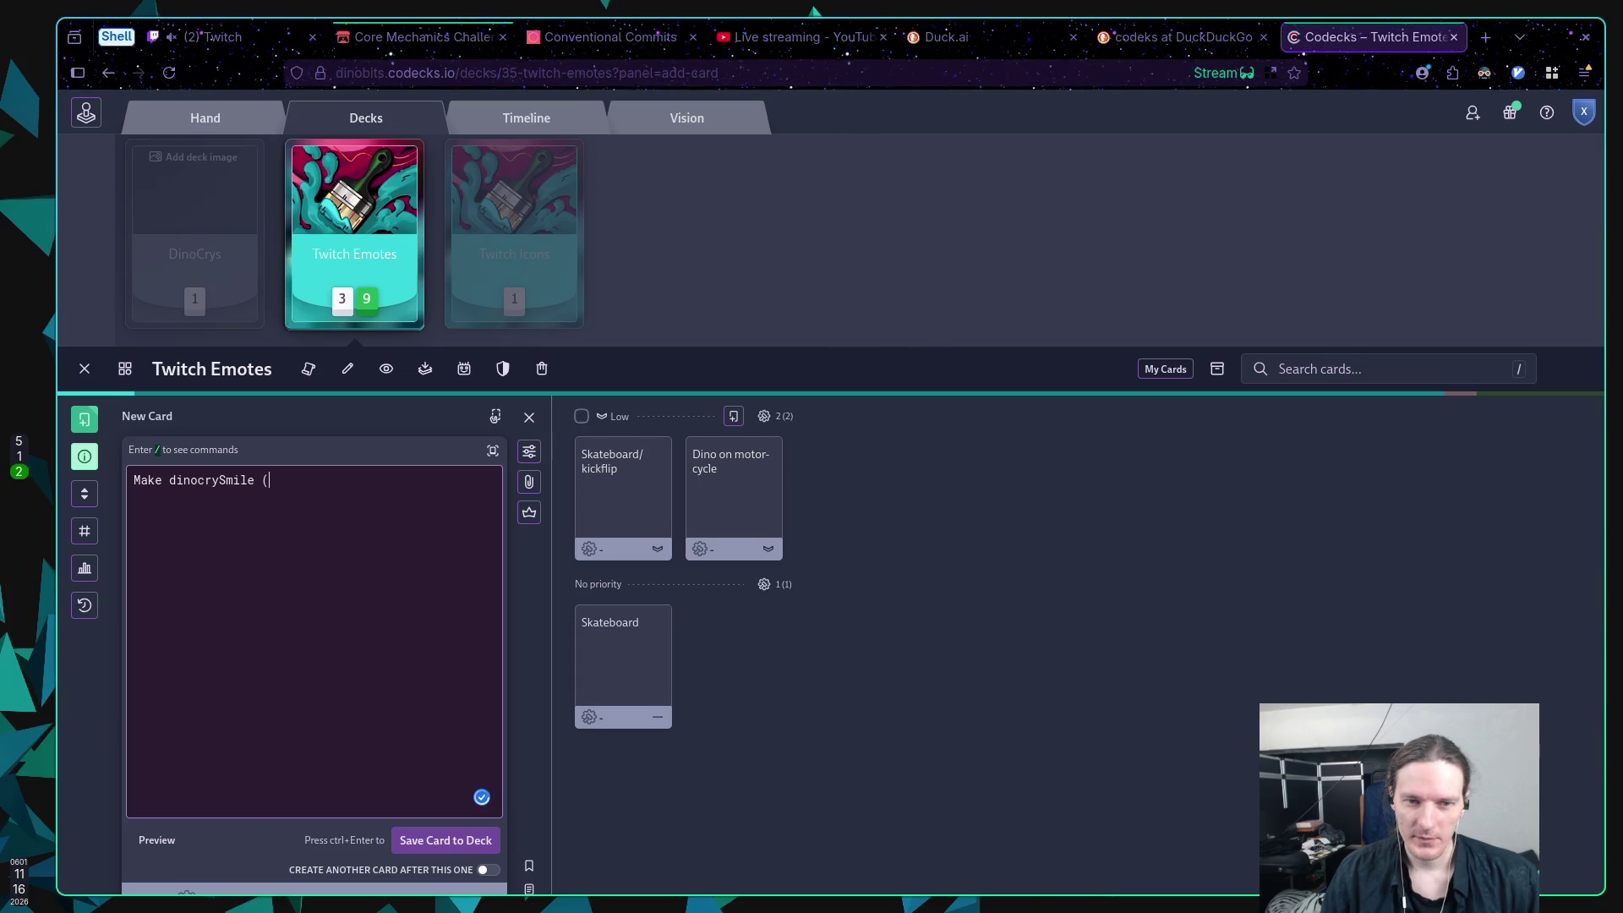
text(by Overkane))
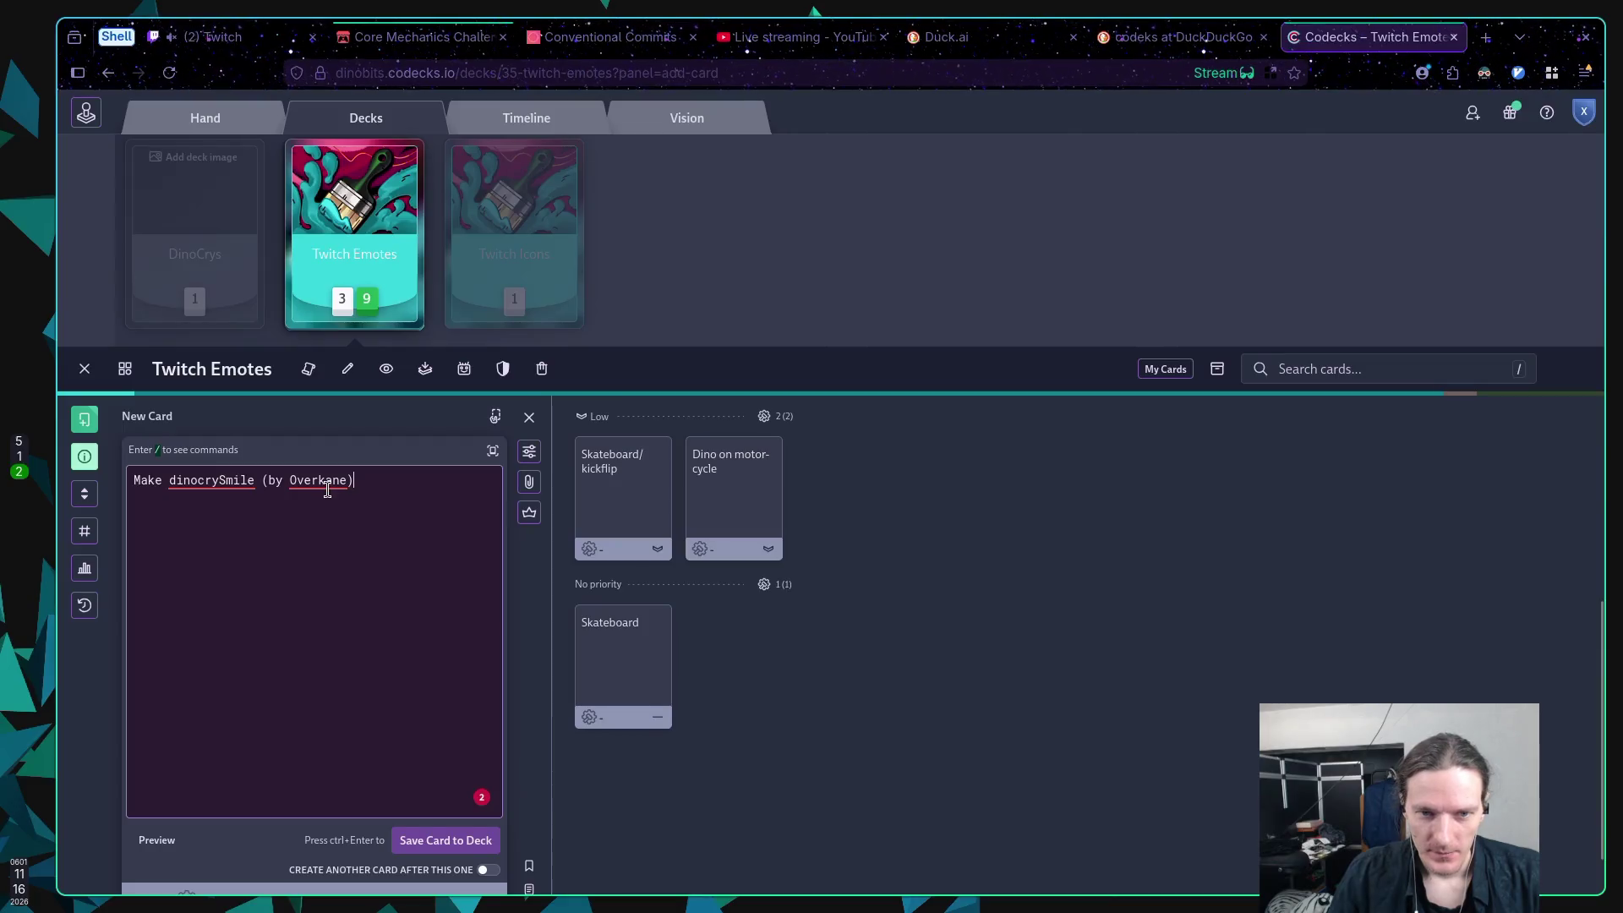
drag(319, 480, 347, 480)
click(365, 495)
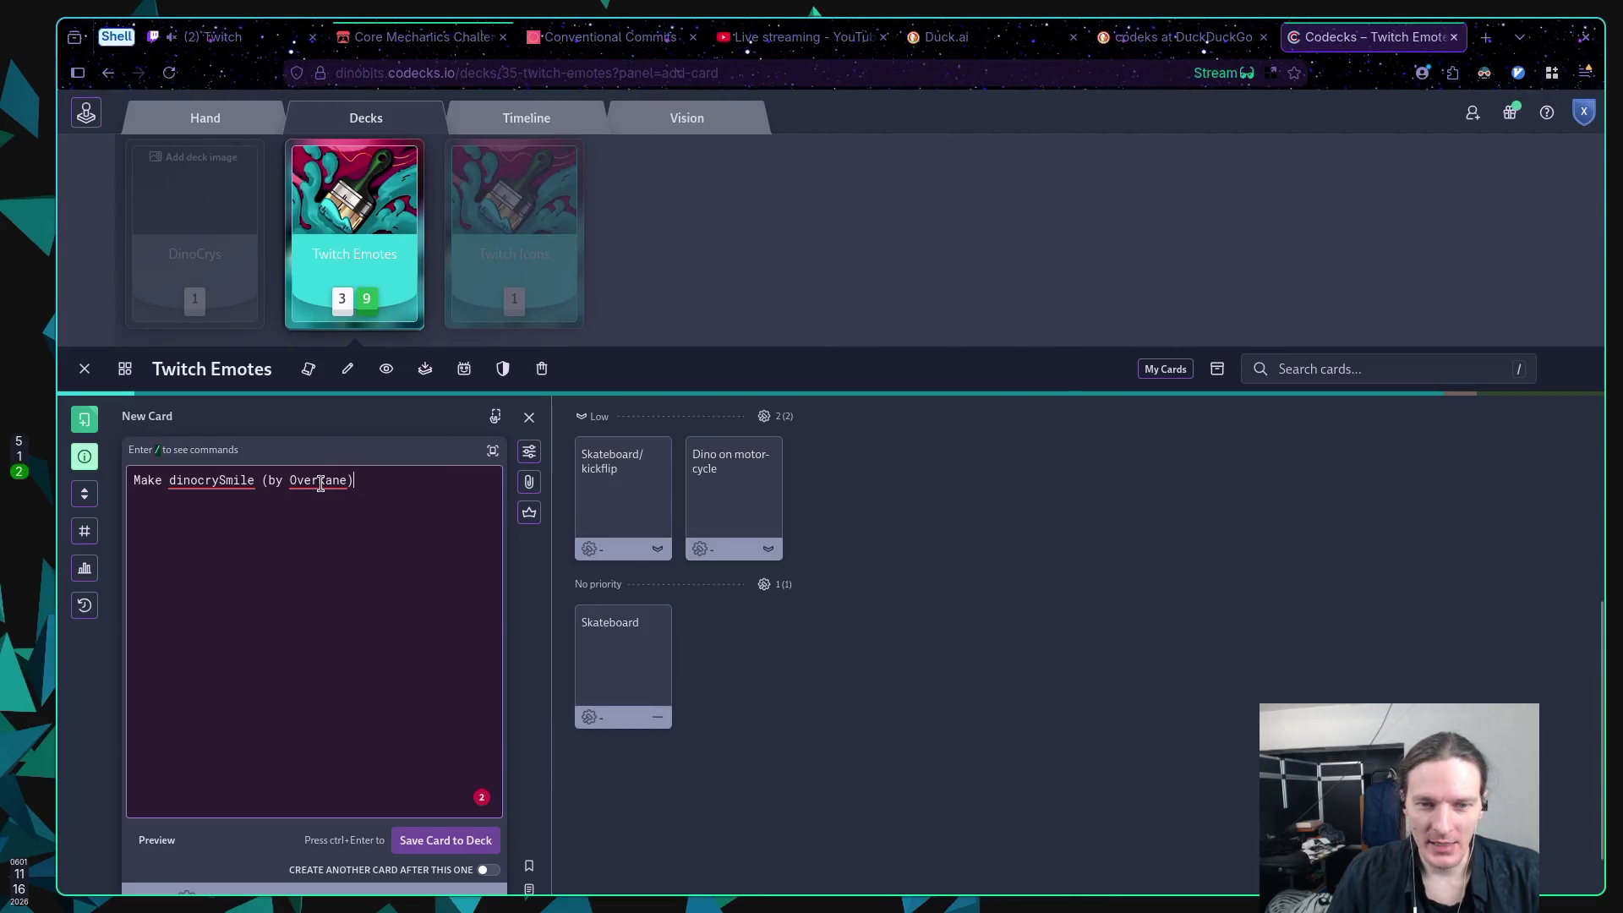
click(427, 835)
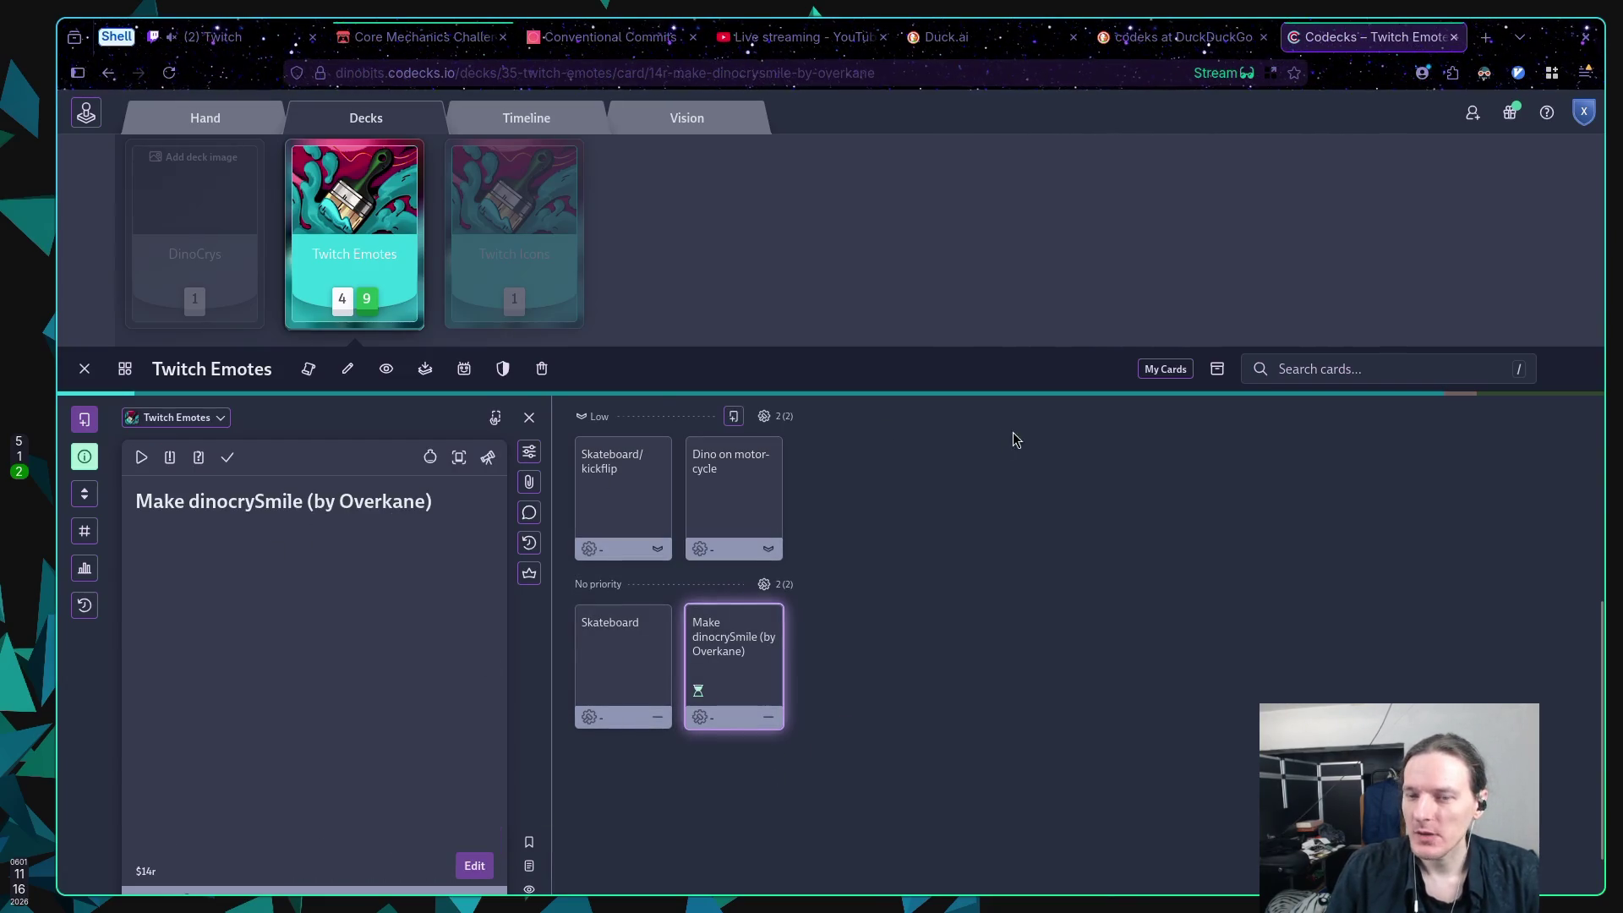
click(1099, 37)
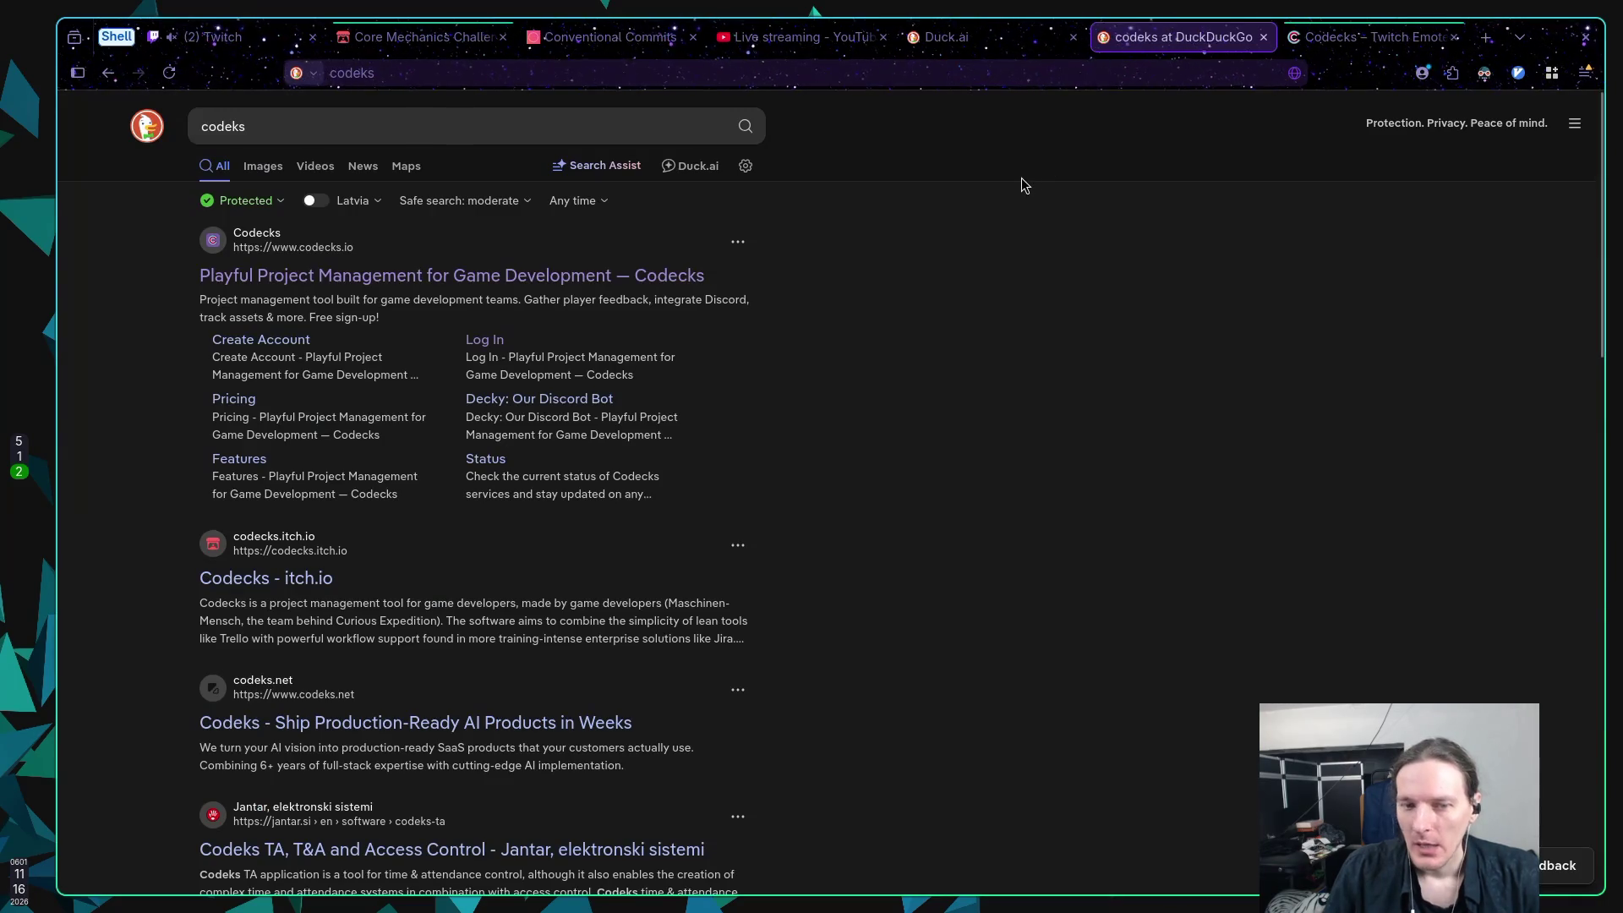
Step: Close the codeks search results tab and return to the Duck.ai Elixir vs Erlang chat
middle_click(1127, 43)
click(968, 38)
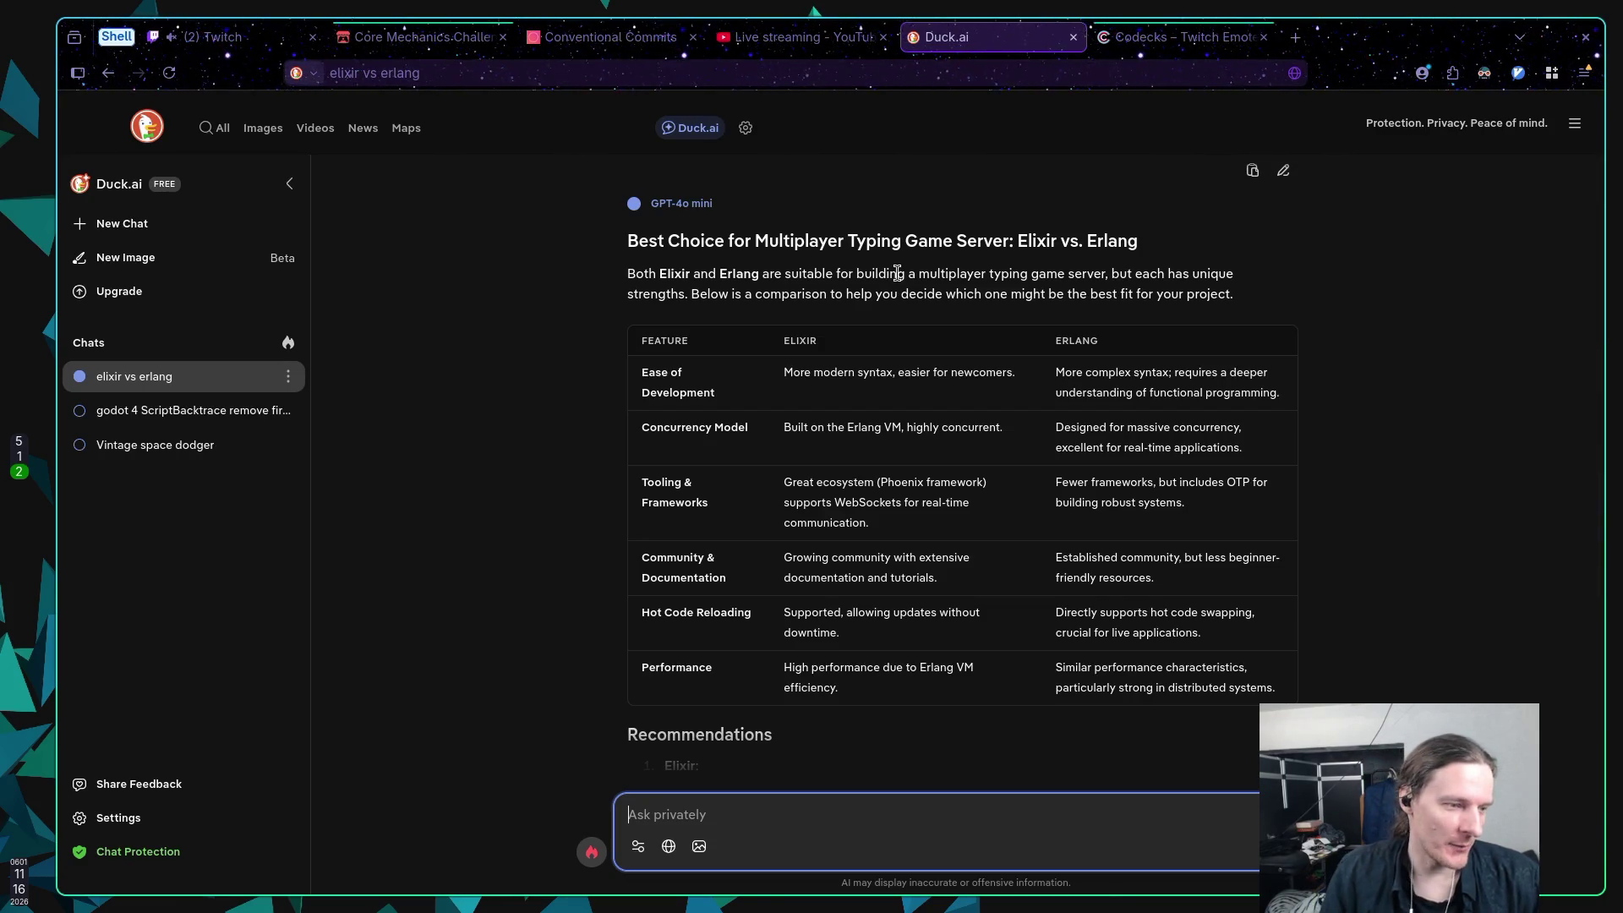
click(749, 273)
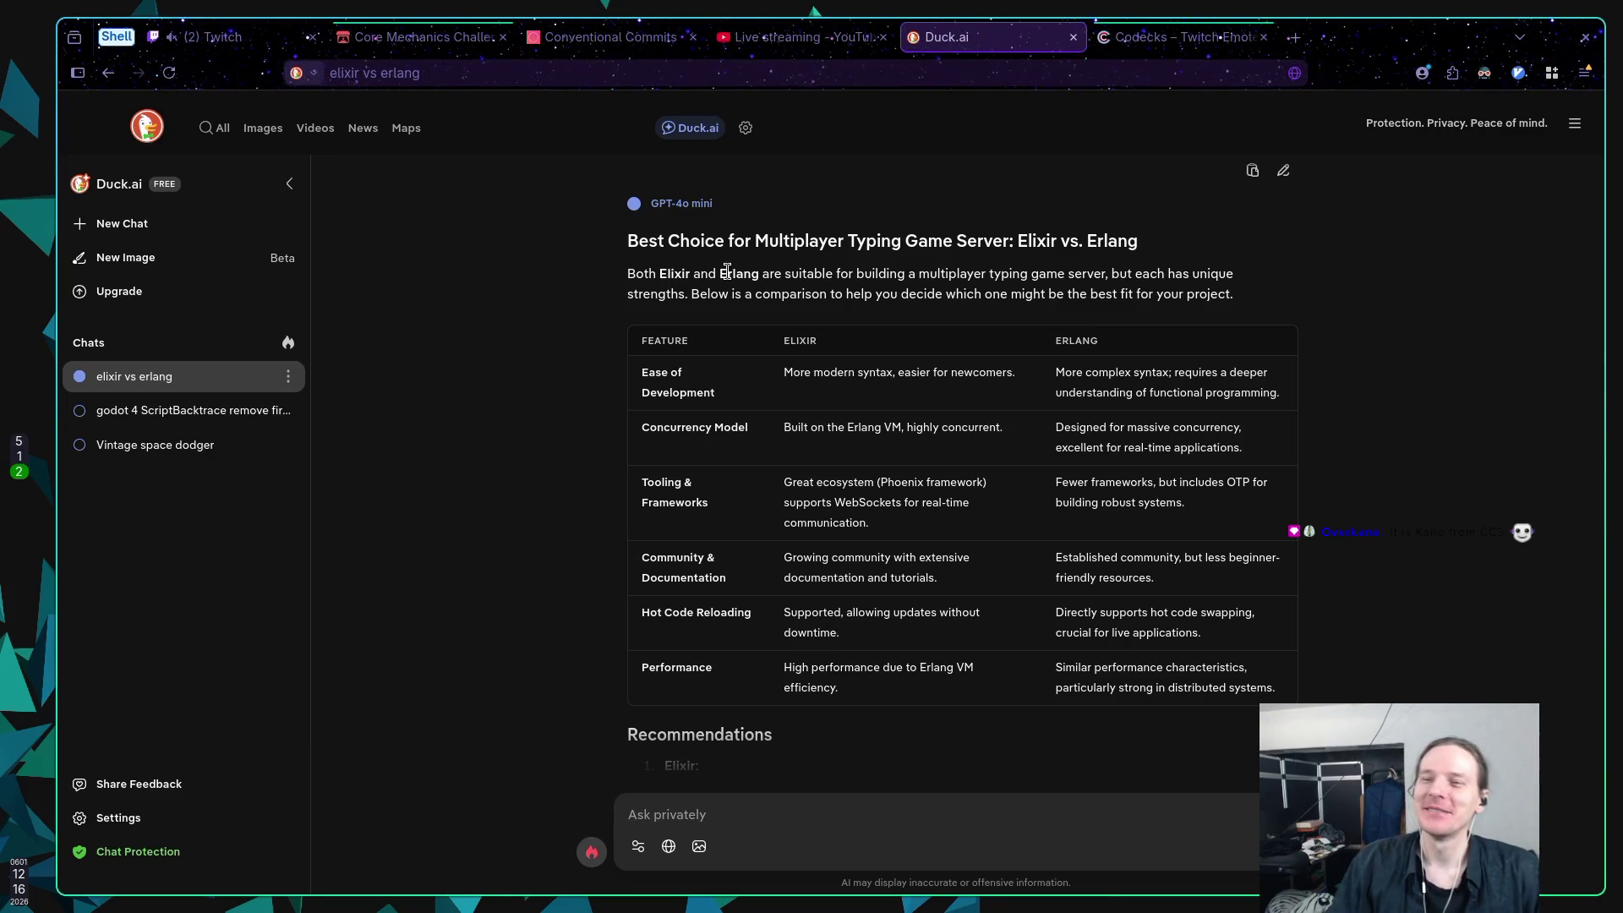
click(1294, 37)
Step: Search DuckDuckGo for 'cc Kane' and open the Command & Conquer Wiki's Kane article
text(cc )
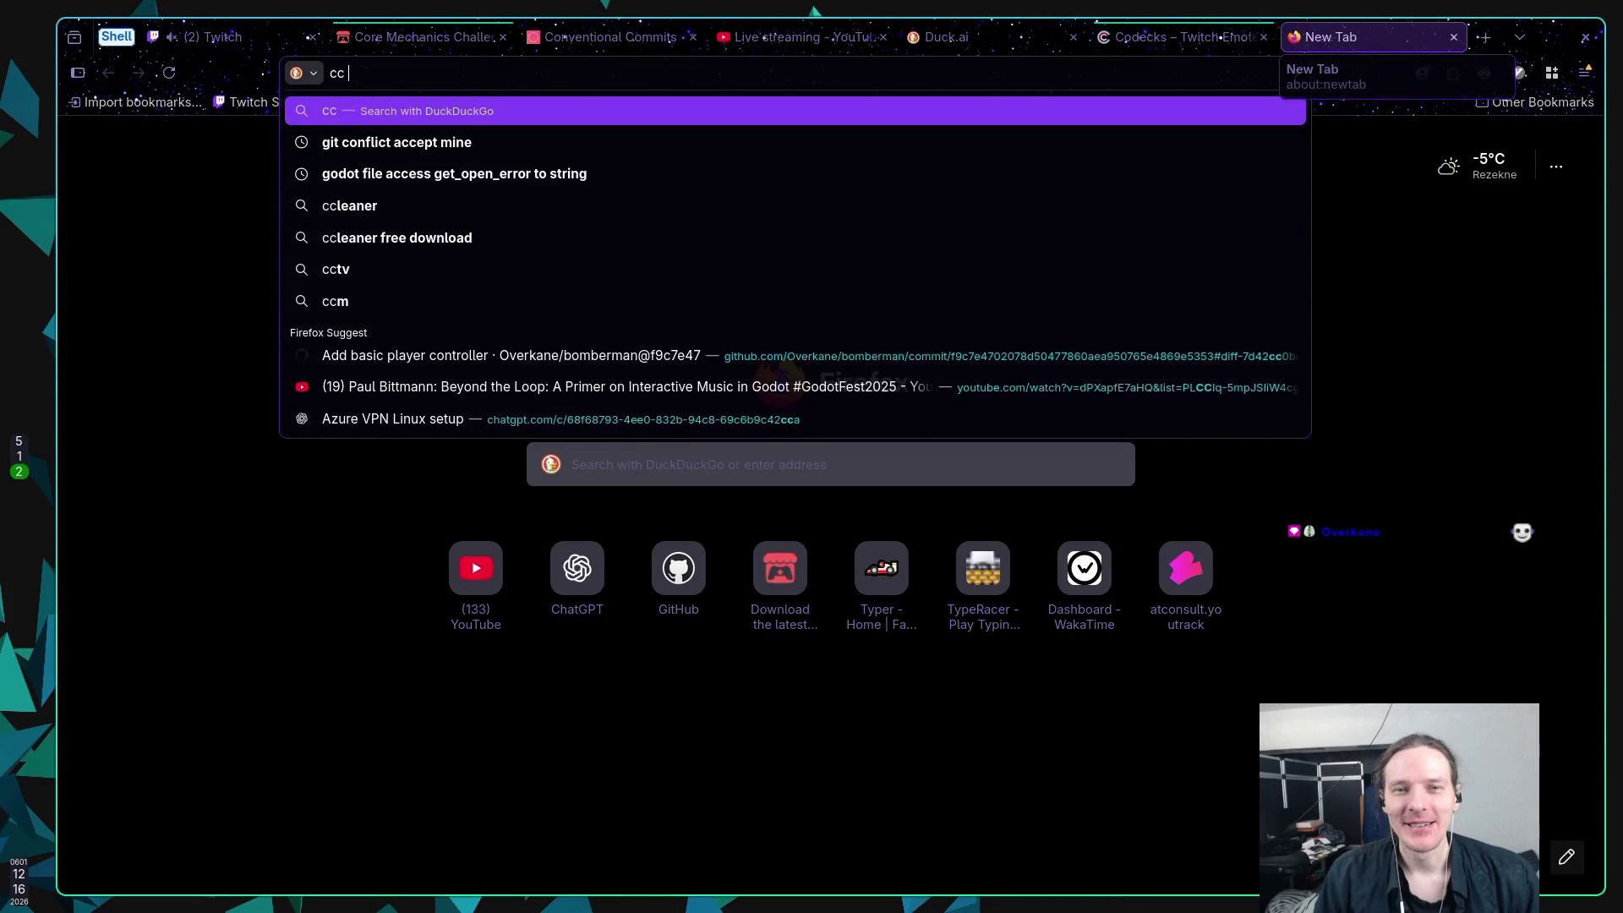
text(Kane)
key(Return)
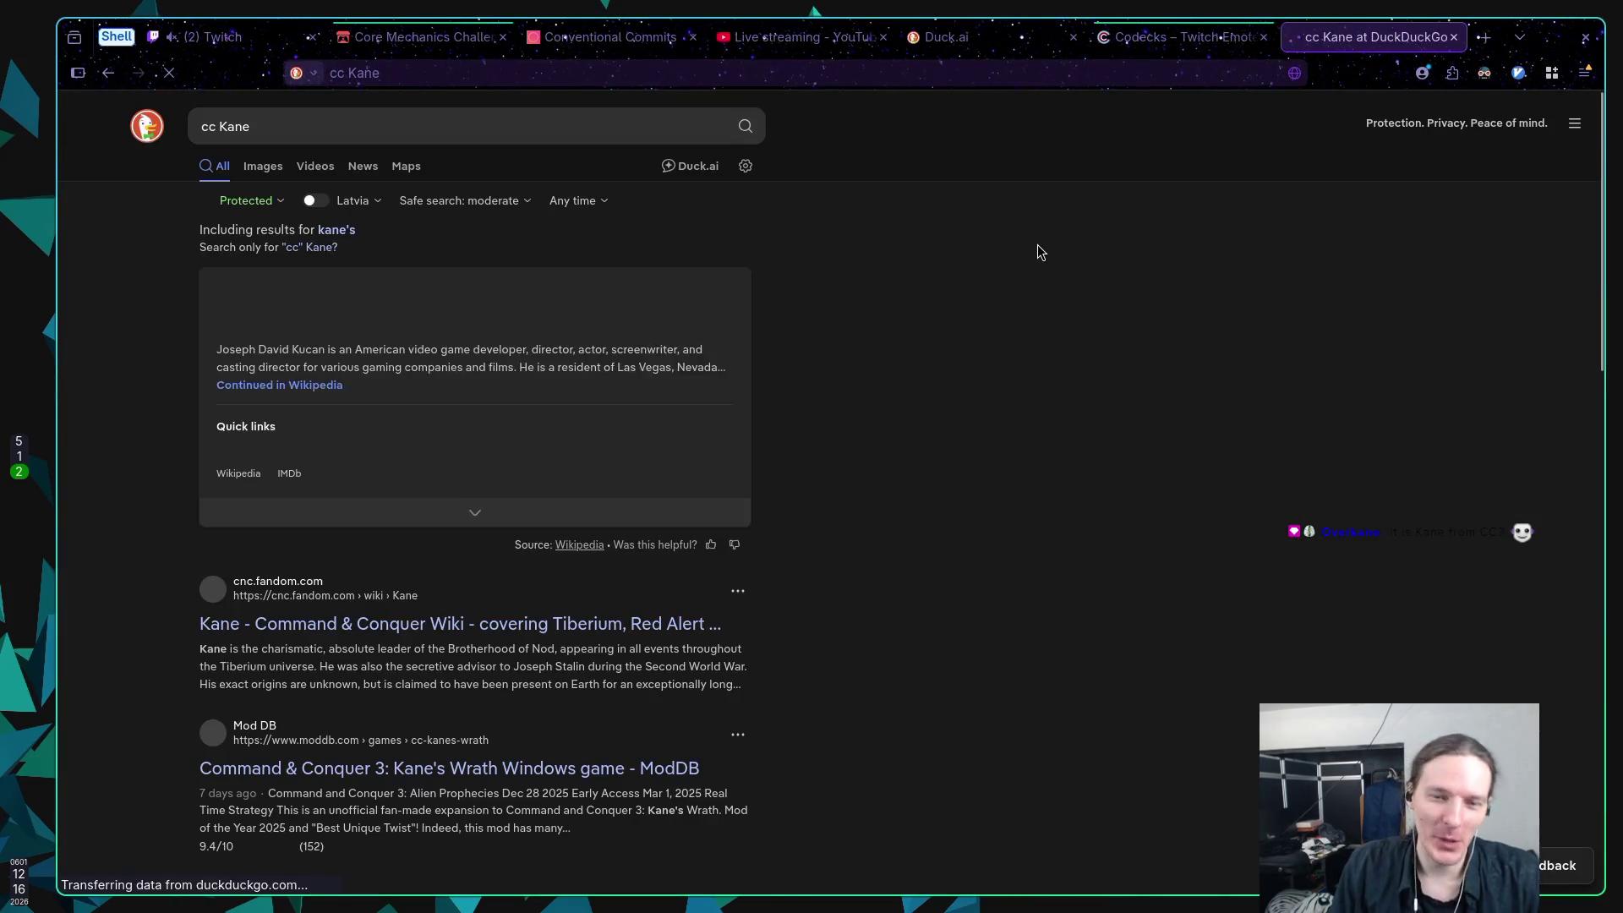
mouse_move(693, 346)
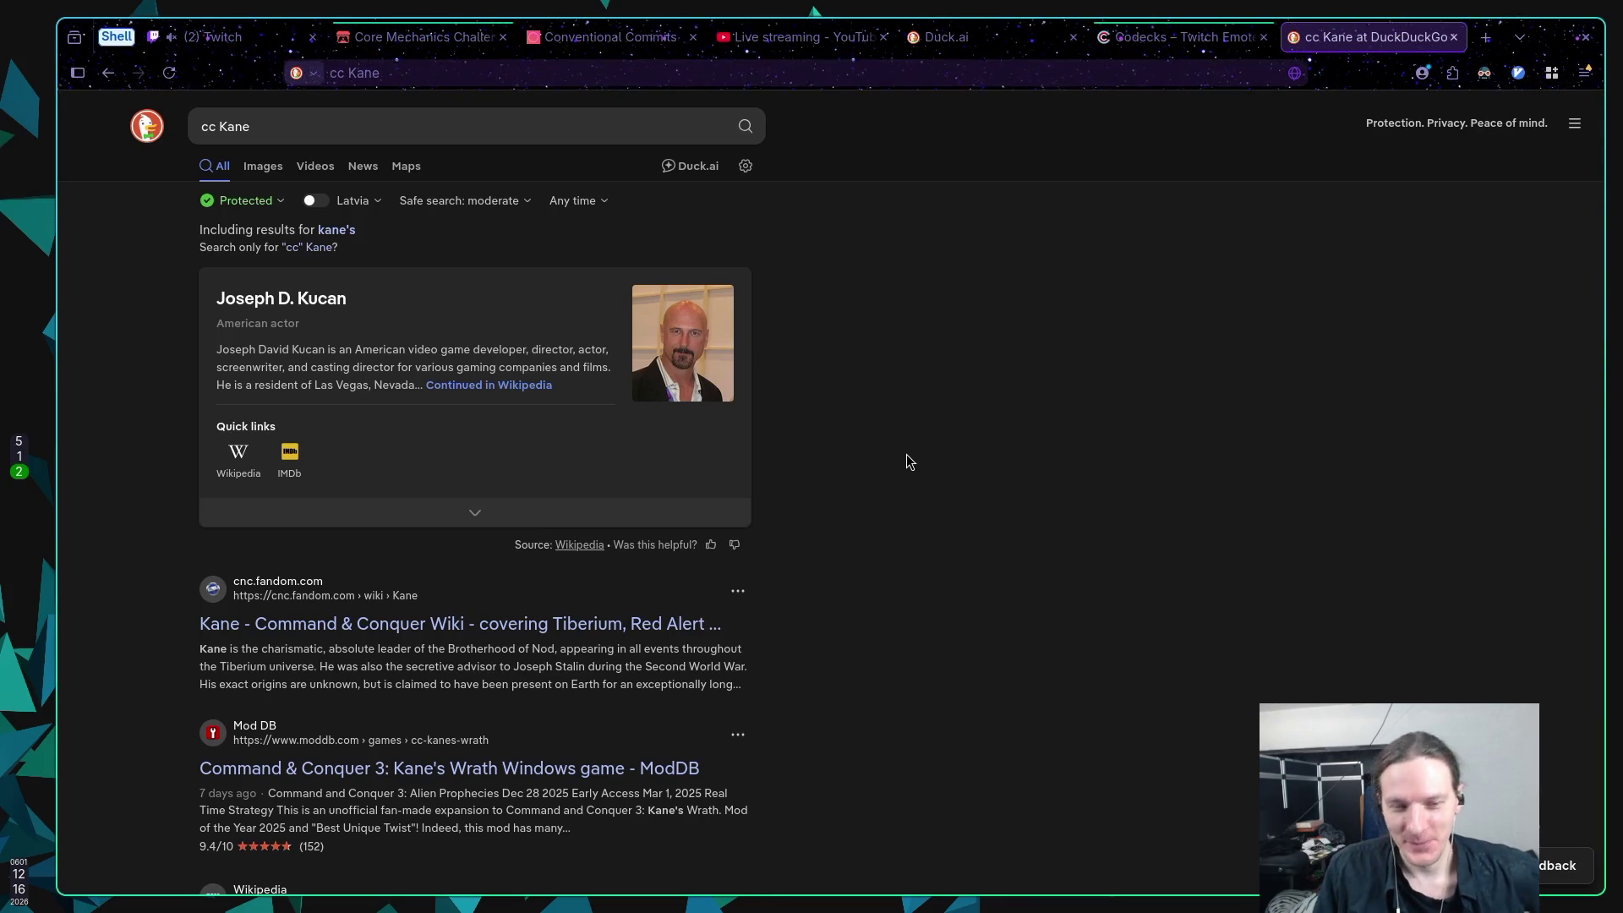
scroll(950, 491, down, 2)
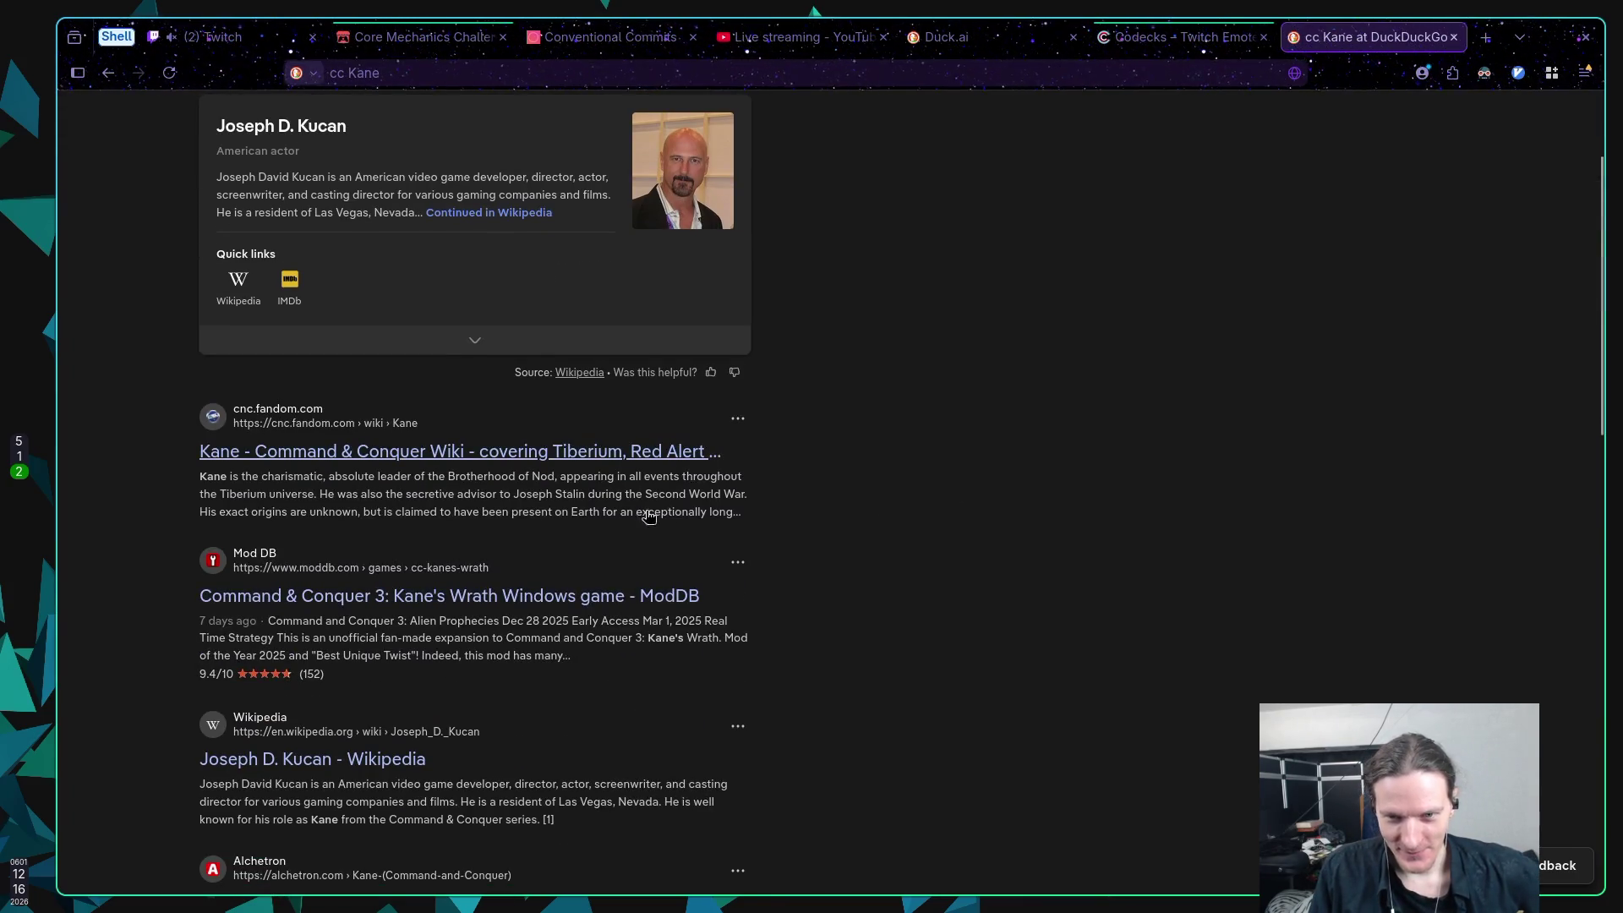
scroll(994, 487, up, 2)
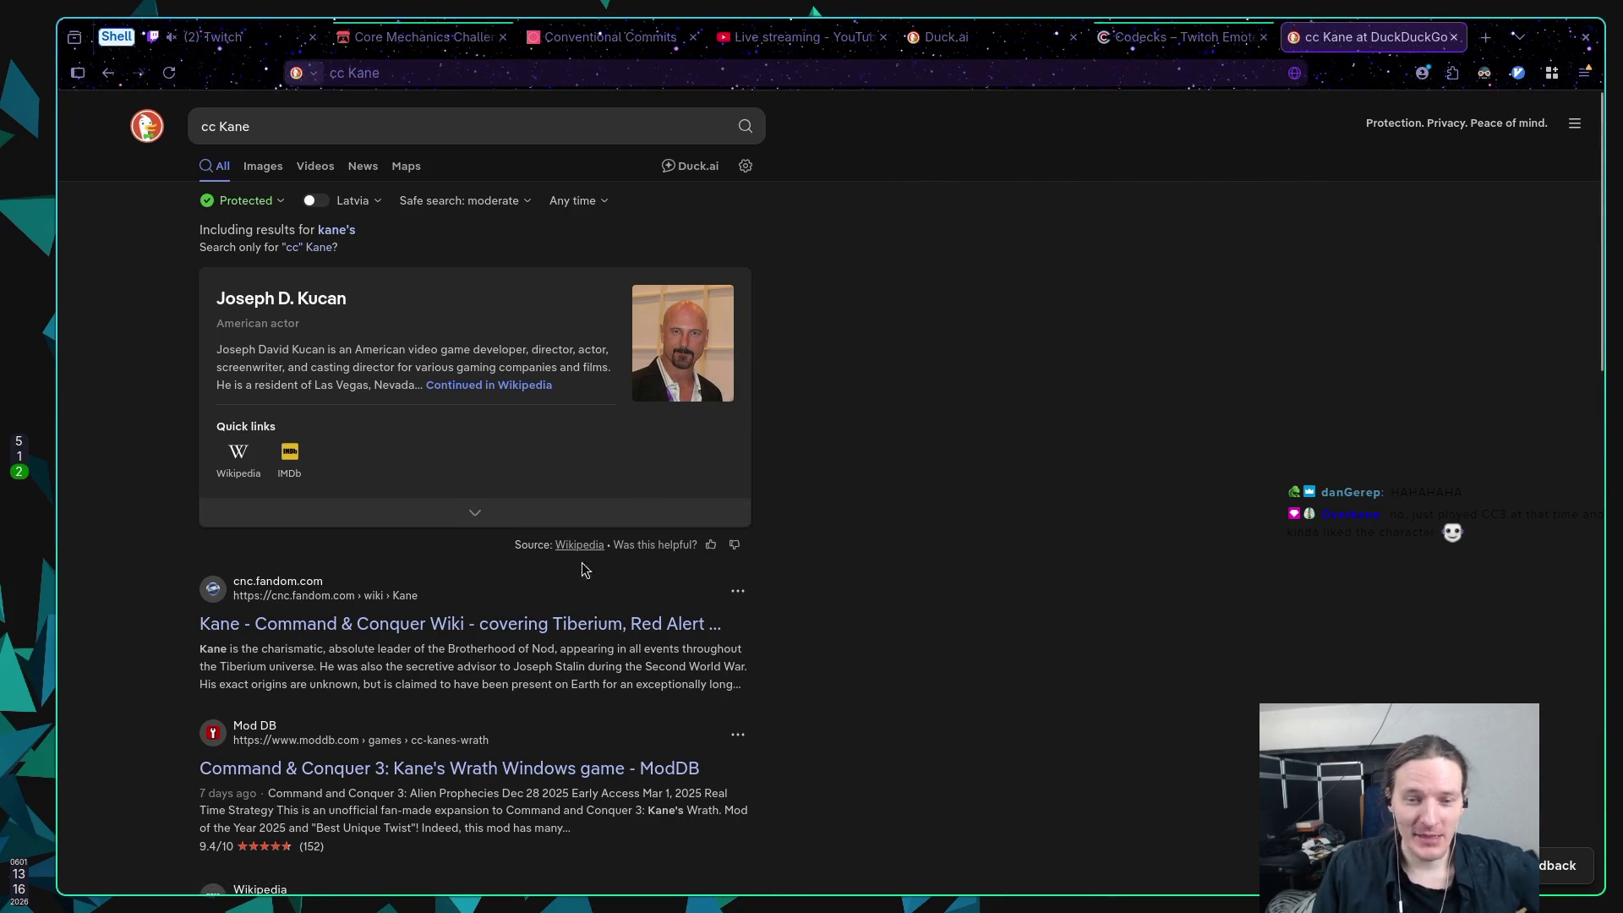
click(534, 630)
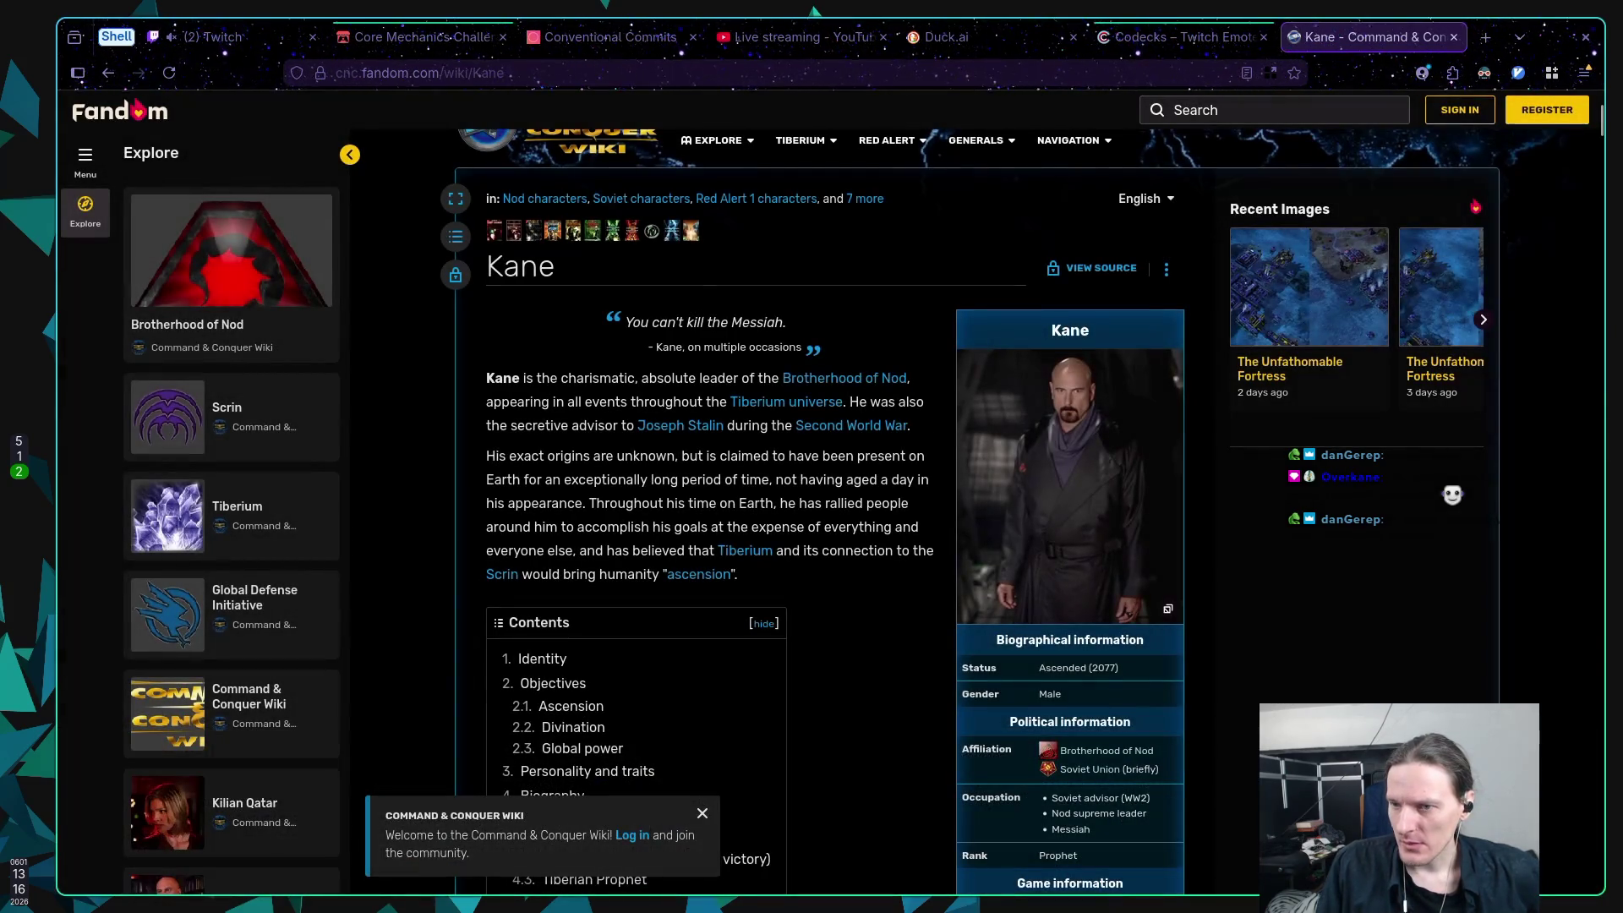
Step: Scroll through the Kane article, then bring up the wiki's site search
scroll(811, 507, down, 8)
scroll(1369, 685, down, 10)
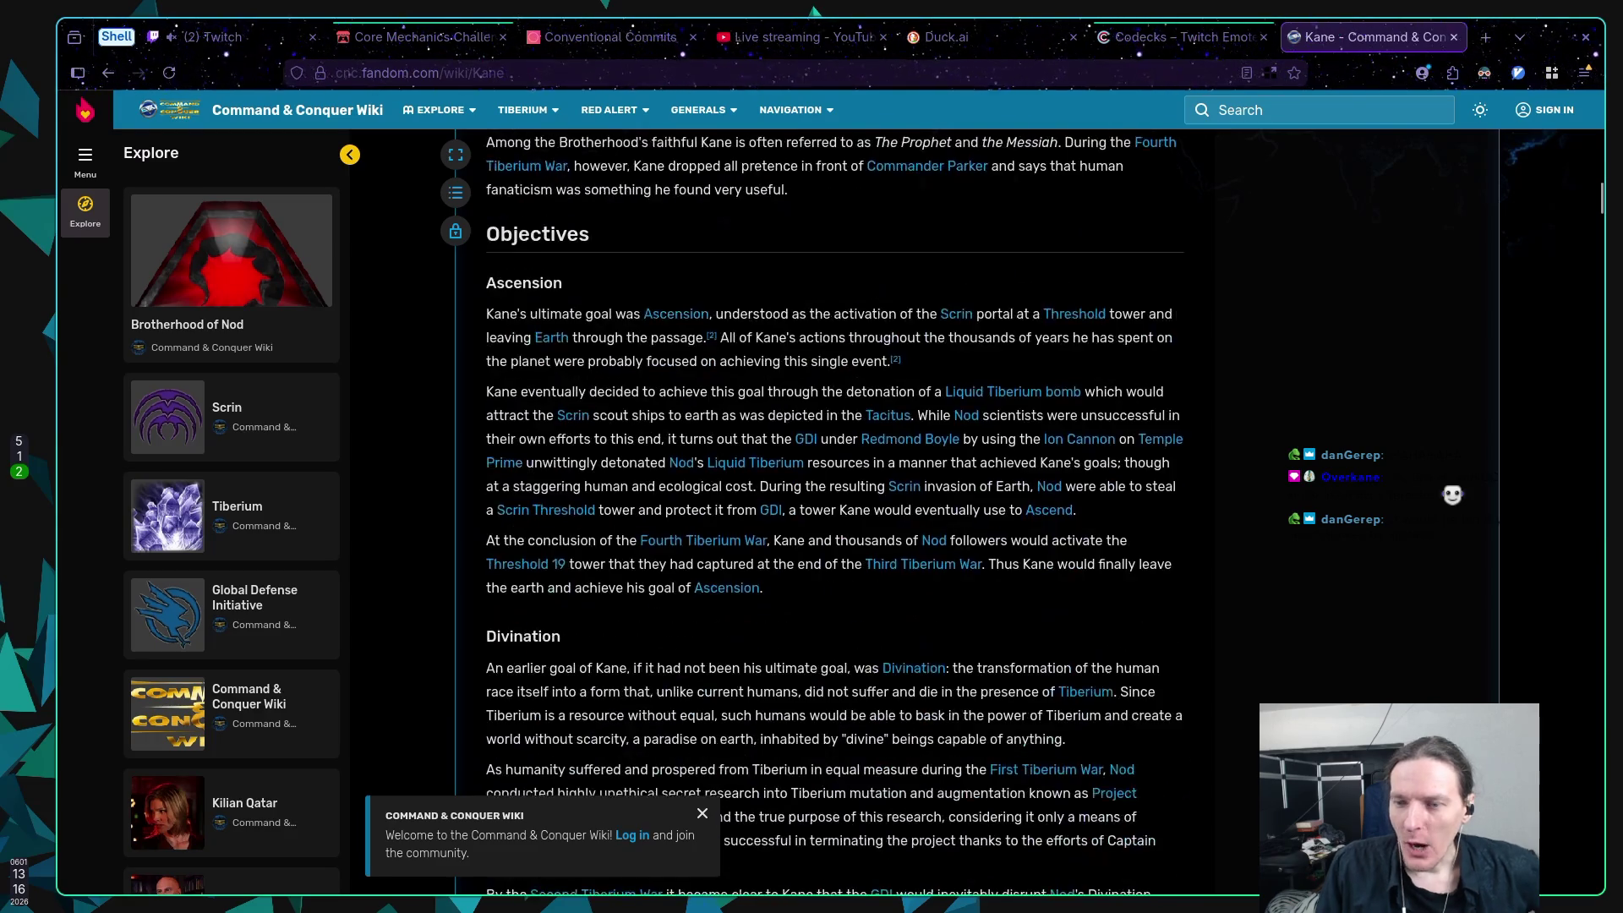
scroll(1372, 686, up, 15)
scroll(1361, 682, up, 10)
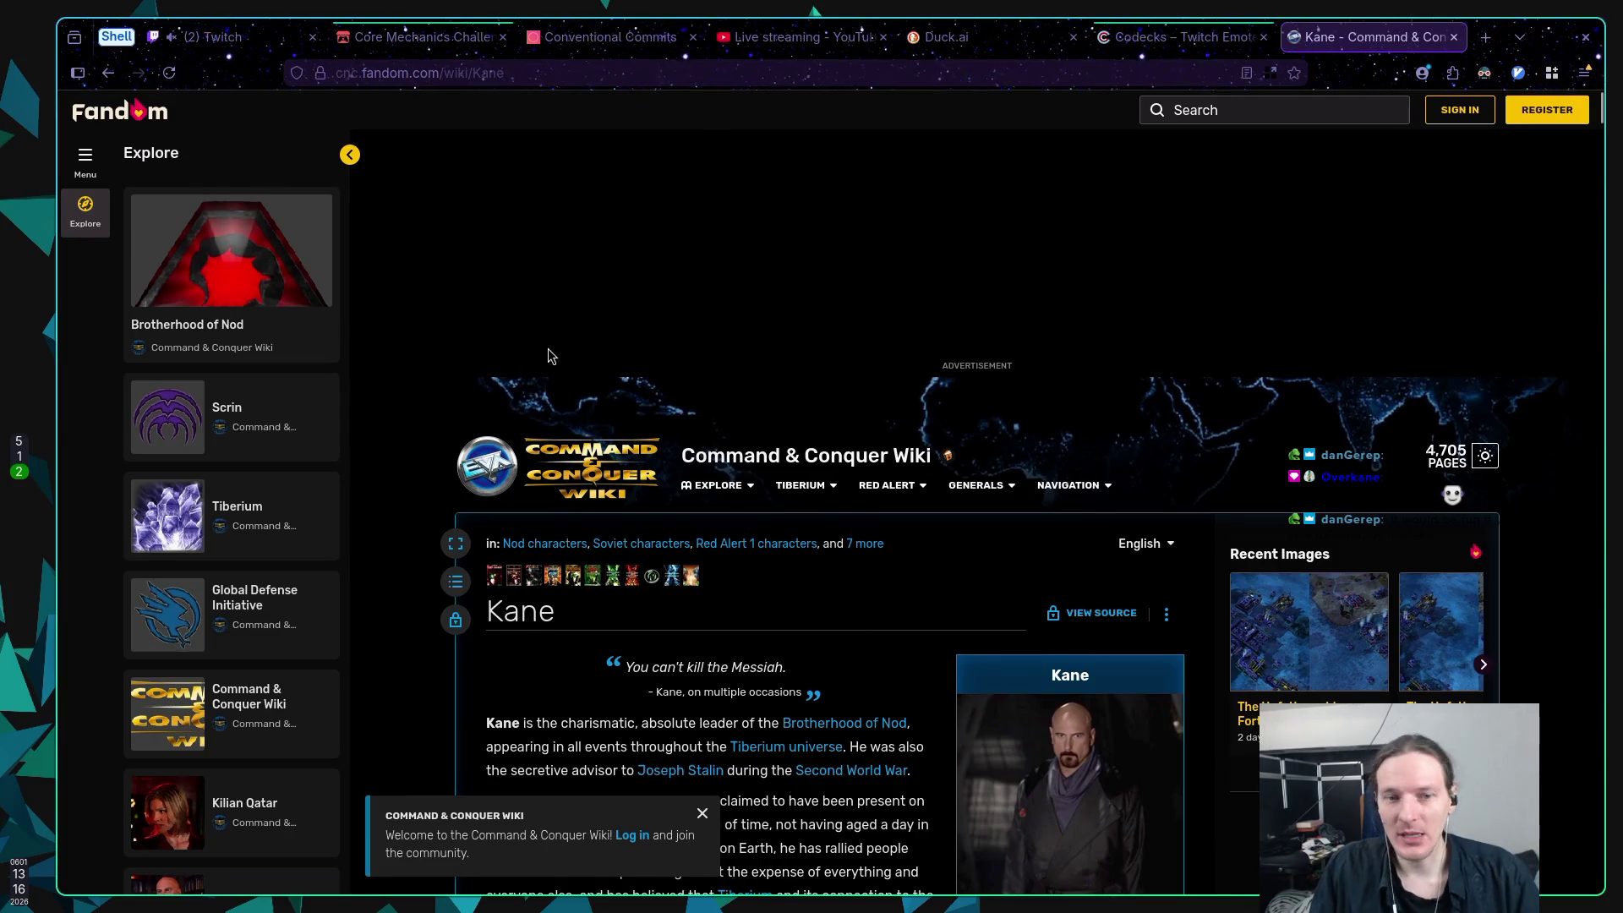
scroll(831, 310, down, 2)
scroll(830, 310, up, 2)
scroll(831, 310, down, 4)
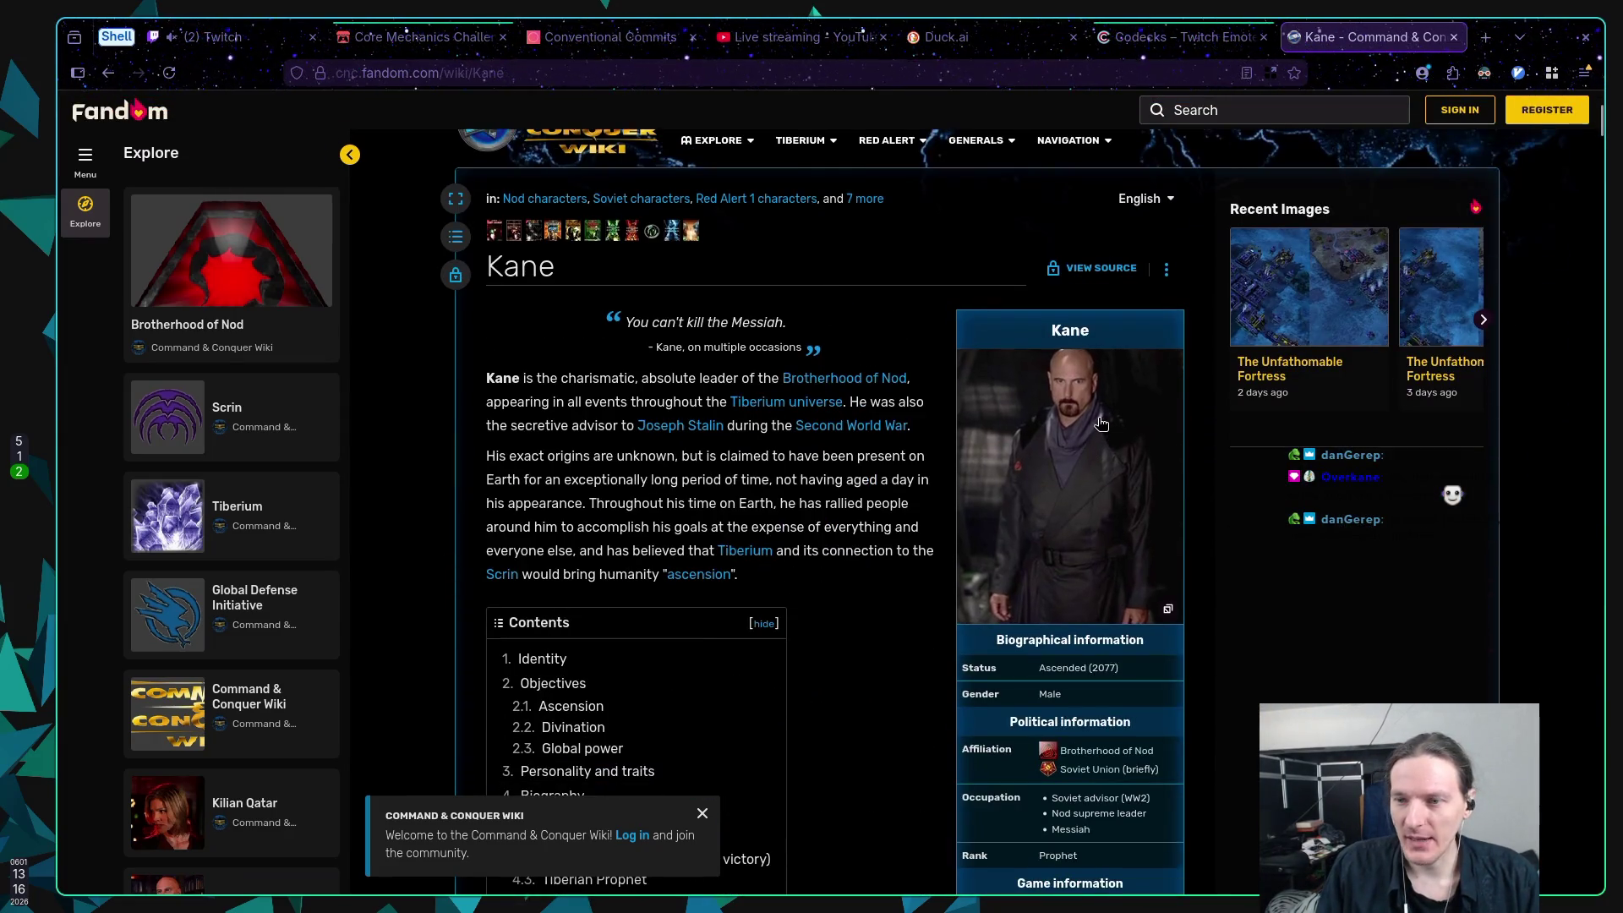
scroll(1014, 372, up, 3)
click(1215, 110)
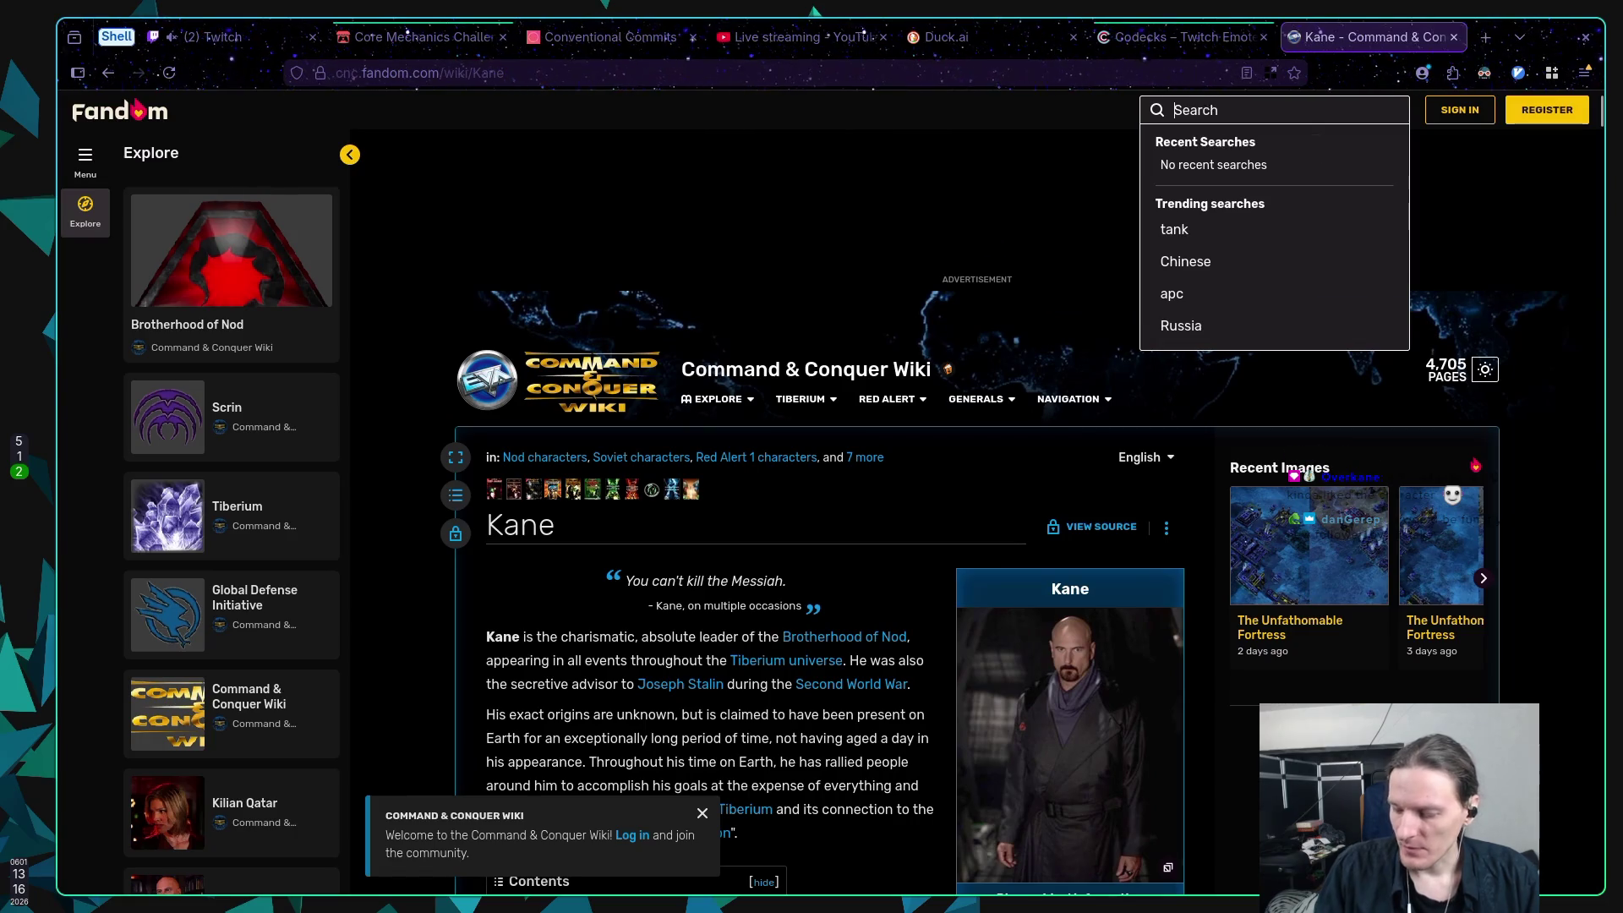
Step: Drop the failed wiki search and search DuckDuckGo for 'cc juries revange' instead
text(Ju)
text(gl)
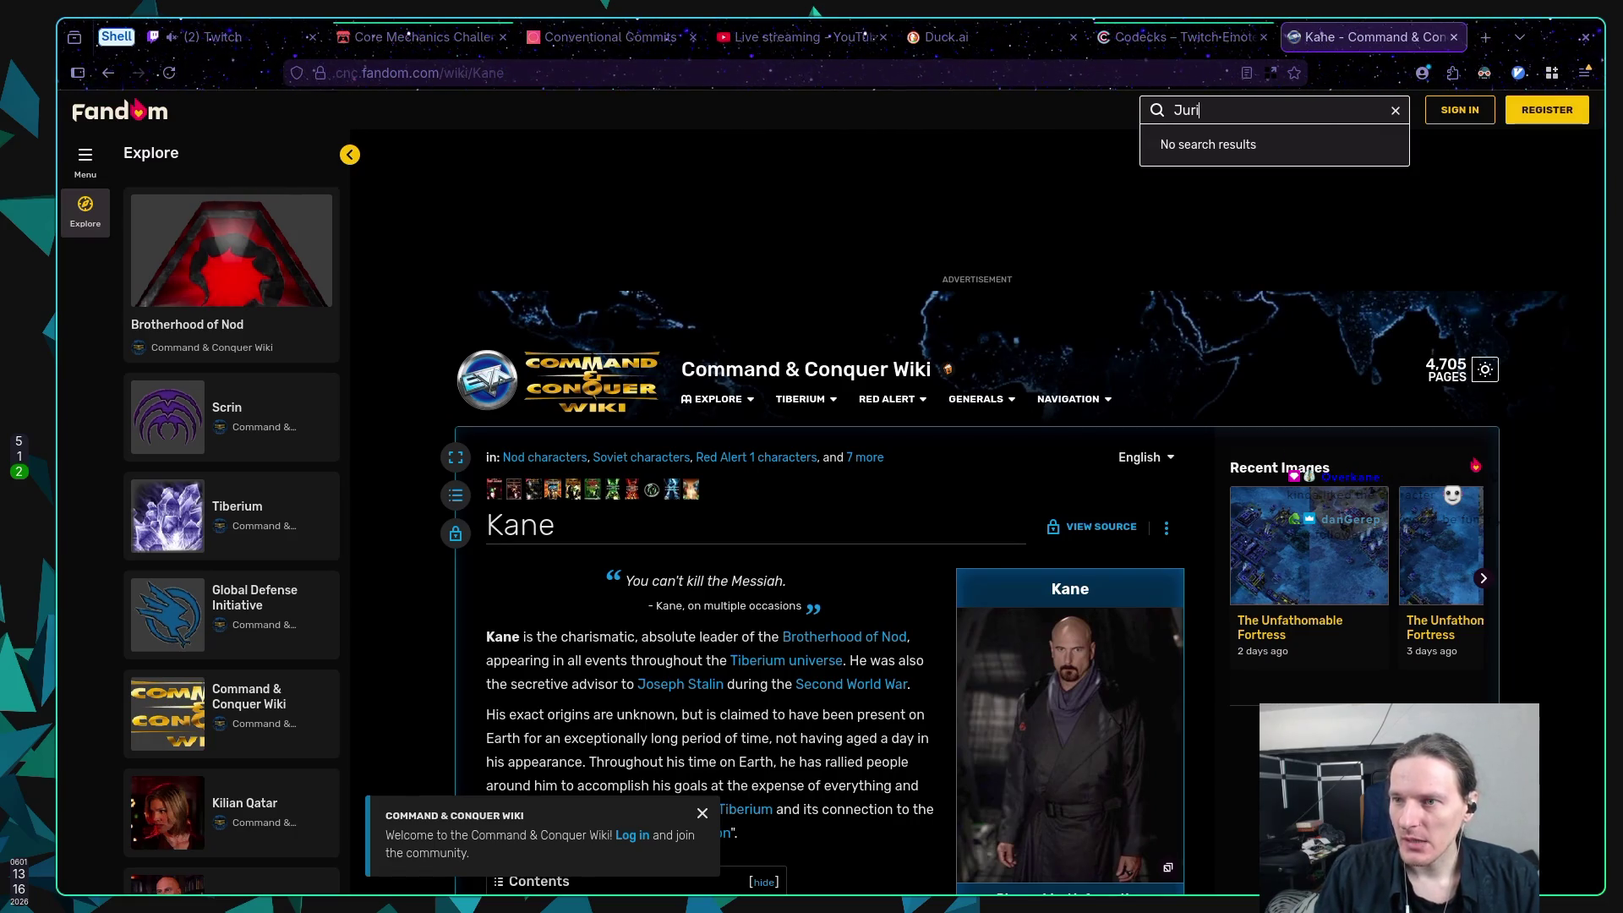
key(BackSpace)
key(BackSpace)
key(BackSpace)
click(1150, 67)
text(chatgpt.com/)
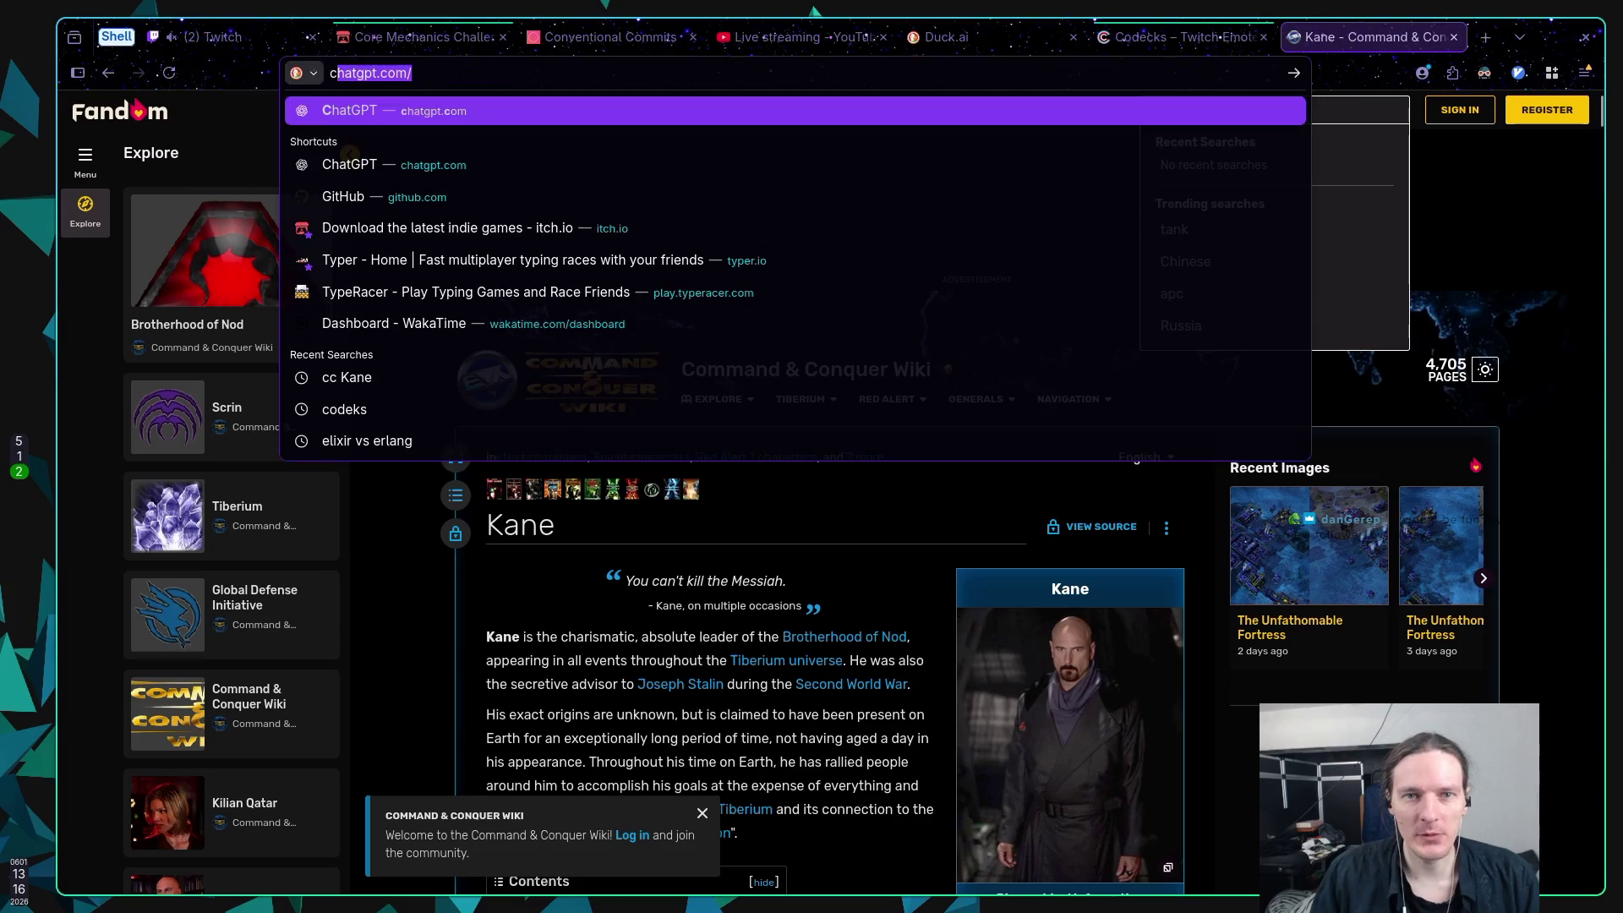
text(c ju)
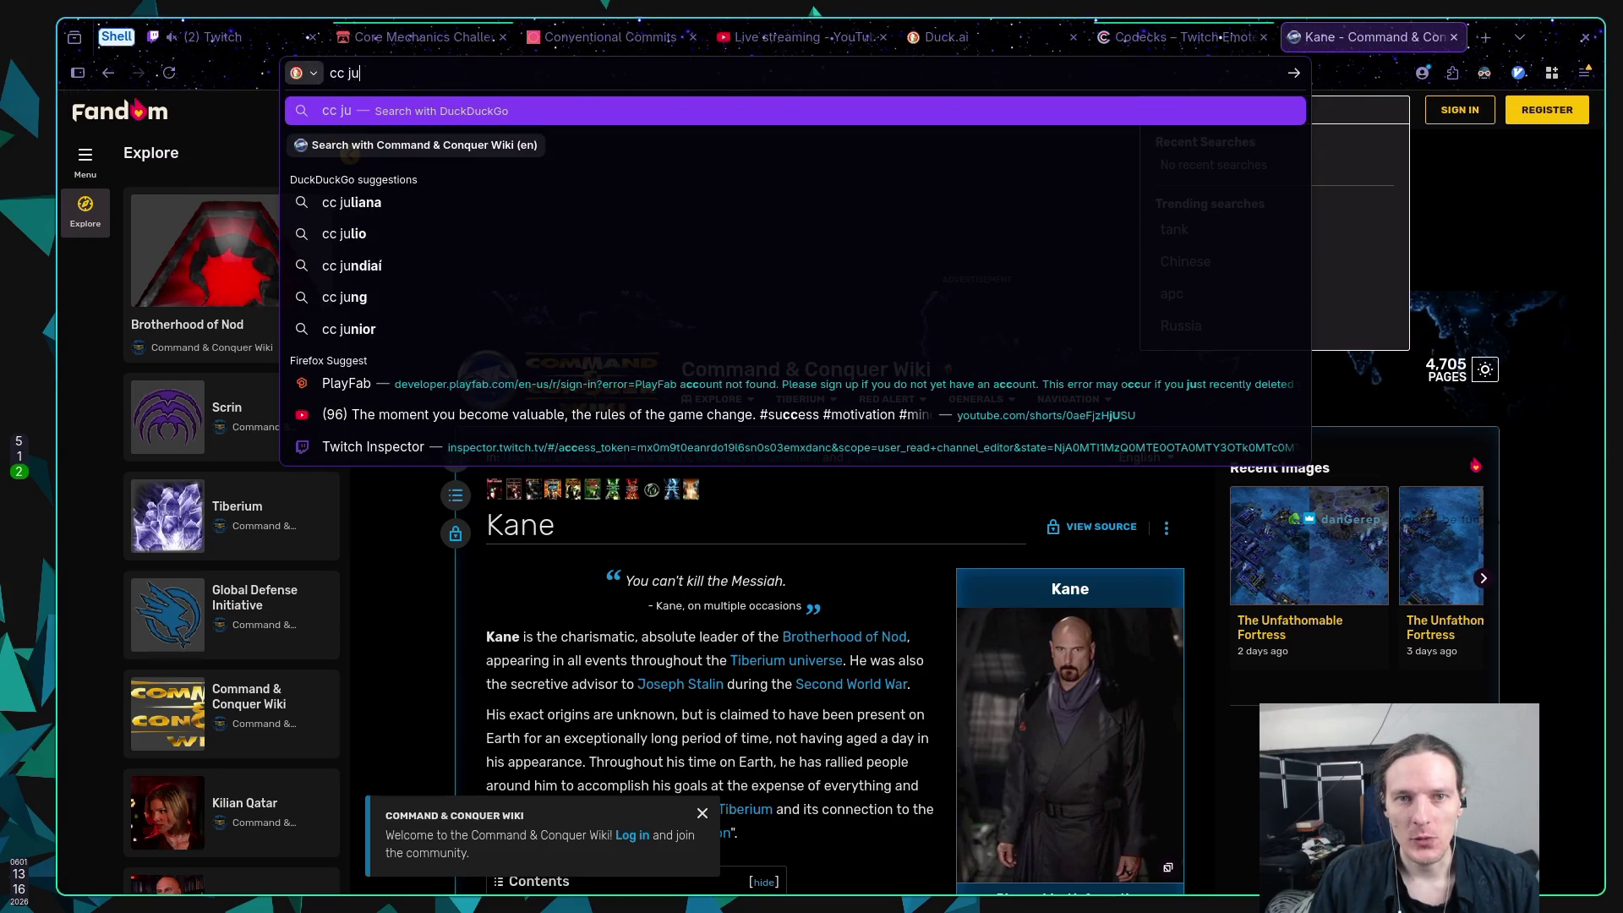
key(BackSpace)
key(BackSpace)
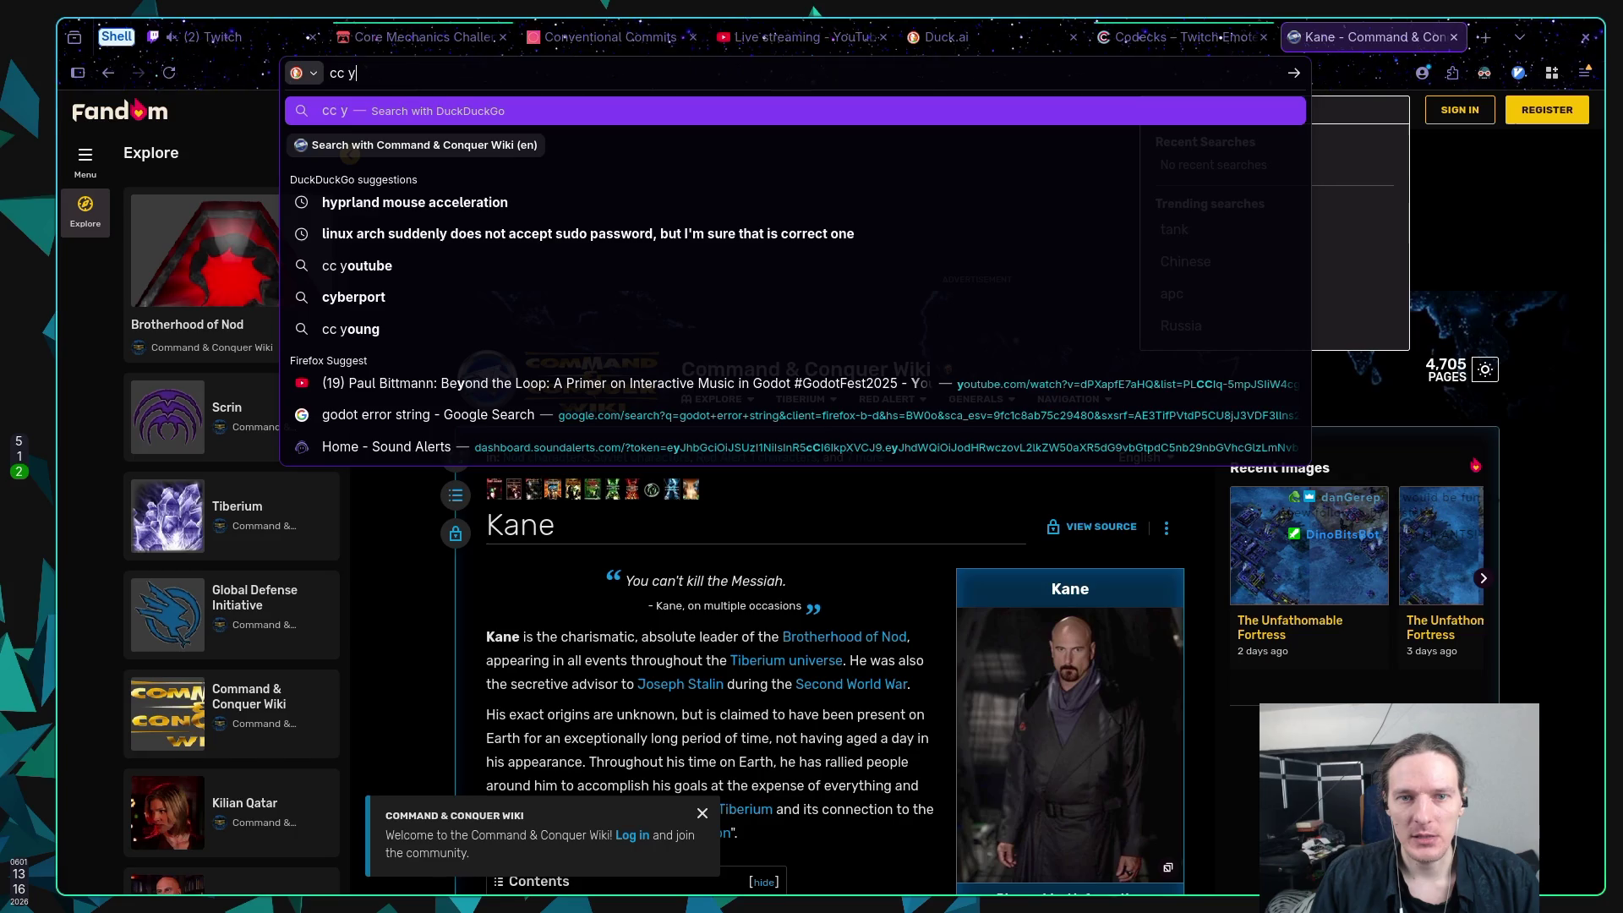
text(y)
key(BackSpace)
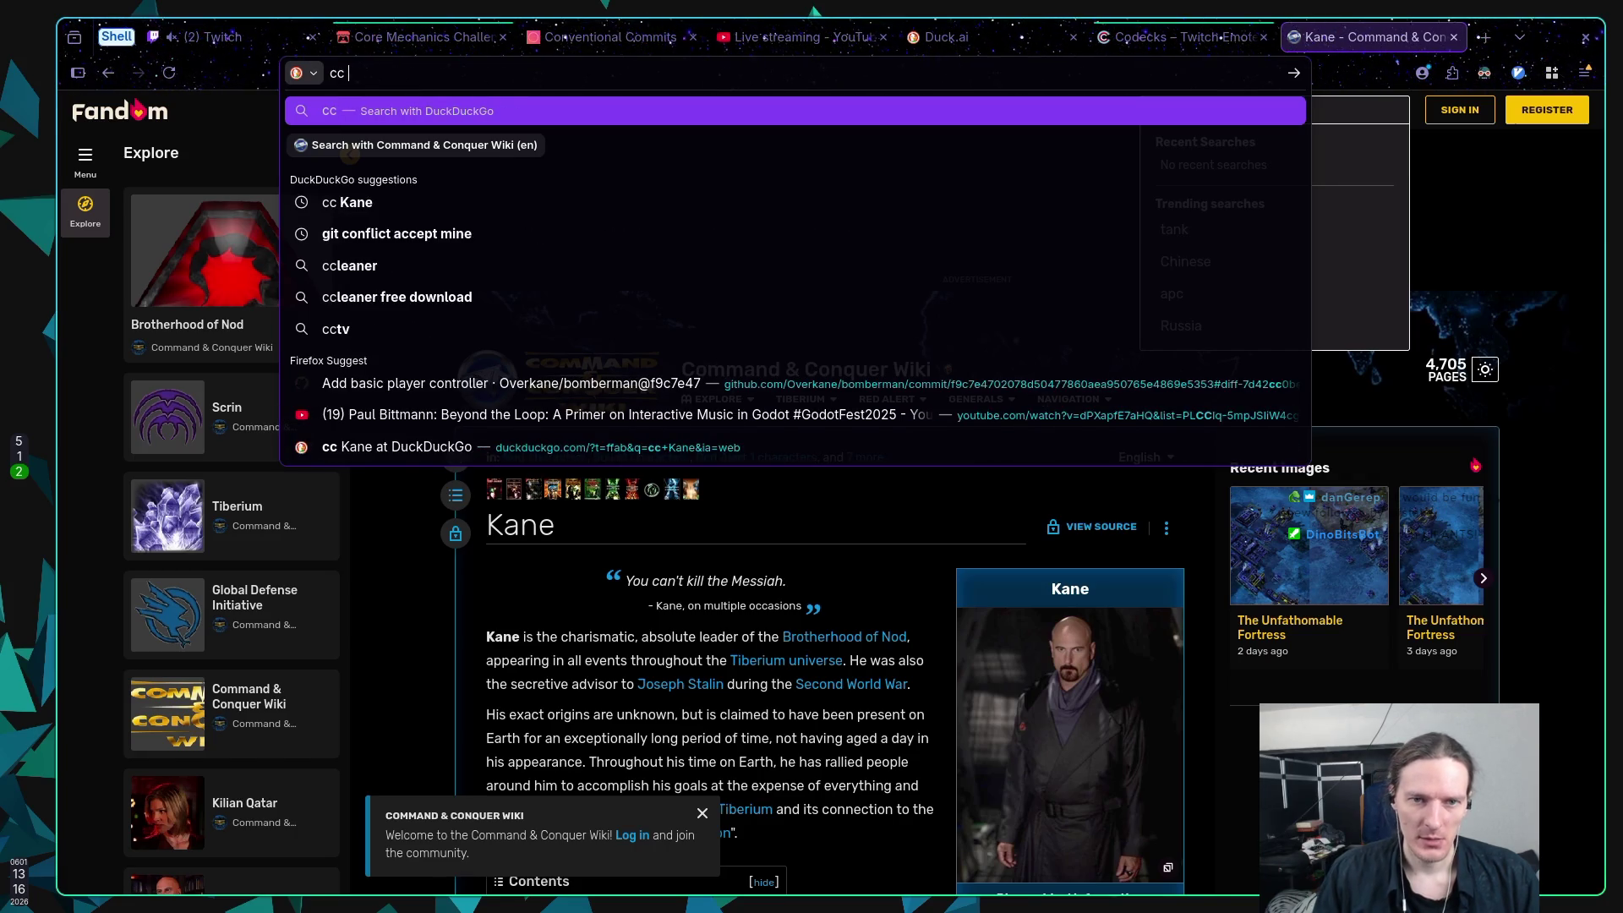
text(juries reva)
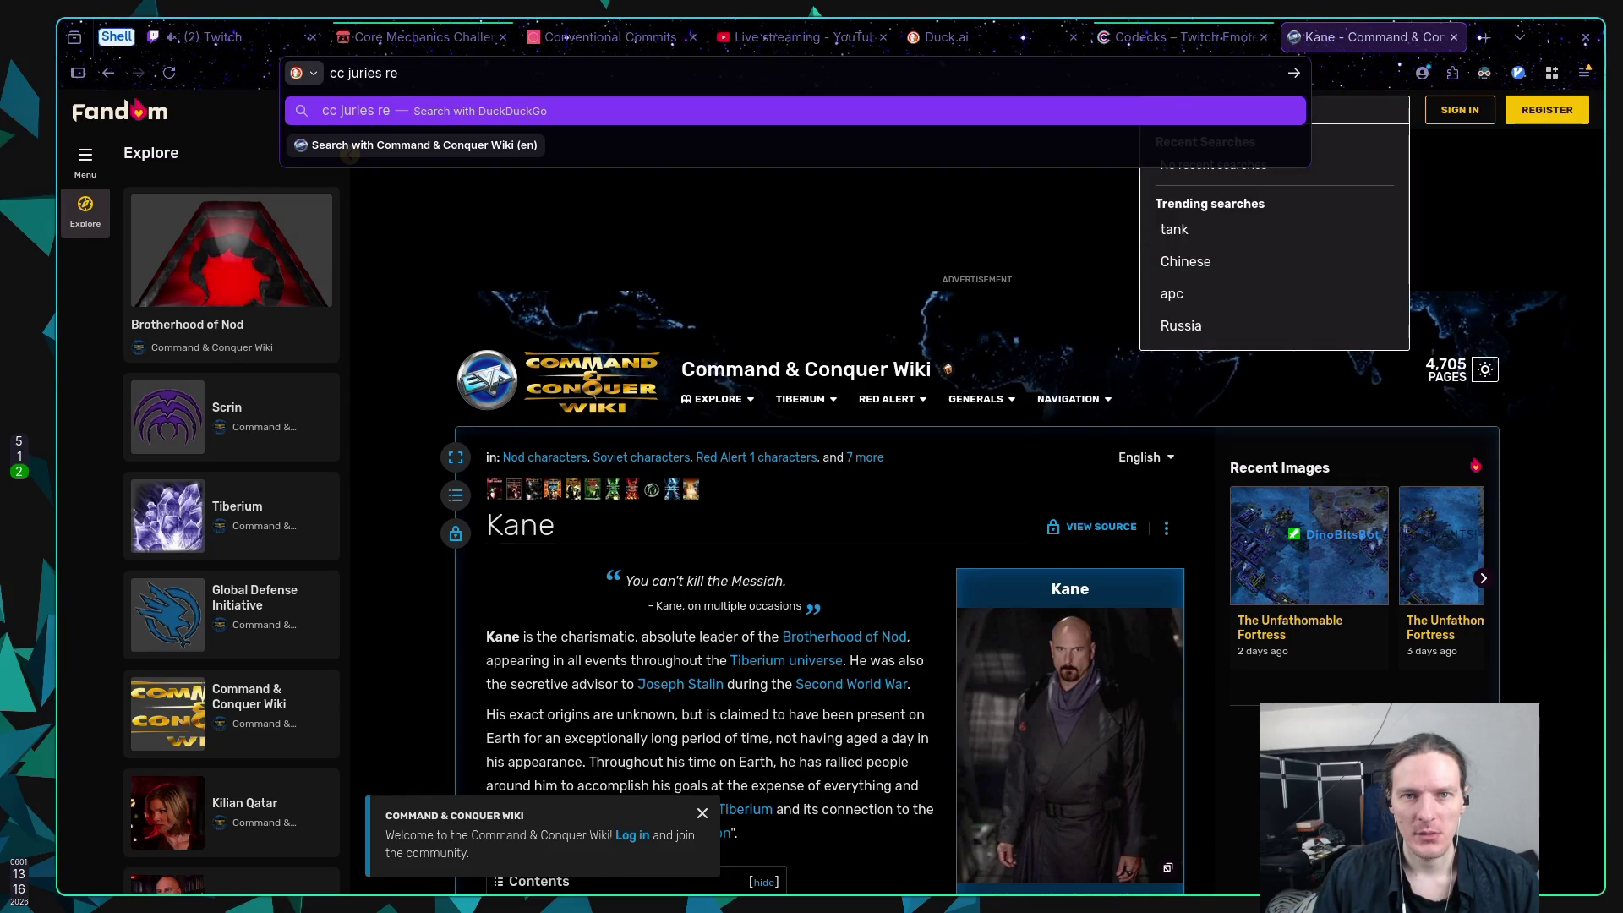
text(nge)
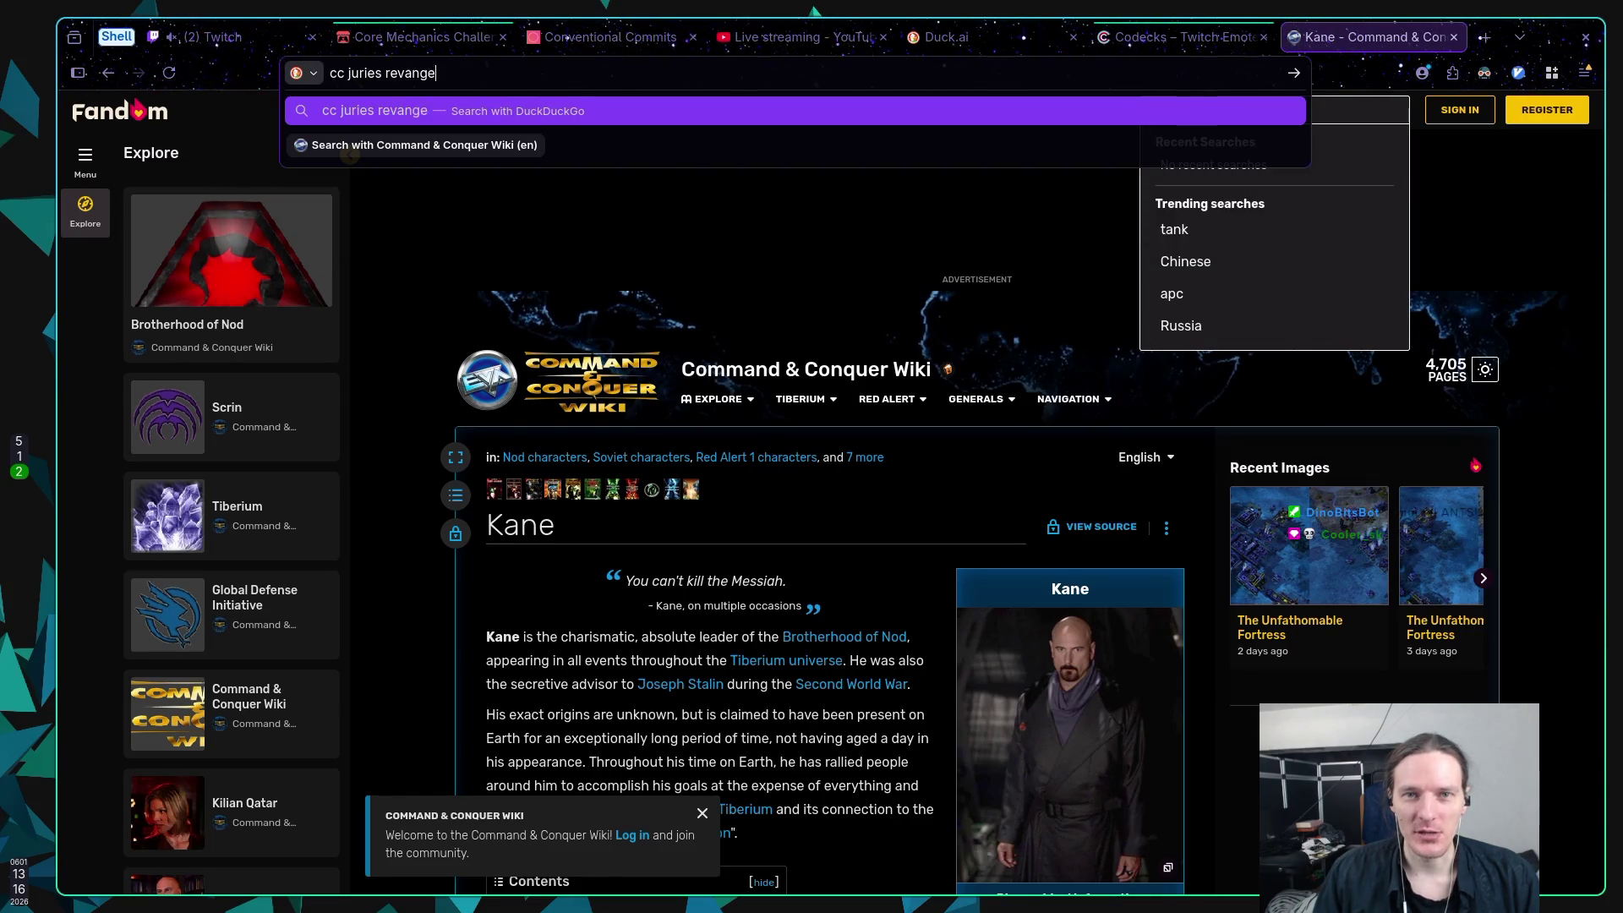
key(Return)
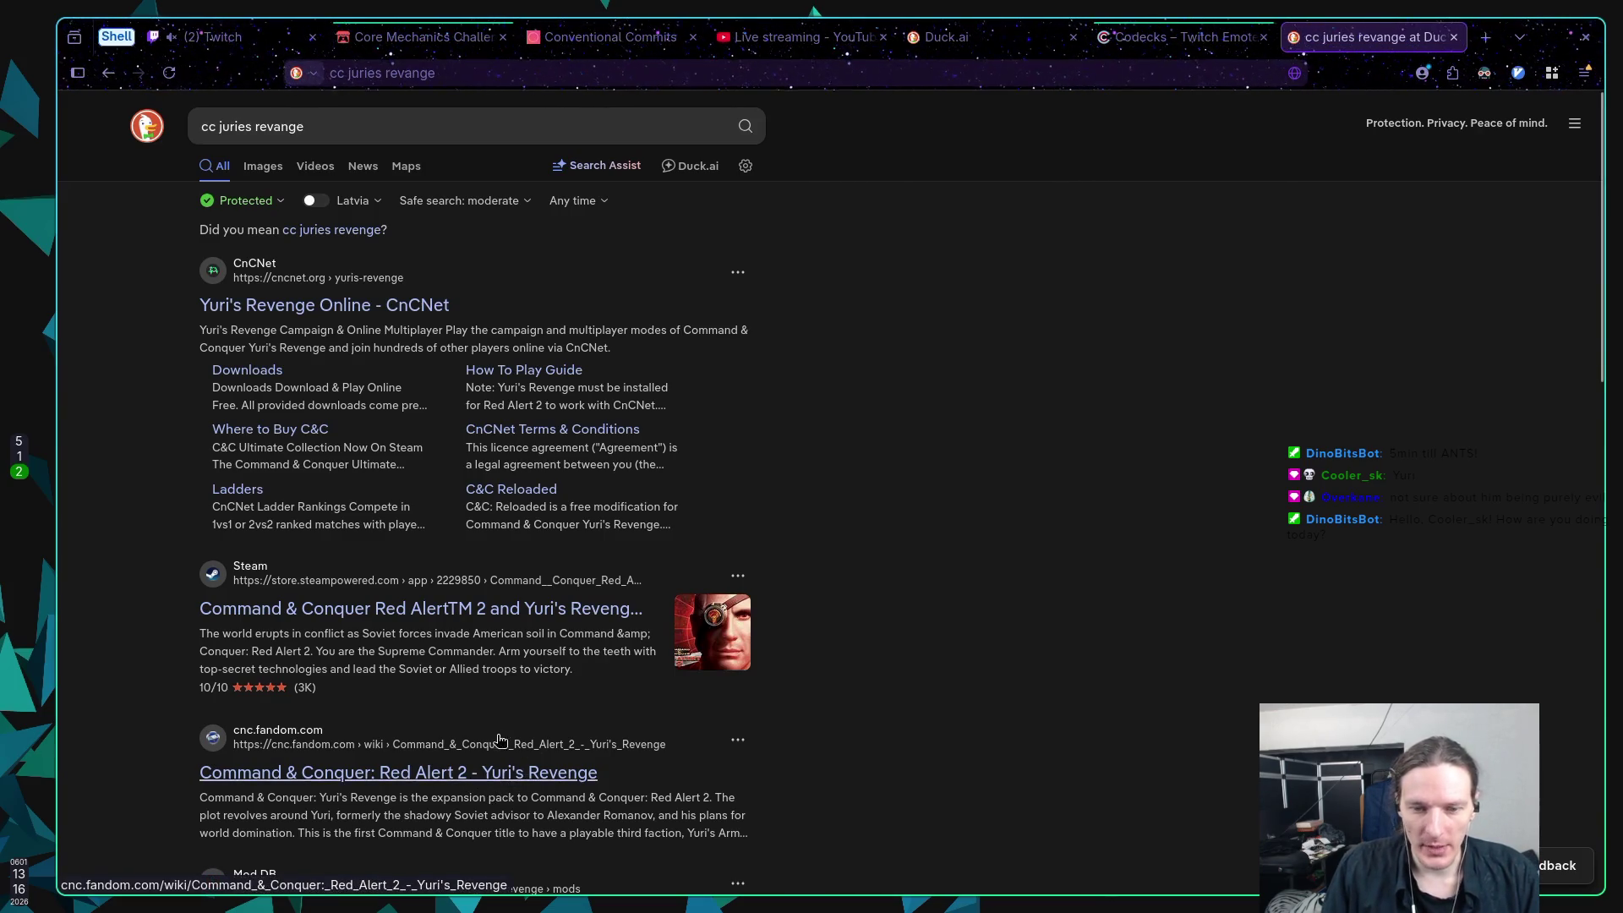
Step: Open the Steam Red Alert 2 and Yuri's Revenge page, browse screenshots, and select 'Yuri'
click(311, 618)
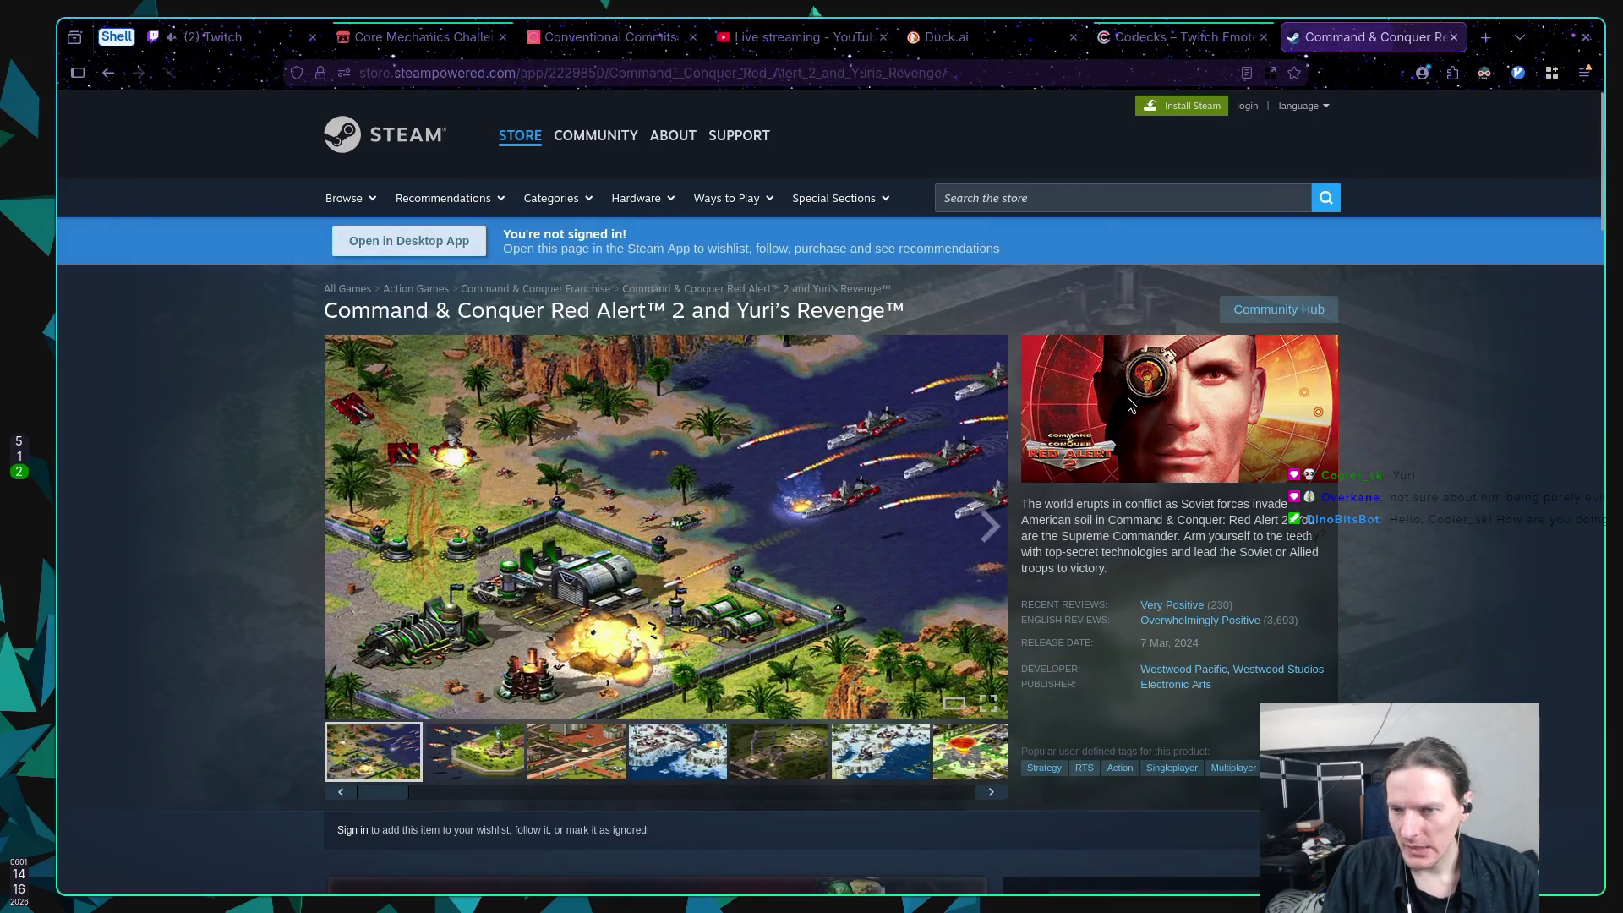
scroll(721, 738, down, 4)
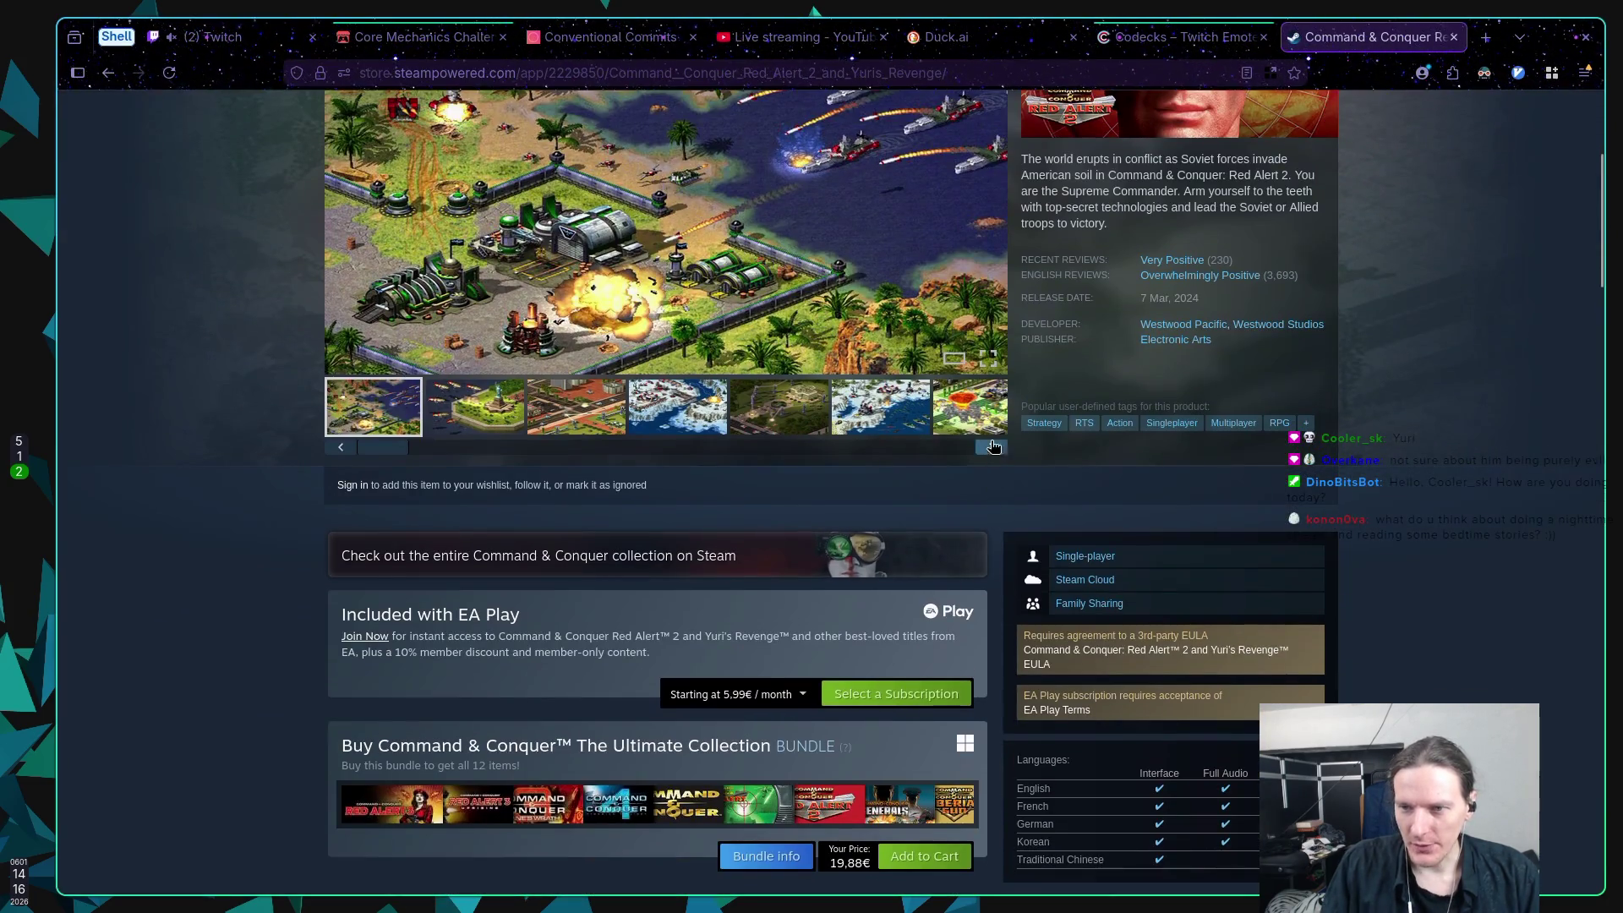
click(987, 414)
scroll(1156, 541, up, 4)
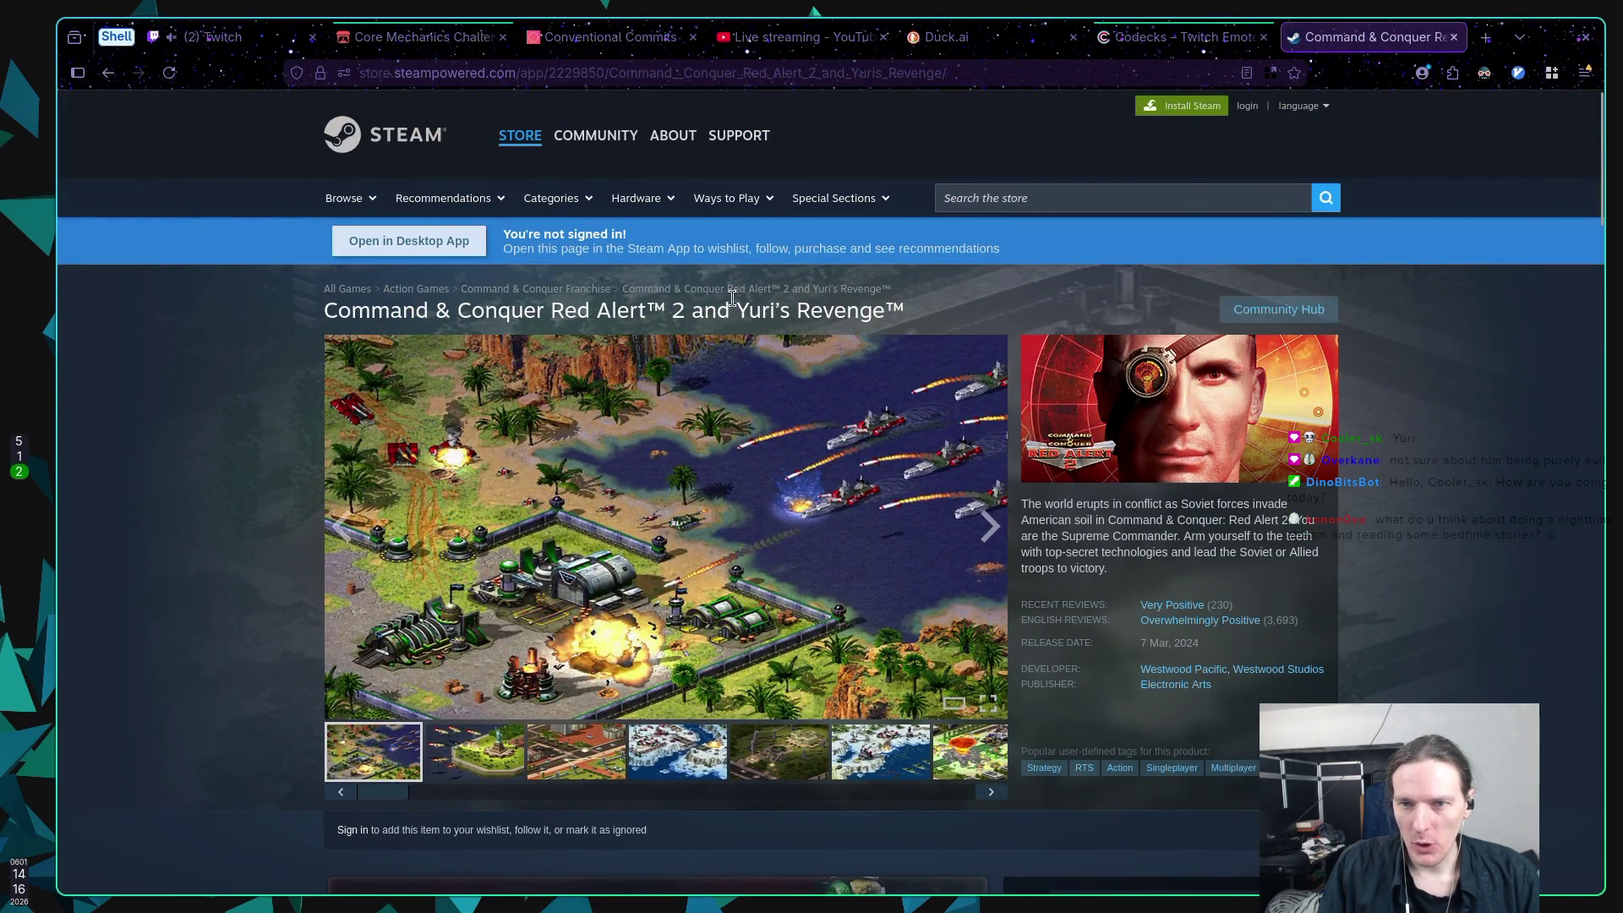
drag(737, 310, 775, 313)
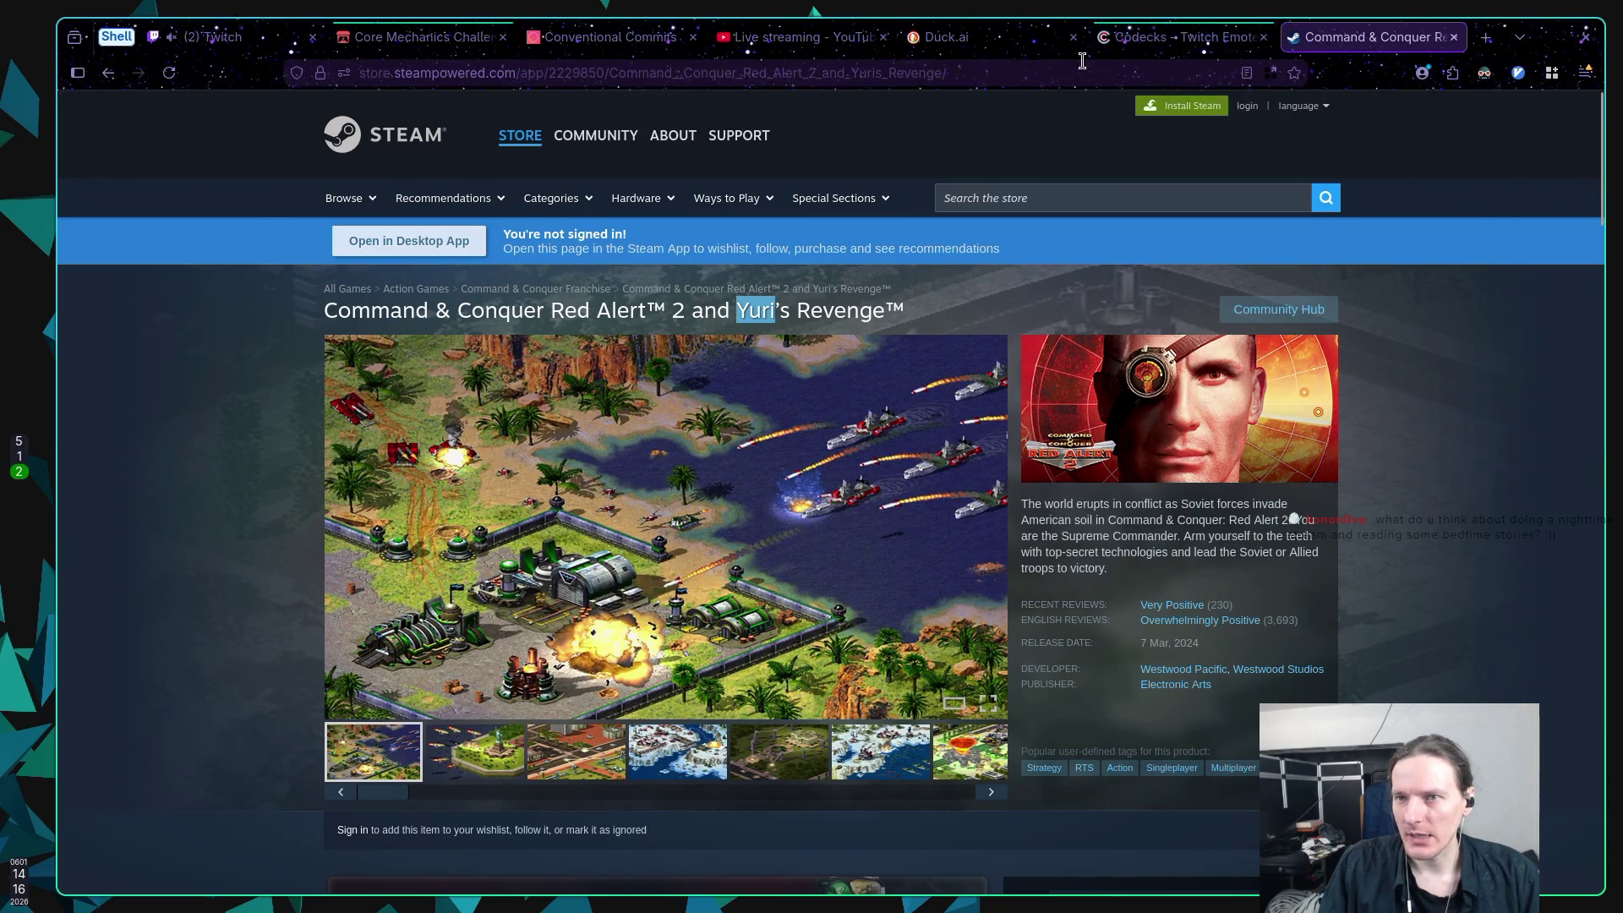
Step: Search for 'cc Yuri' and open CnCNet's Yuri's Revenge Online result
key(ctrl+l)
text(cc Yuri)
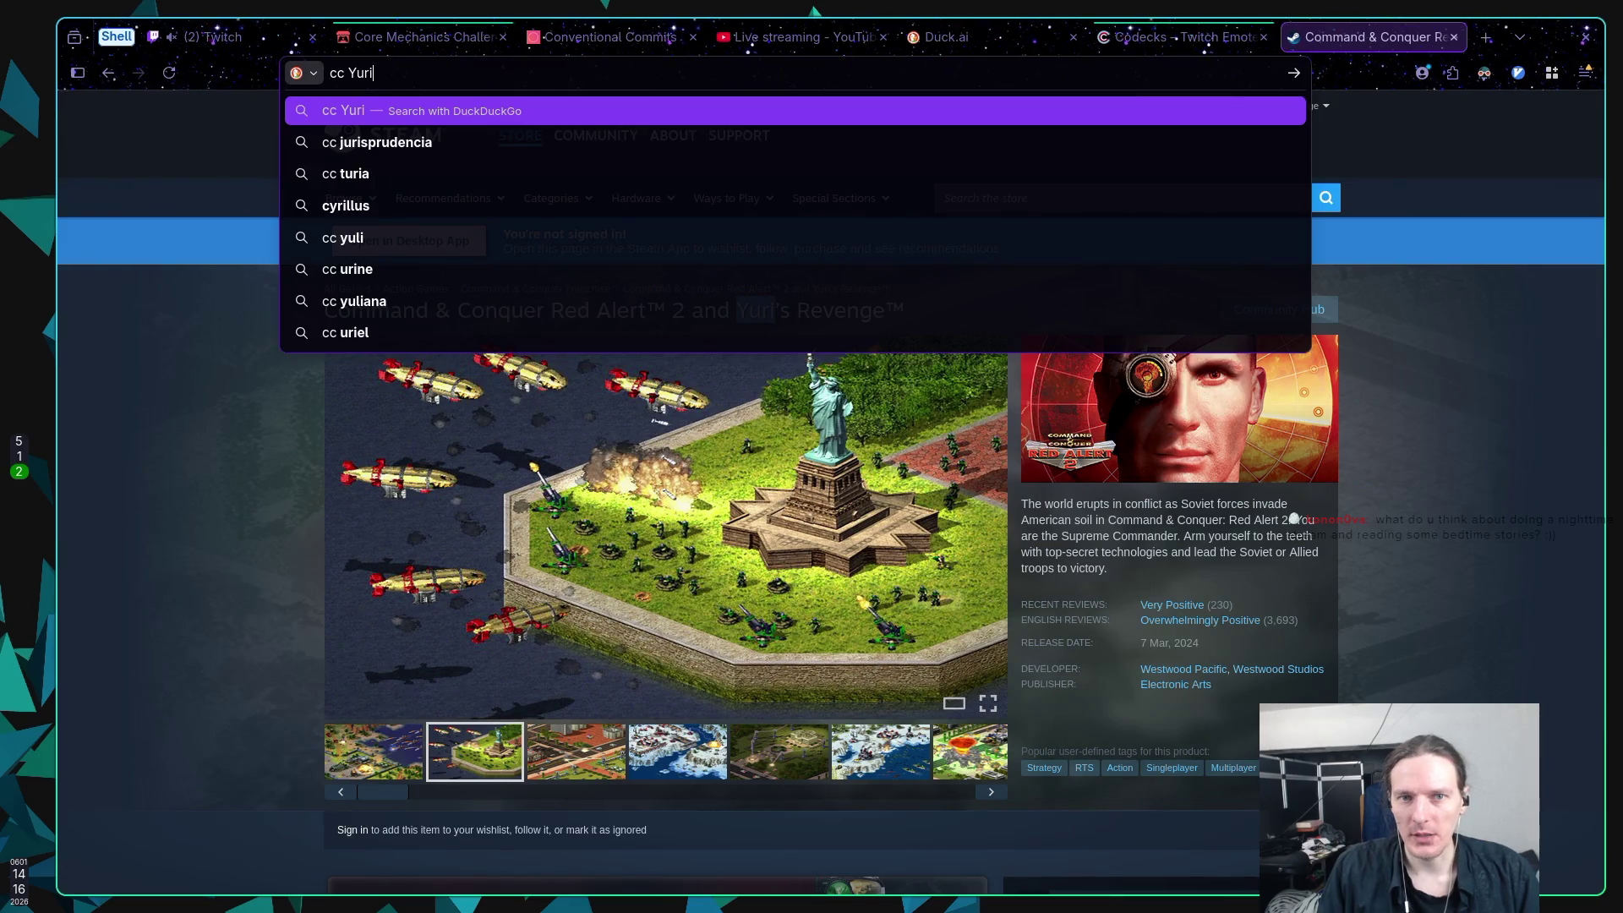
key(Return)
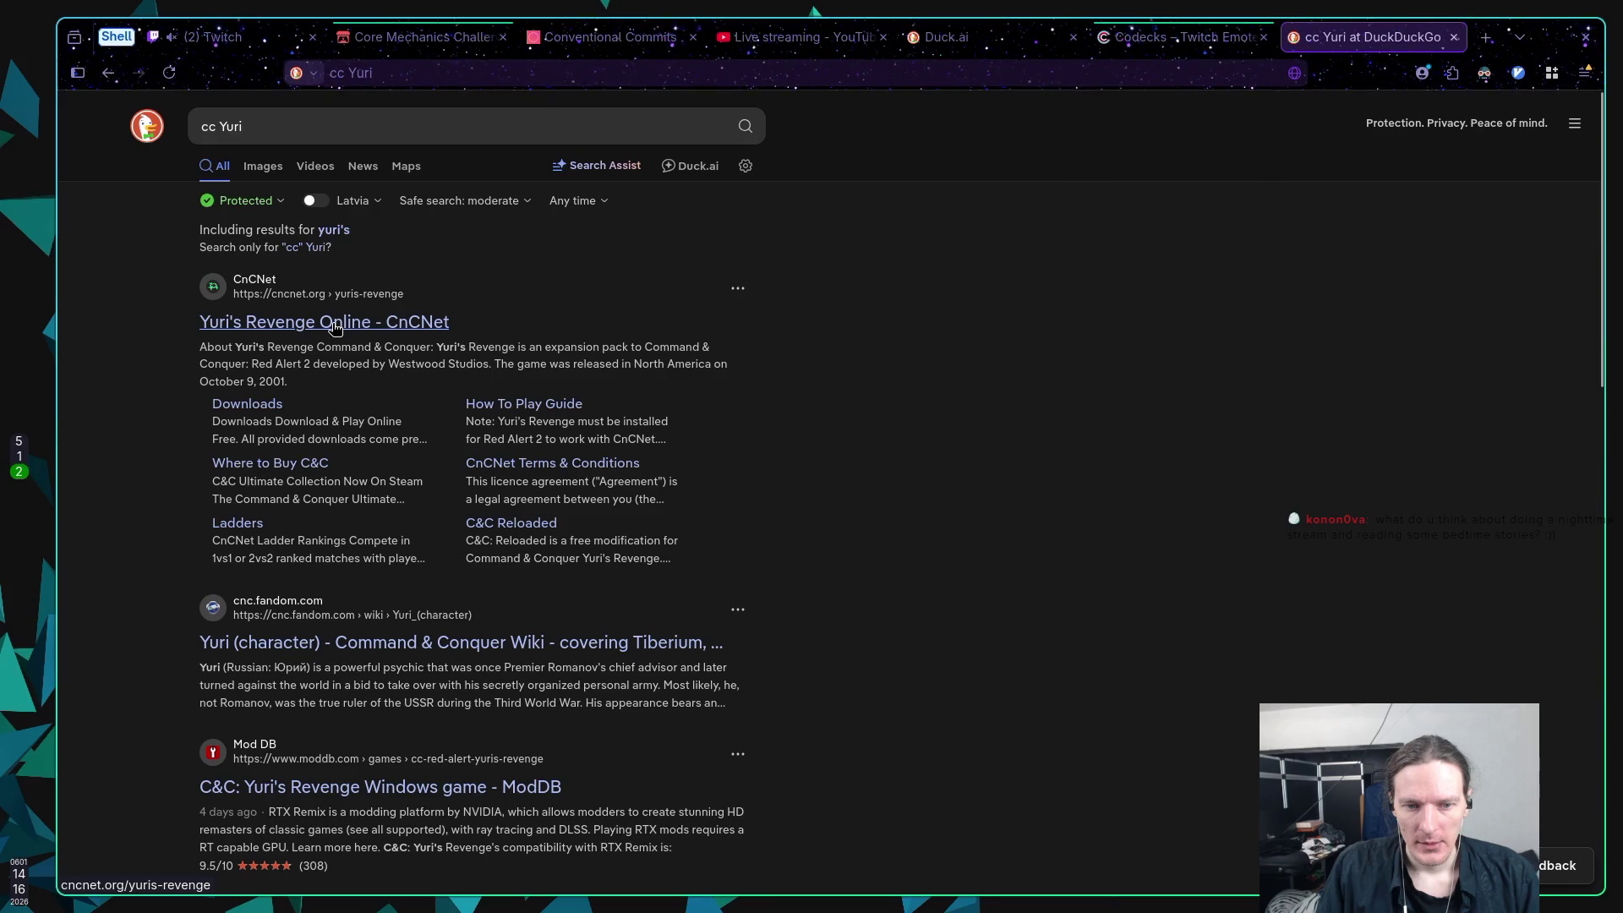
click(334, 327)
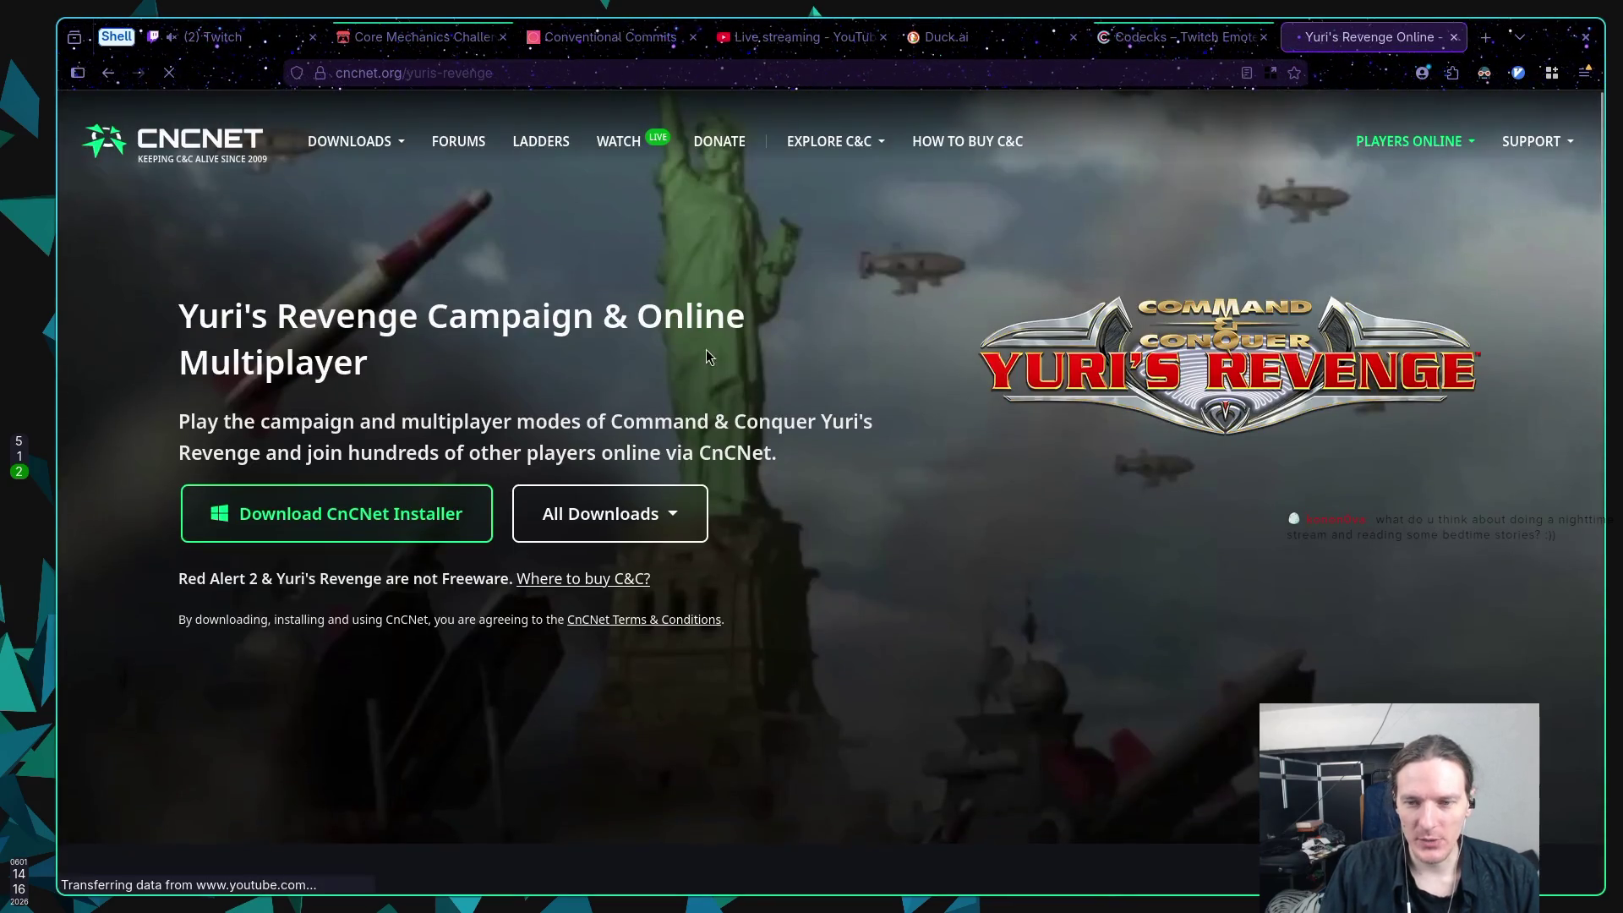
Step: Scroll through the Yuri's Revenge Online page's About section and intro video
scroll(896, 341, down, 5)
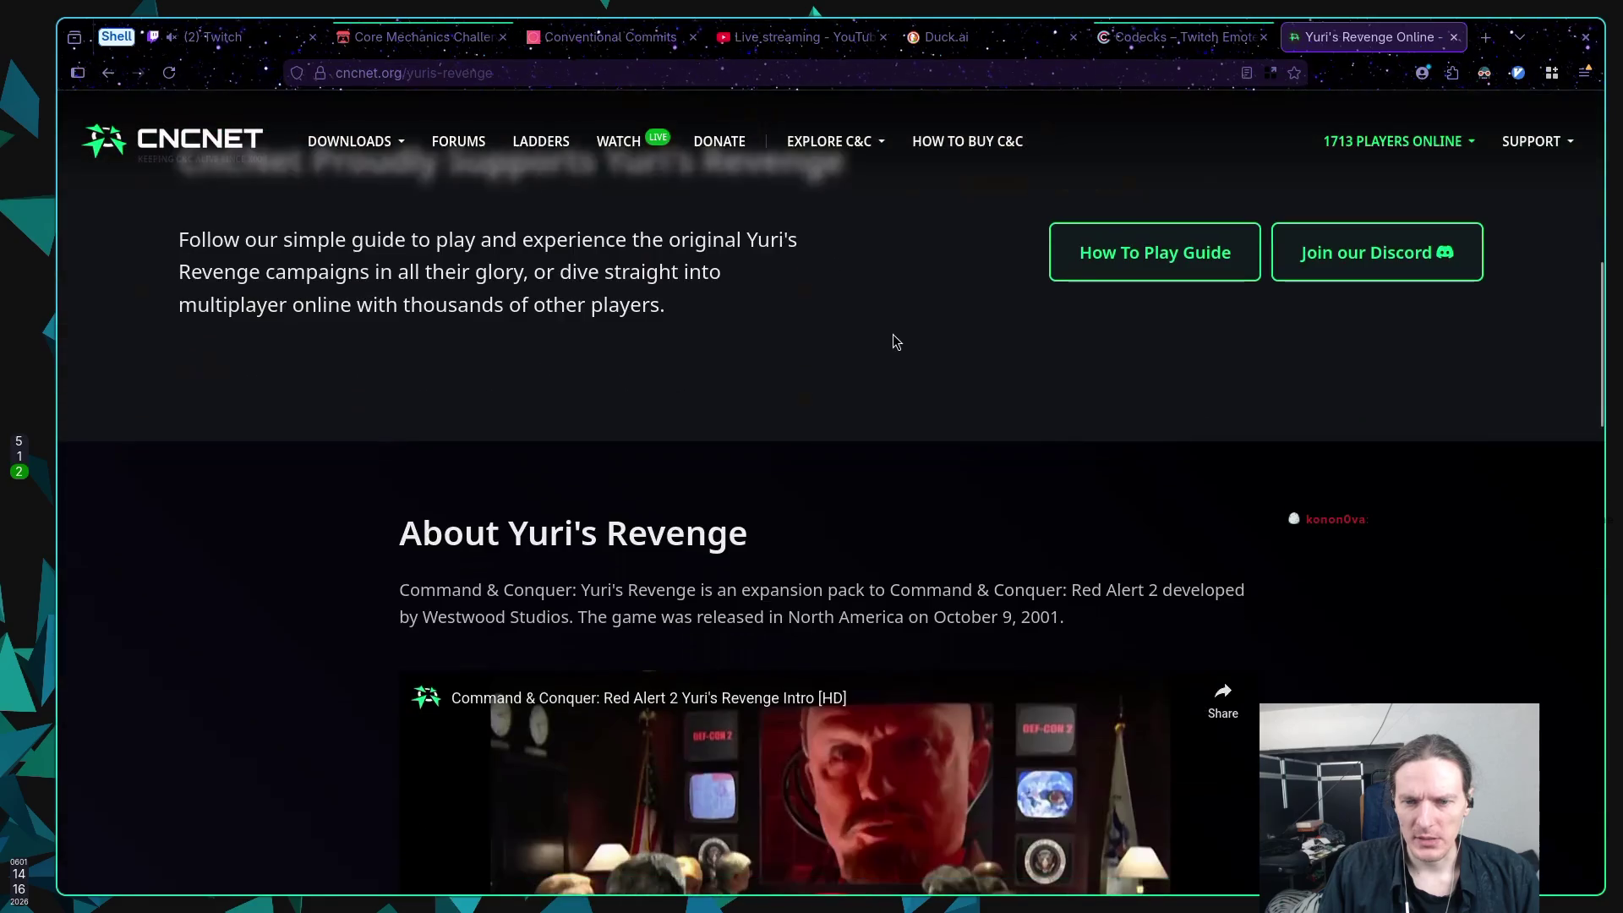
scroll(896, 342, down, 5)
scroll(938, 355, up, 3)
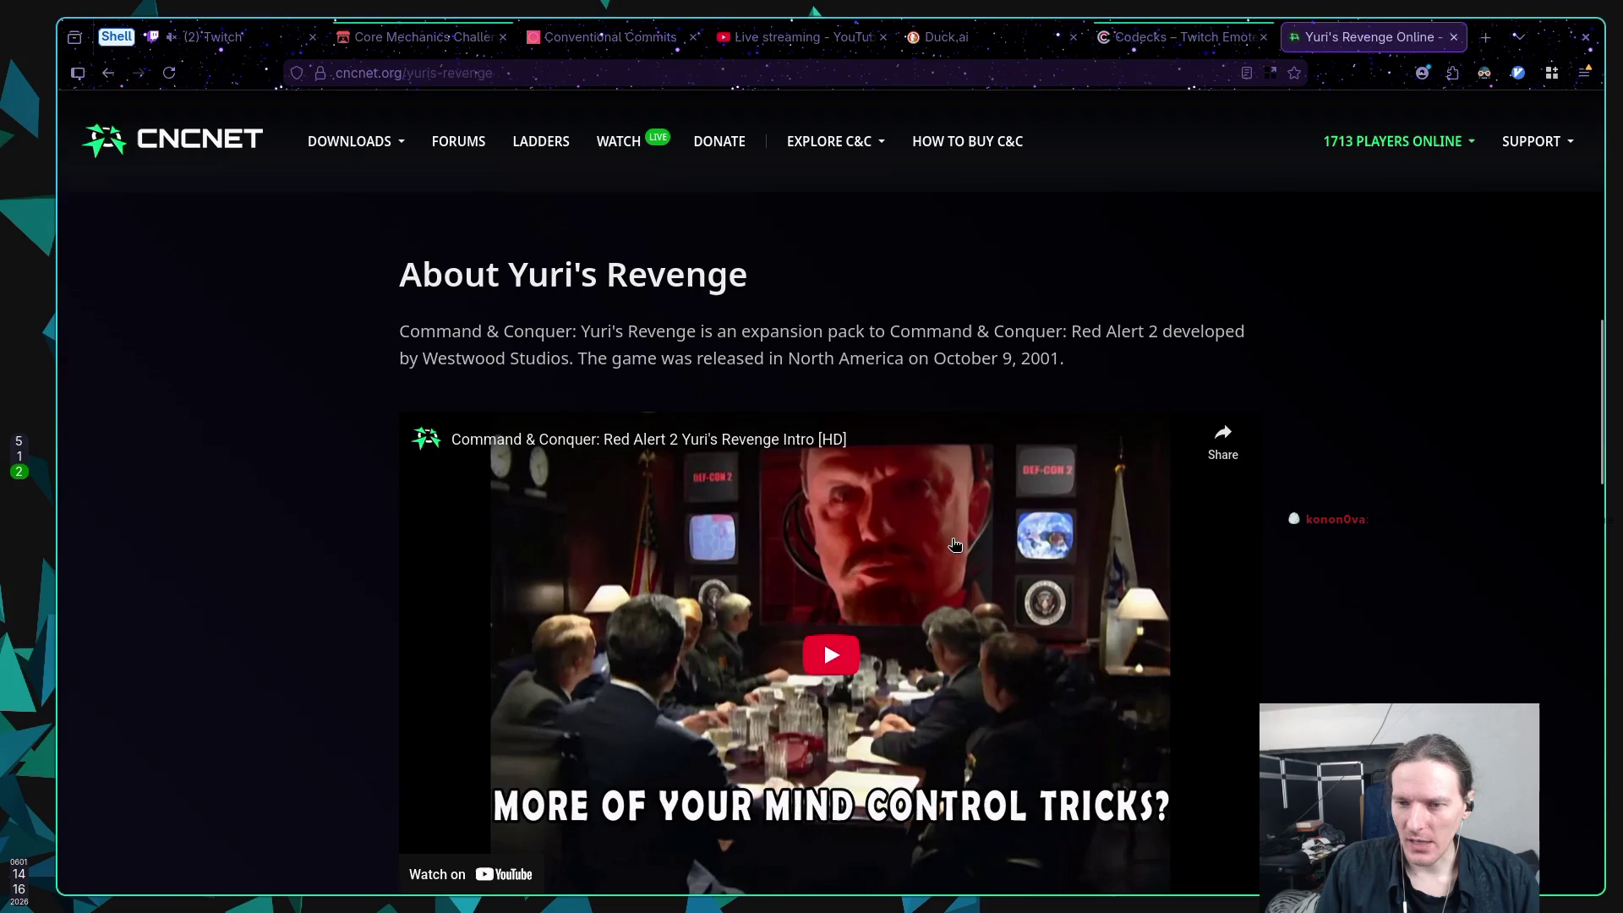
scroll(901, 525, down, 10)
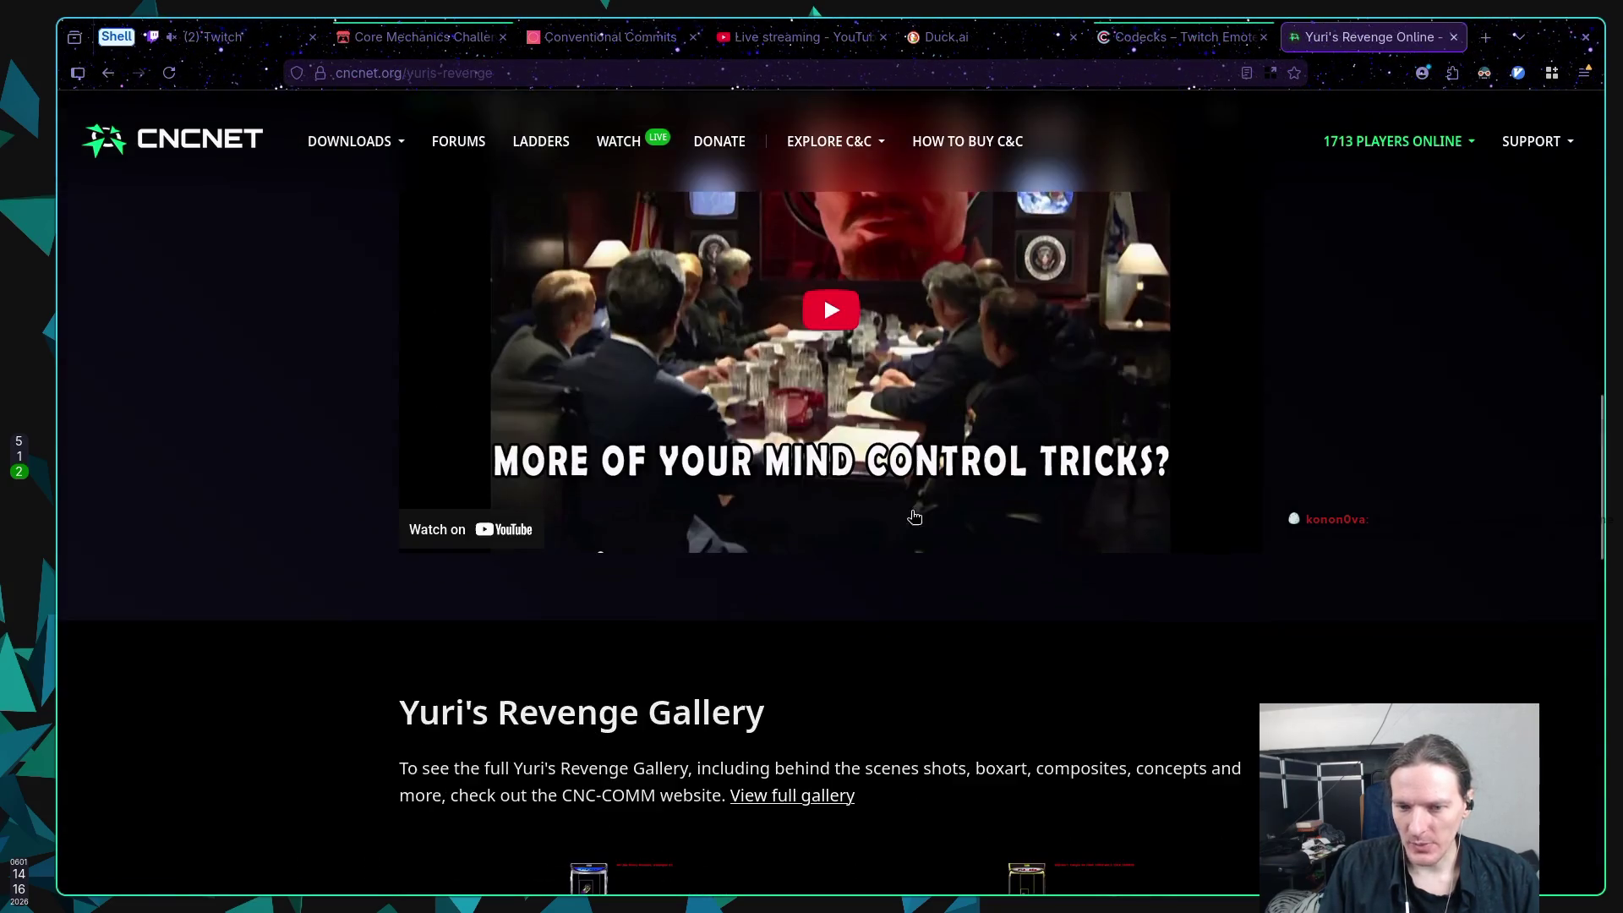
scroll(924, 488, down, 4)
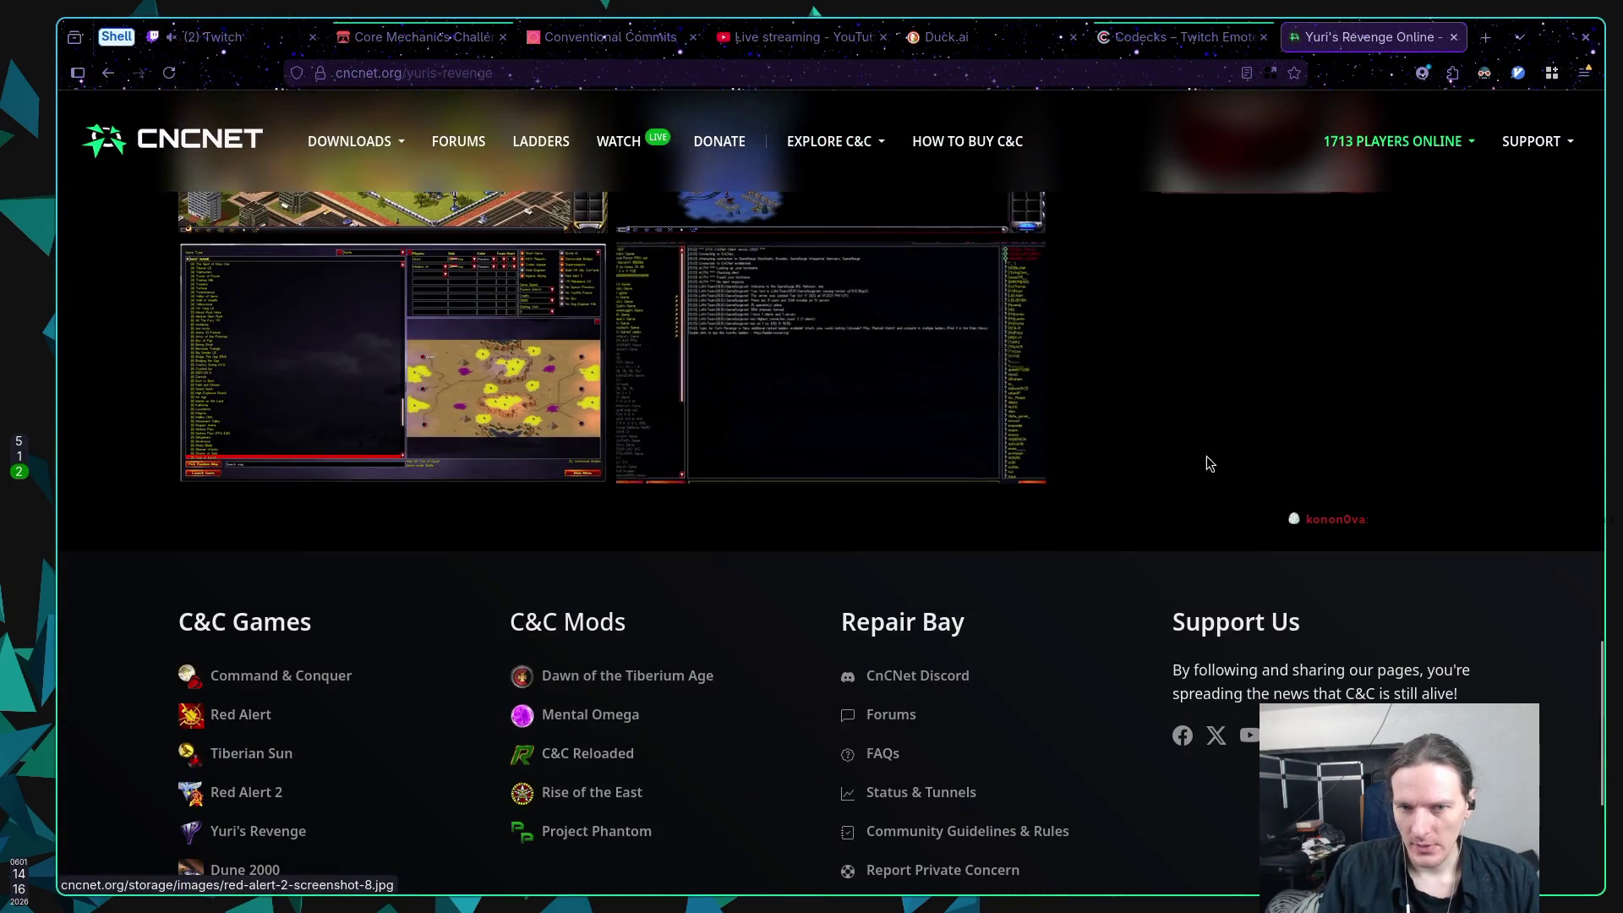
scroll(929, 465, up, 12)
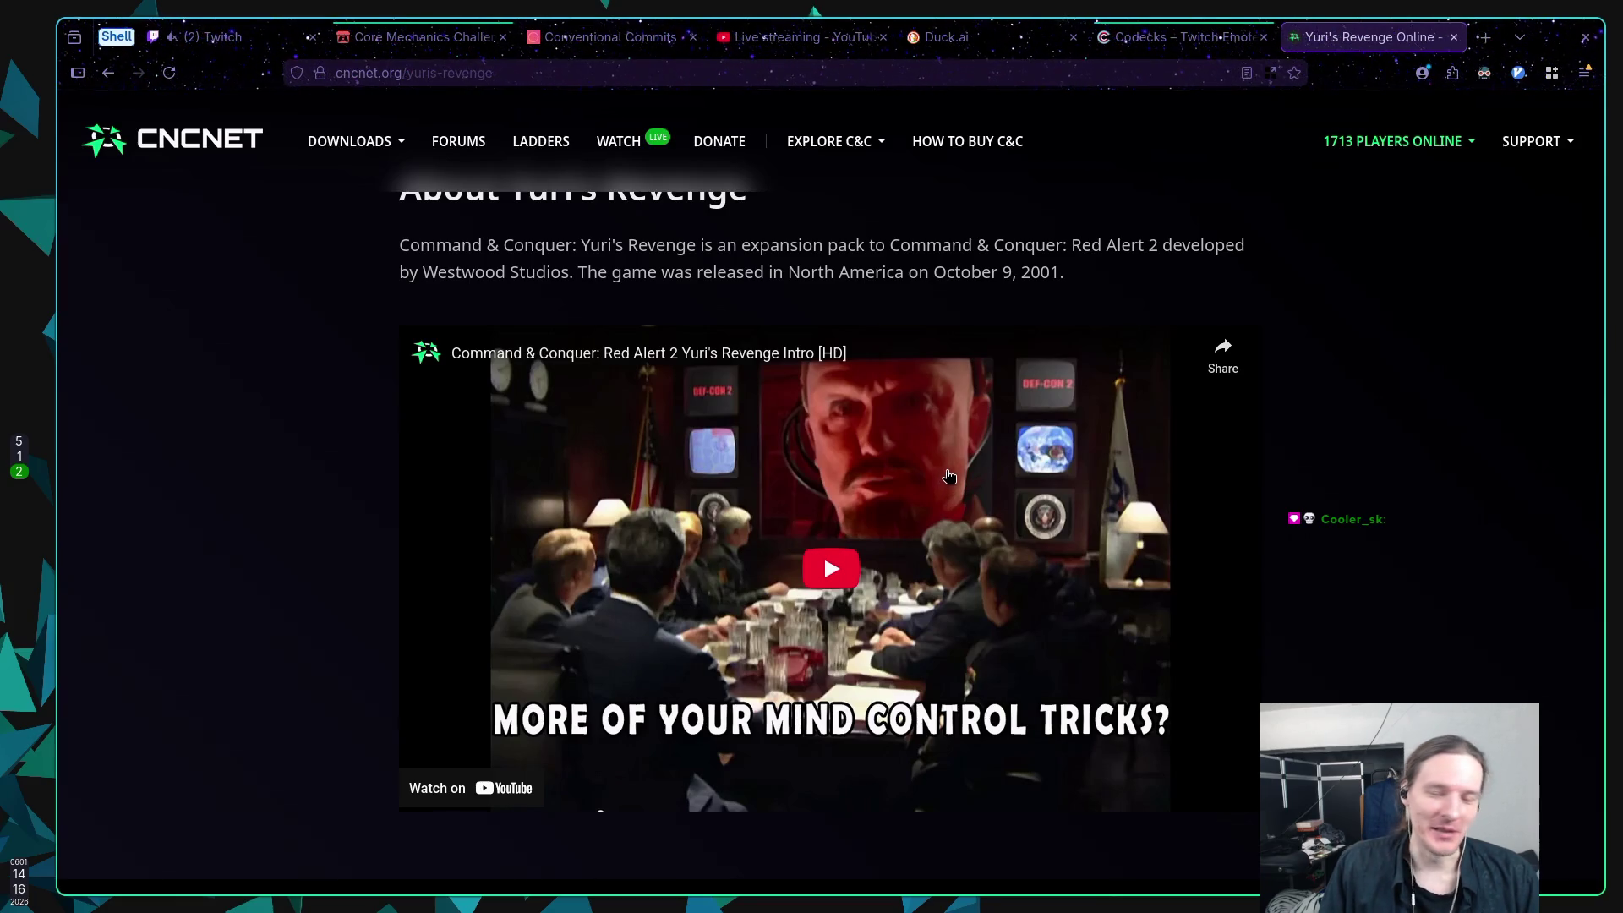
scroll(962, 458, up, 5)
scroll(962, 457, down, 5)
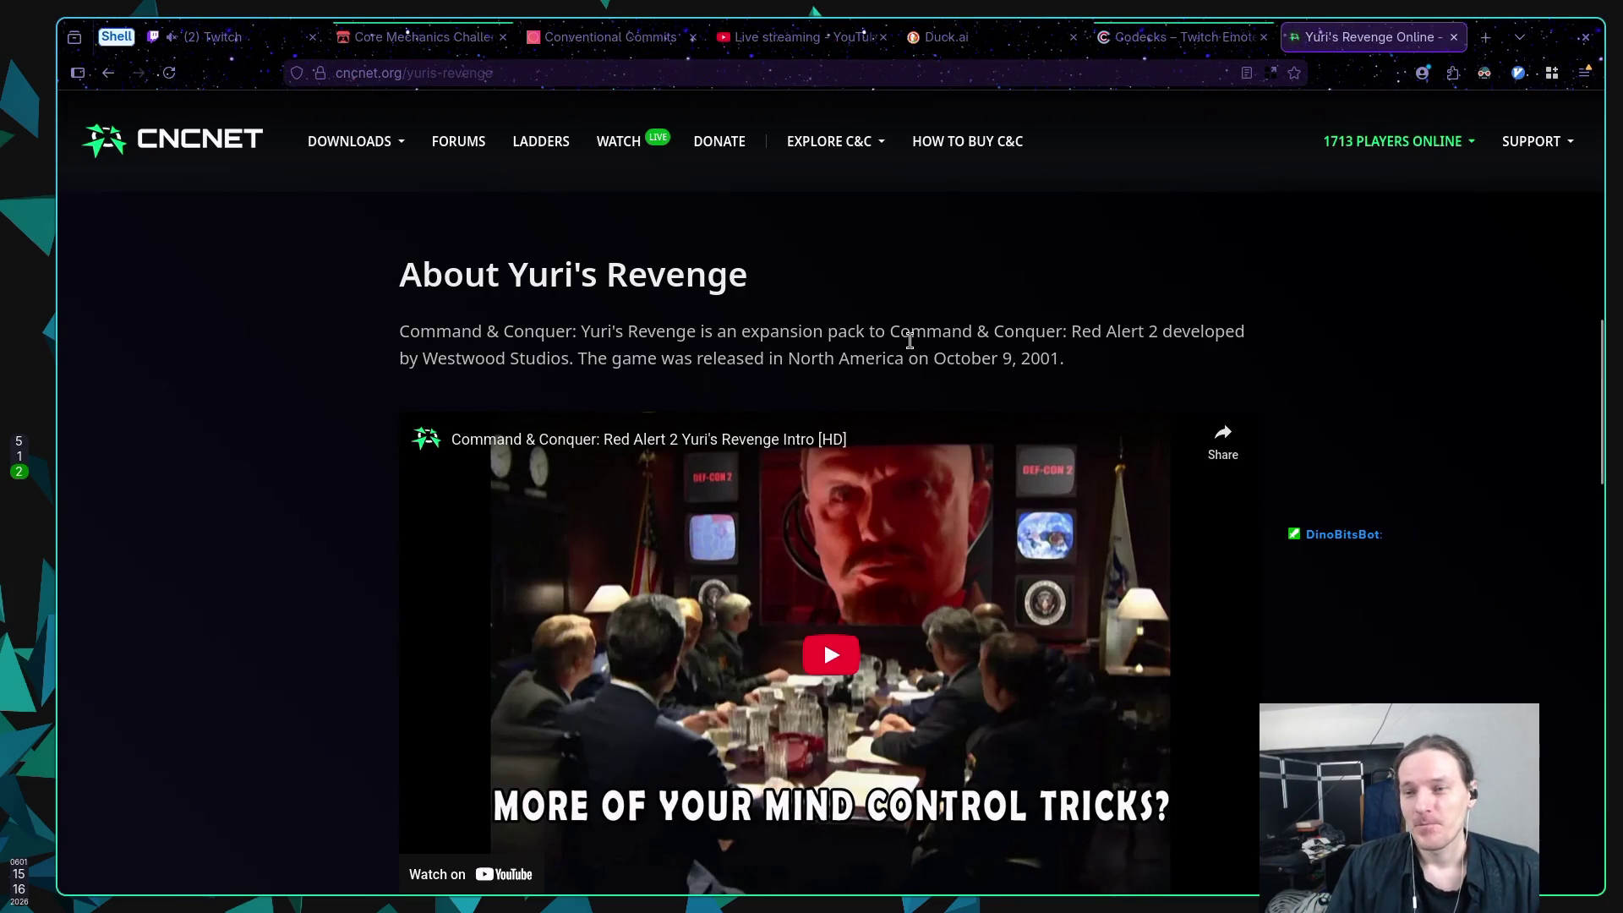
Step: Scroll through the Yuri's Revenge gallery, then close the CnCNet tab
scroll(910, 340, down, 10)
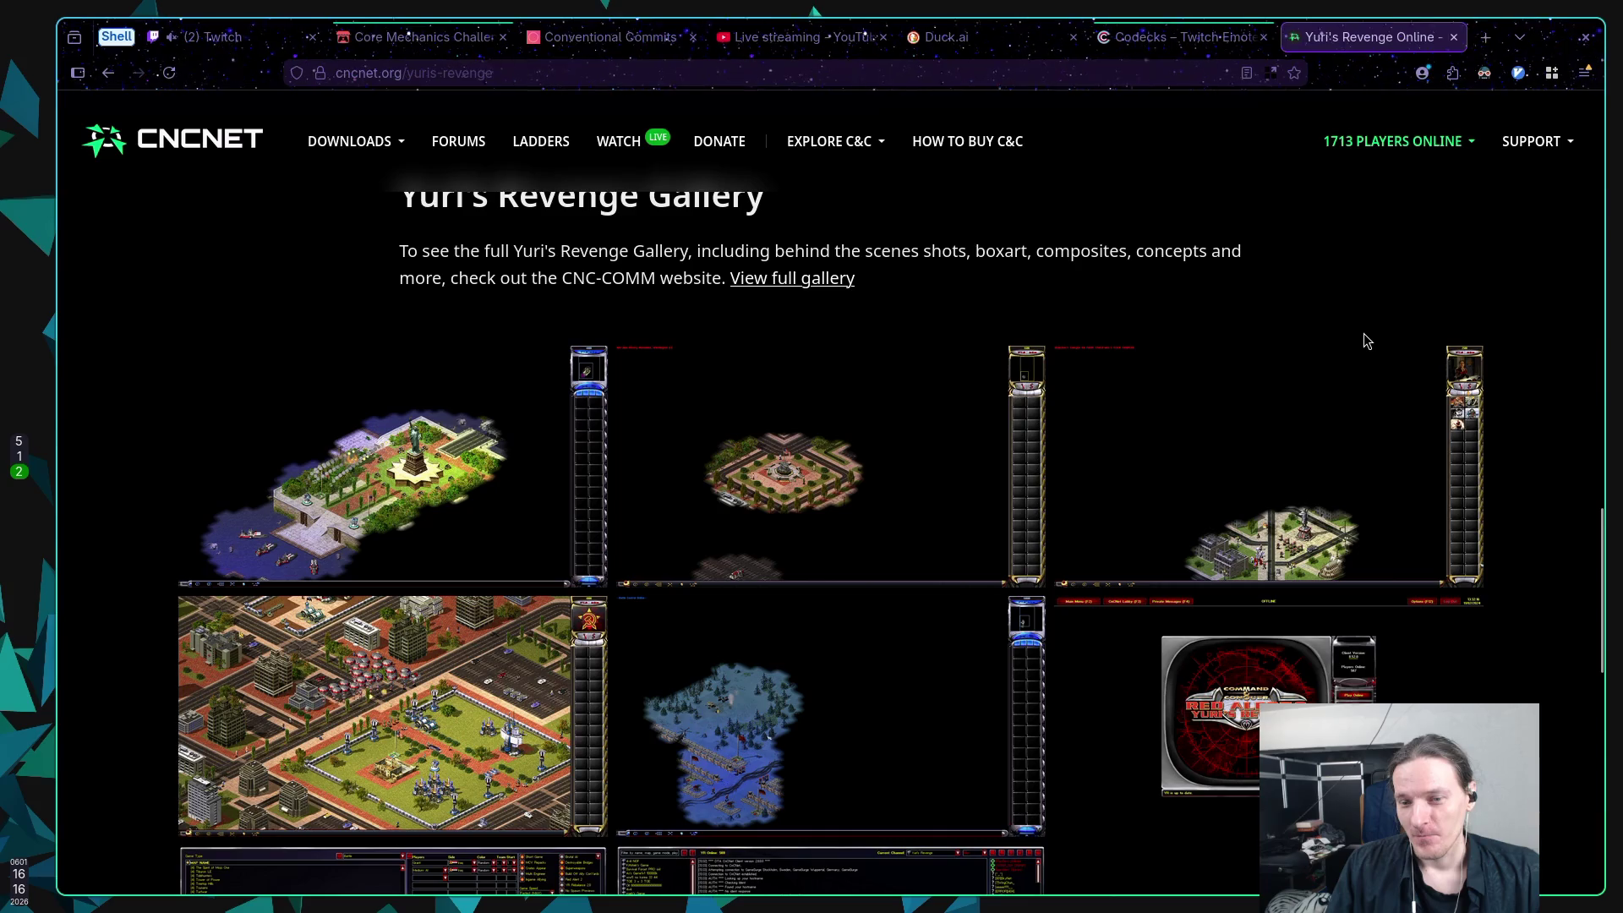
scroll(1355, 331, down, 2)
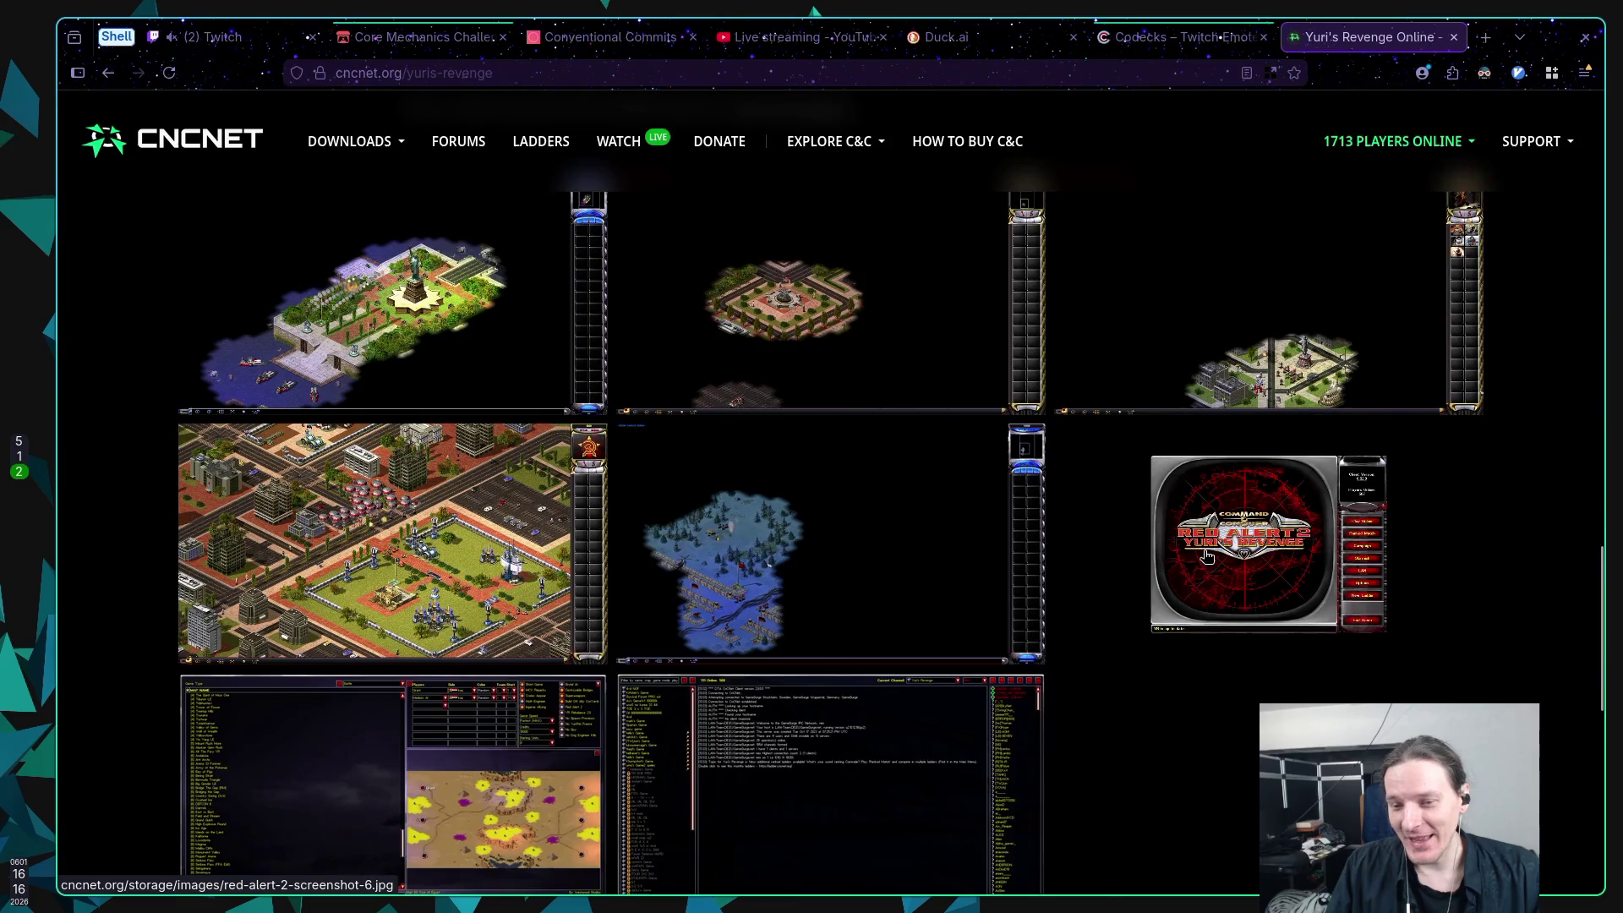
scroll(1191, 566, down, 4)
scroll(1160, 565, up, 3)
scroll(1162, 558, up, 2)
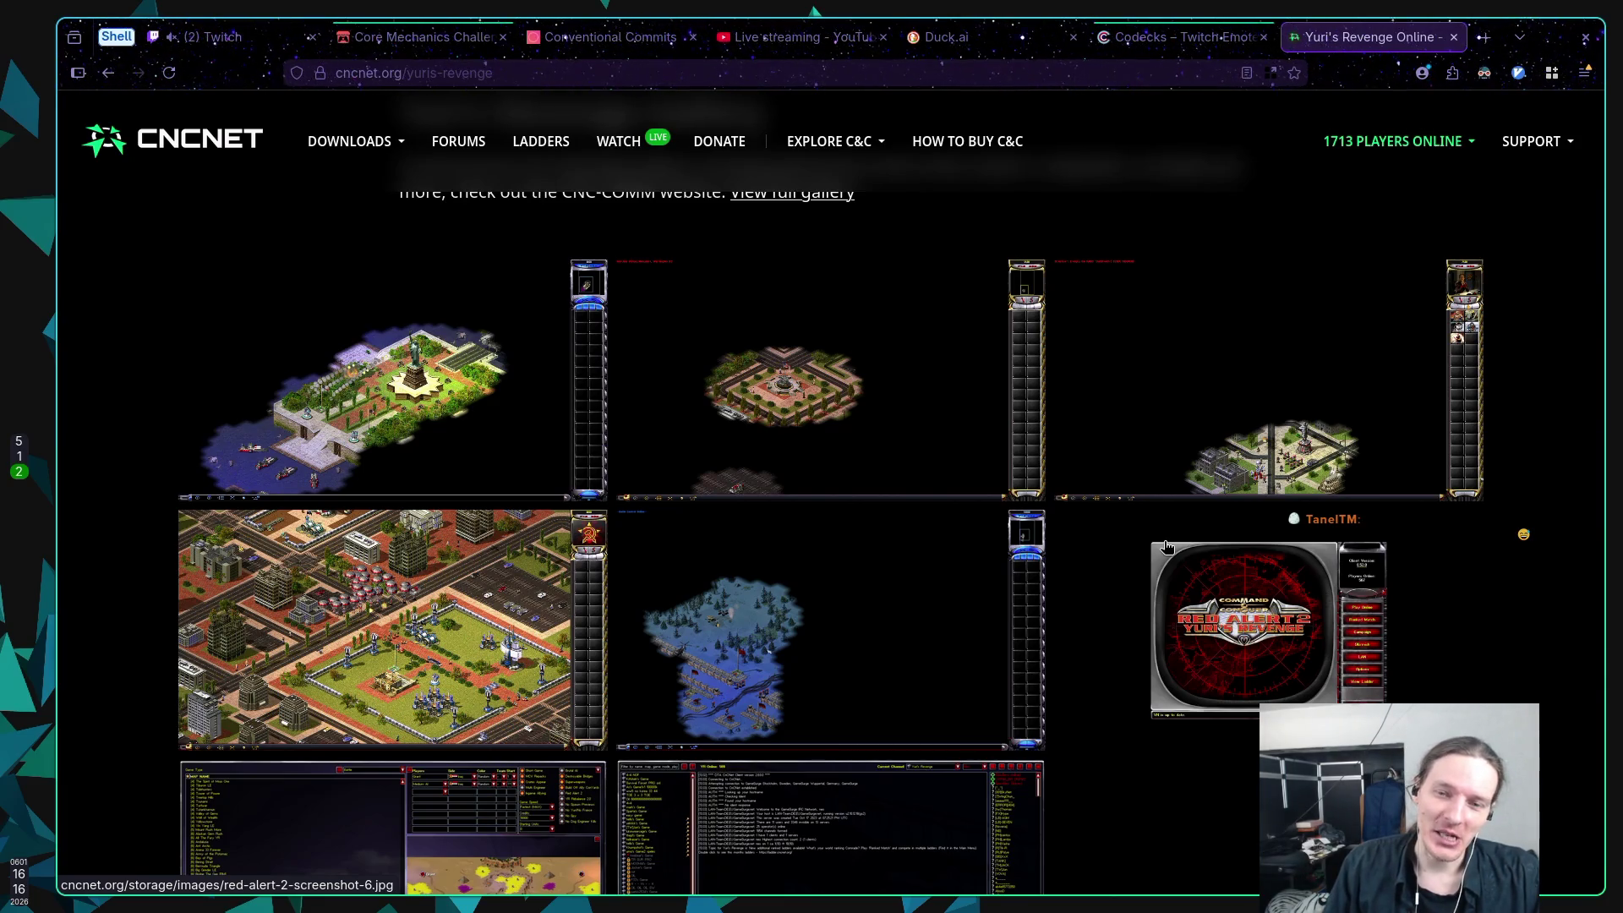
scroll(1179, 546, up, 6)
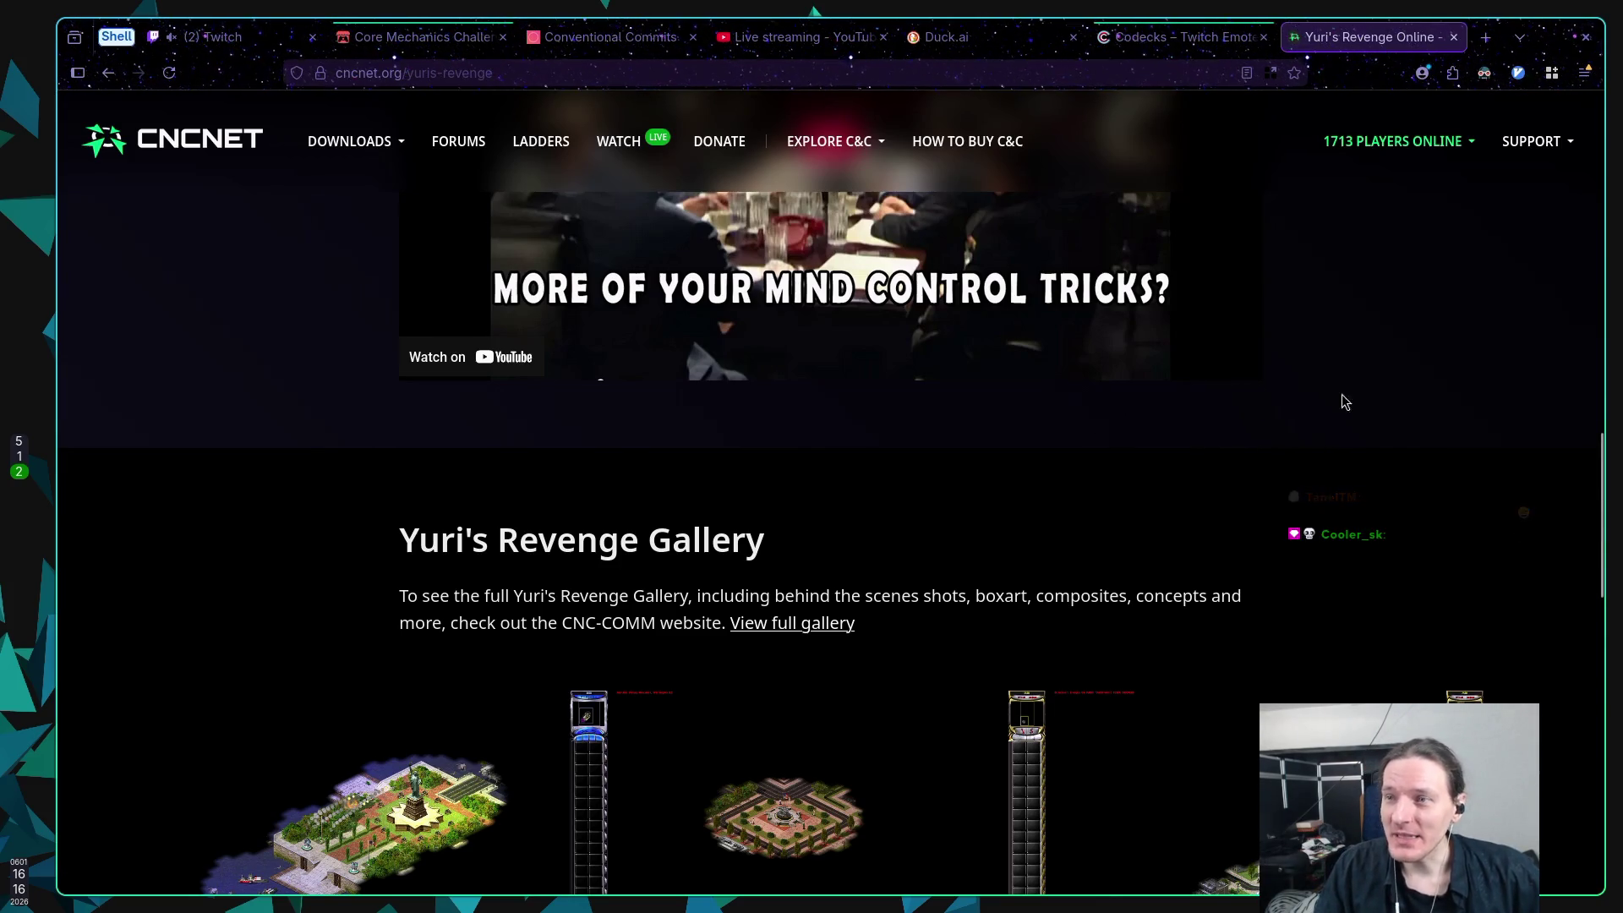
middle_click(1372, 39)
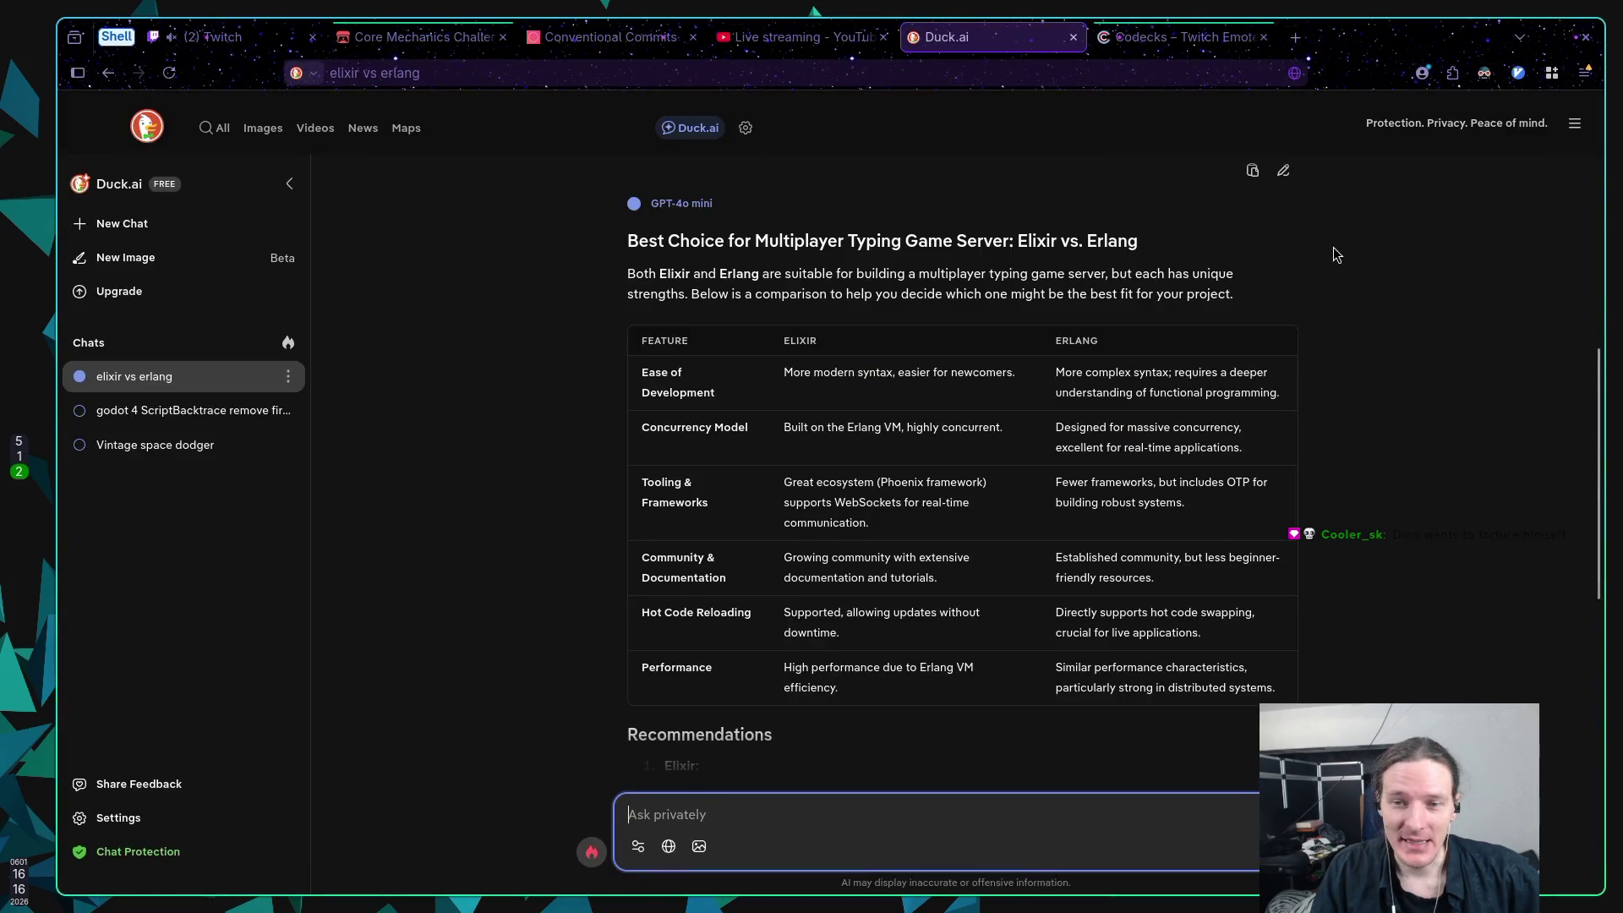
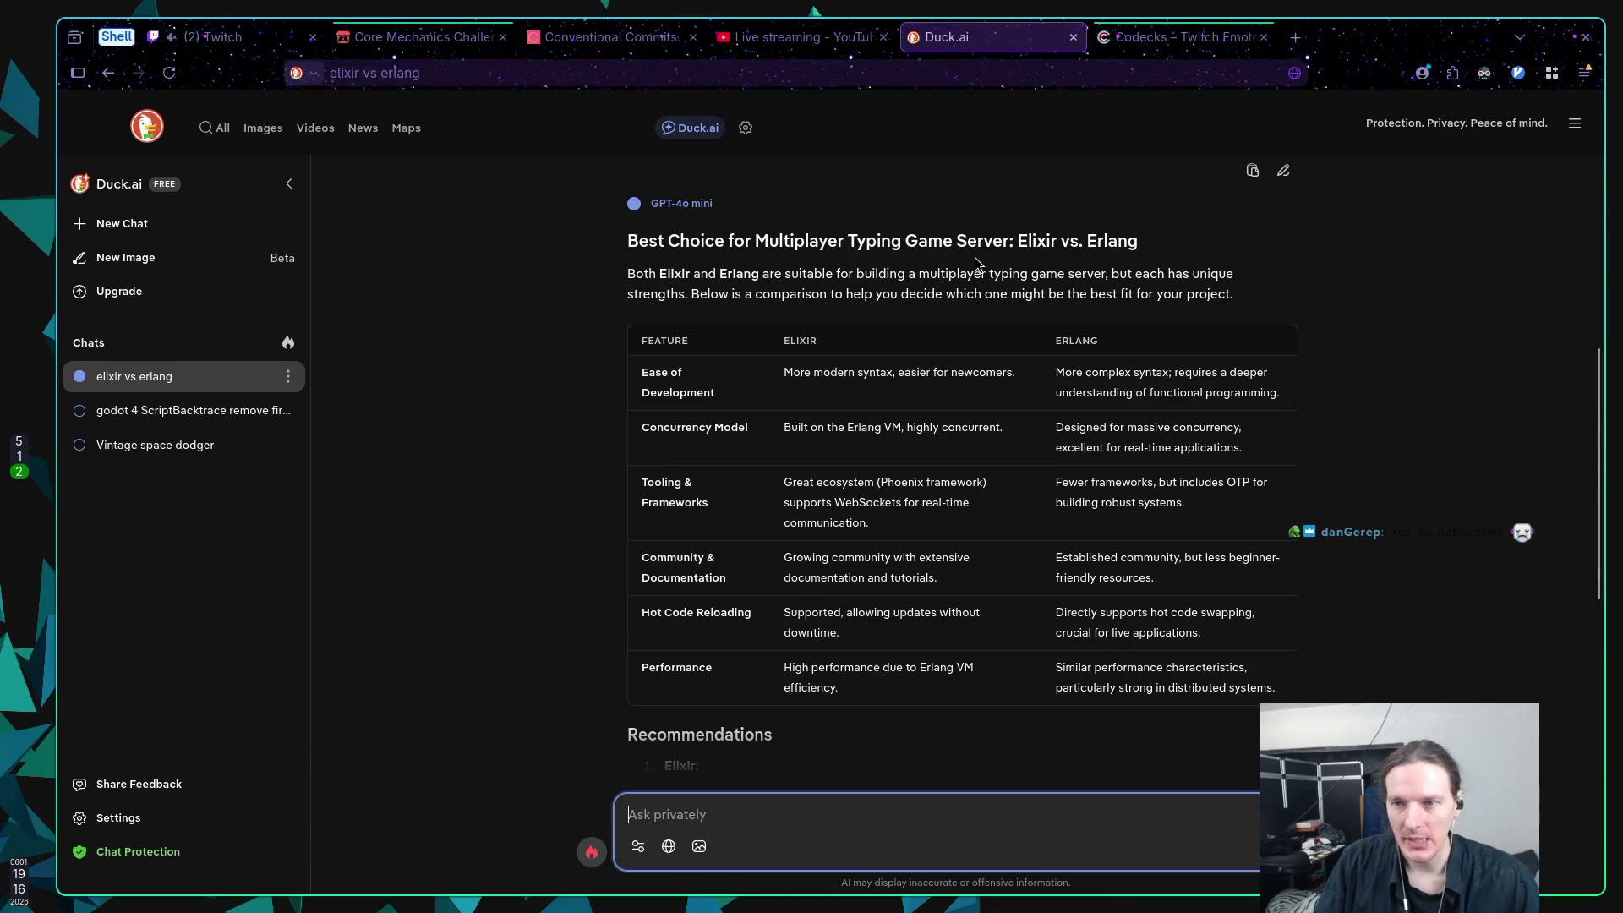
Step: Read through the Elixir vs. Erlang chat, glance at the Godot editor on workspace 5, then return
click(973, 272)
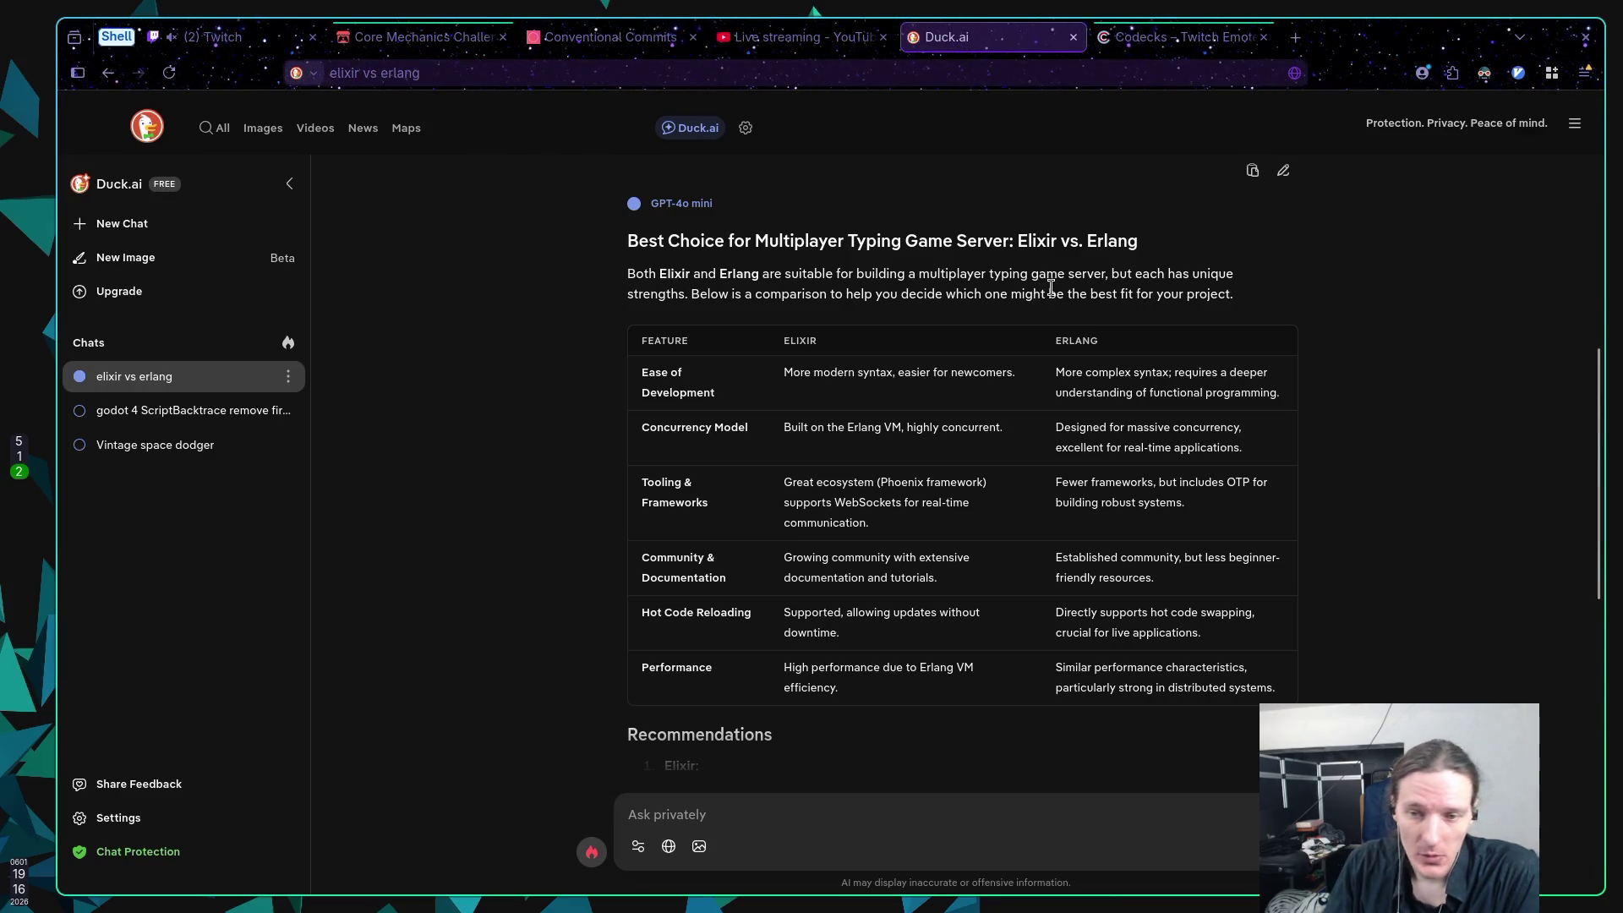
scroll(1049, 286, down, 2)
scroll(1039, 287, up, 2)
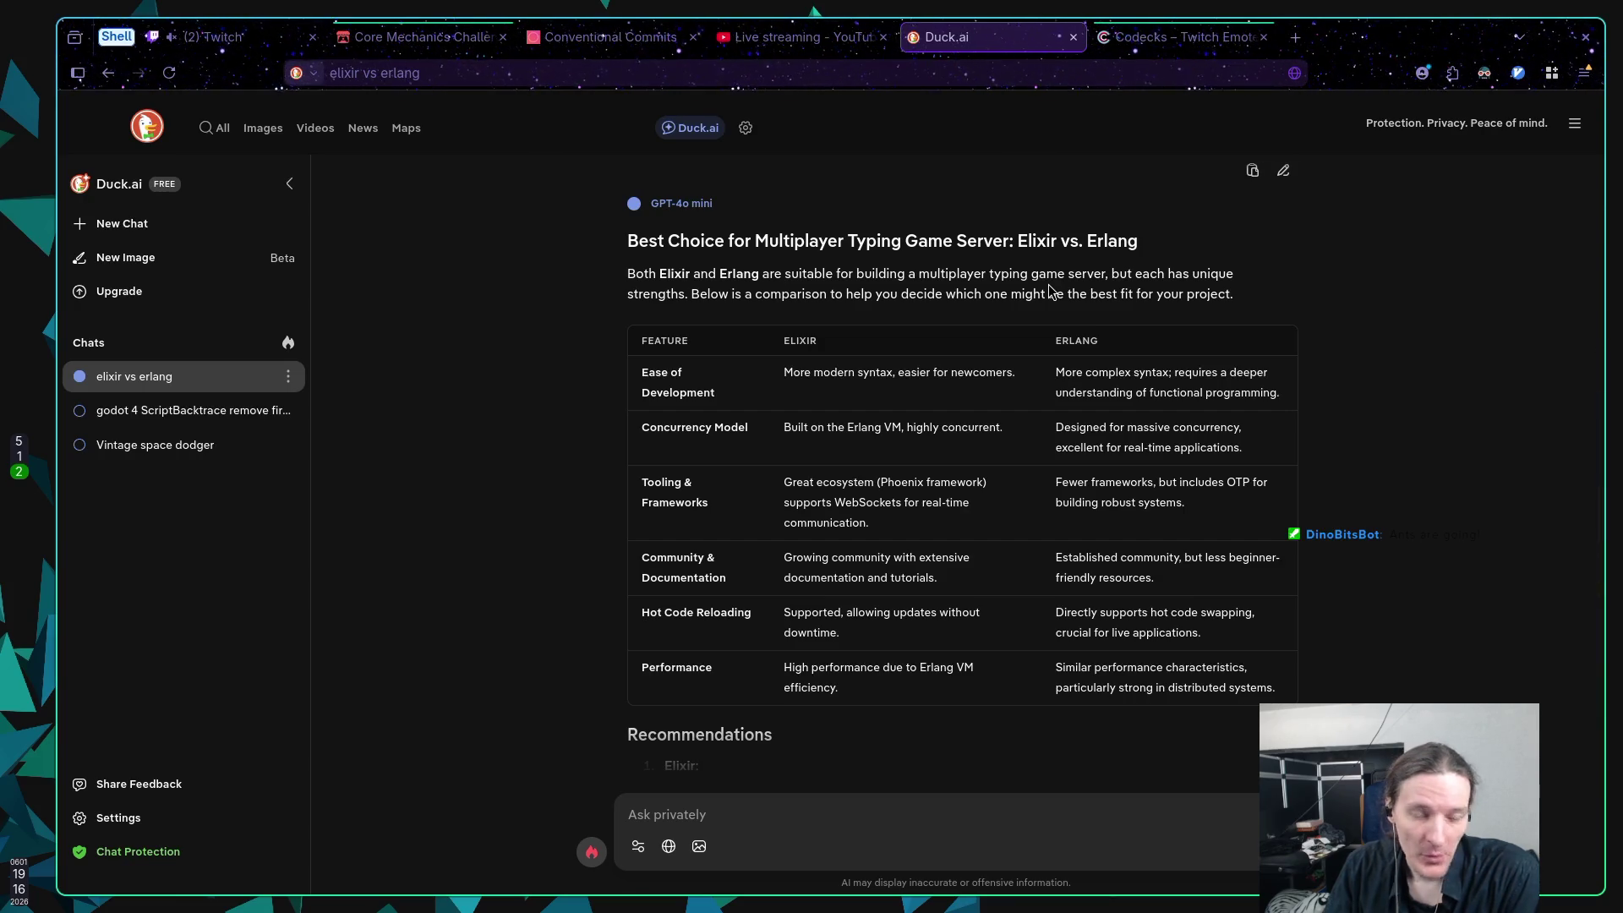
scroll(961, 480, down, 1)
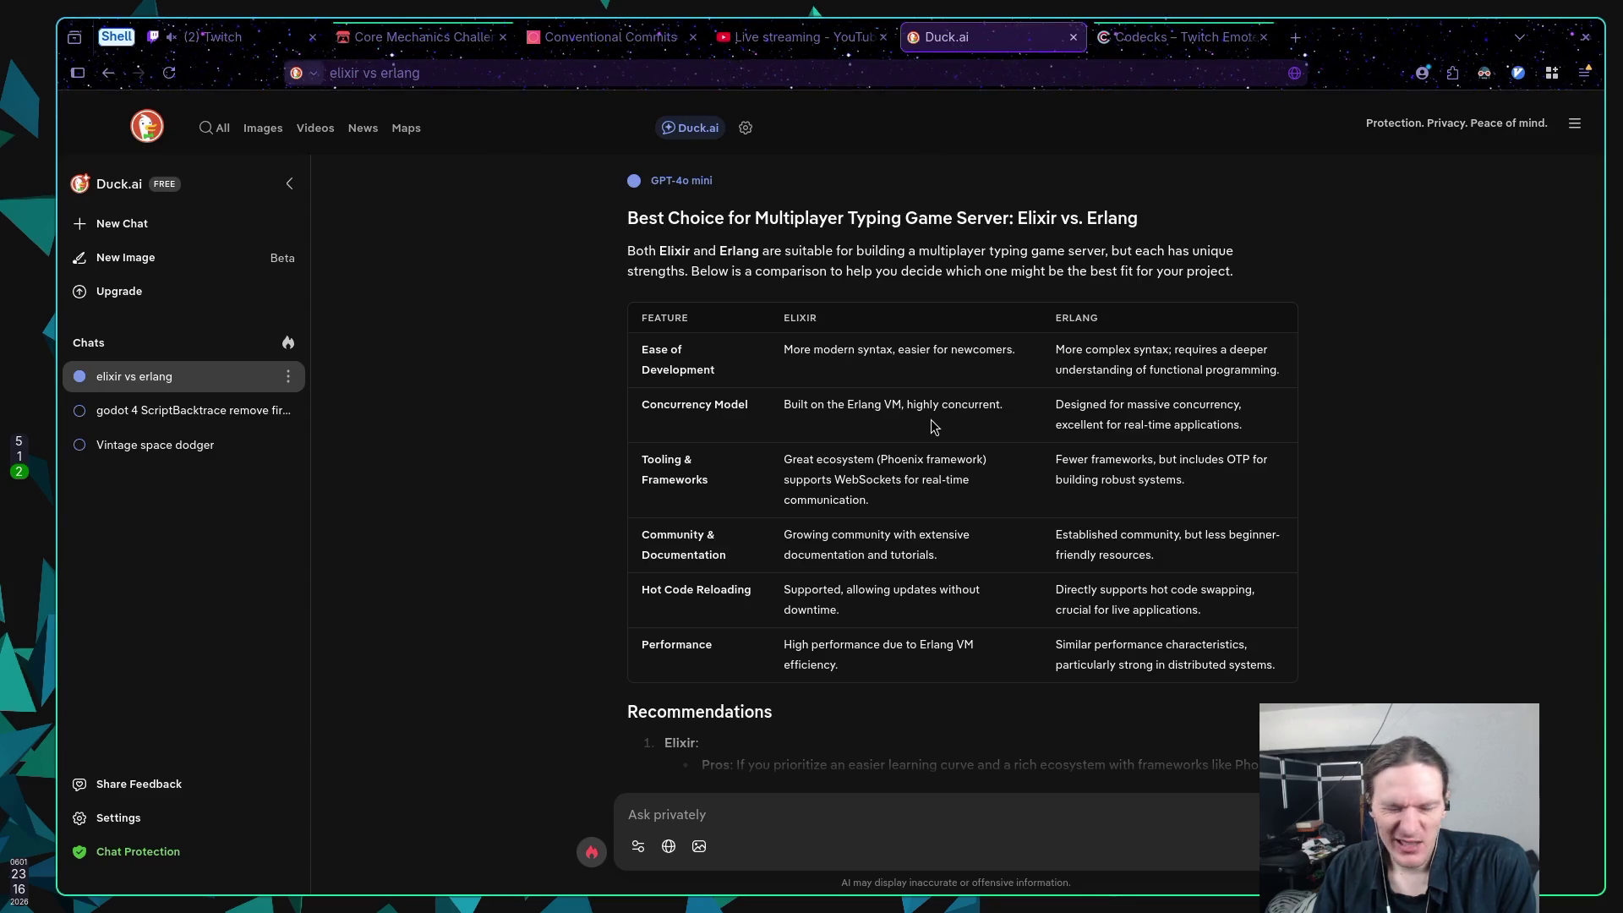
scroll(931, 419, down, 2)
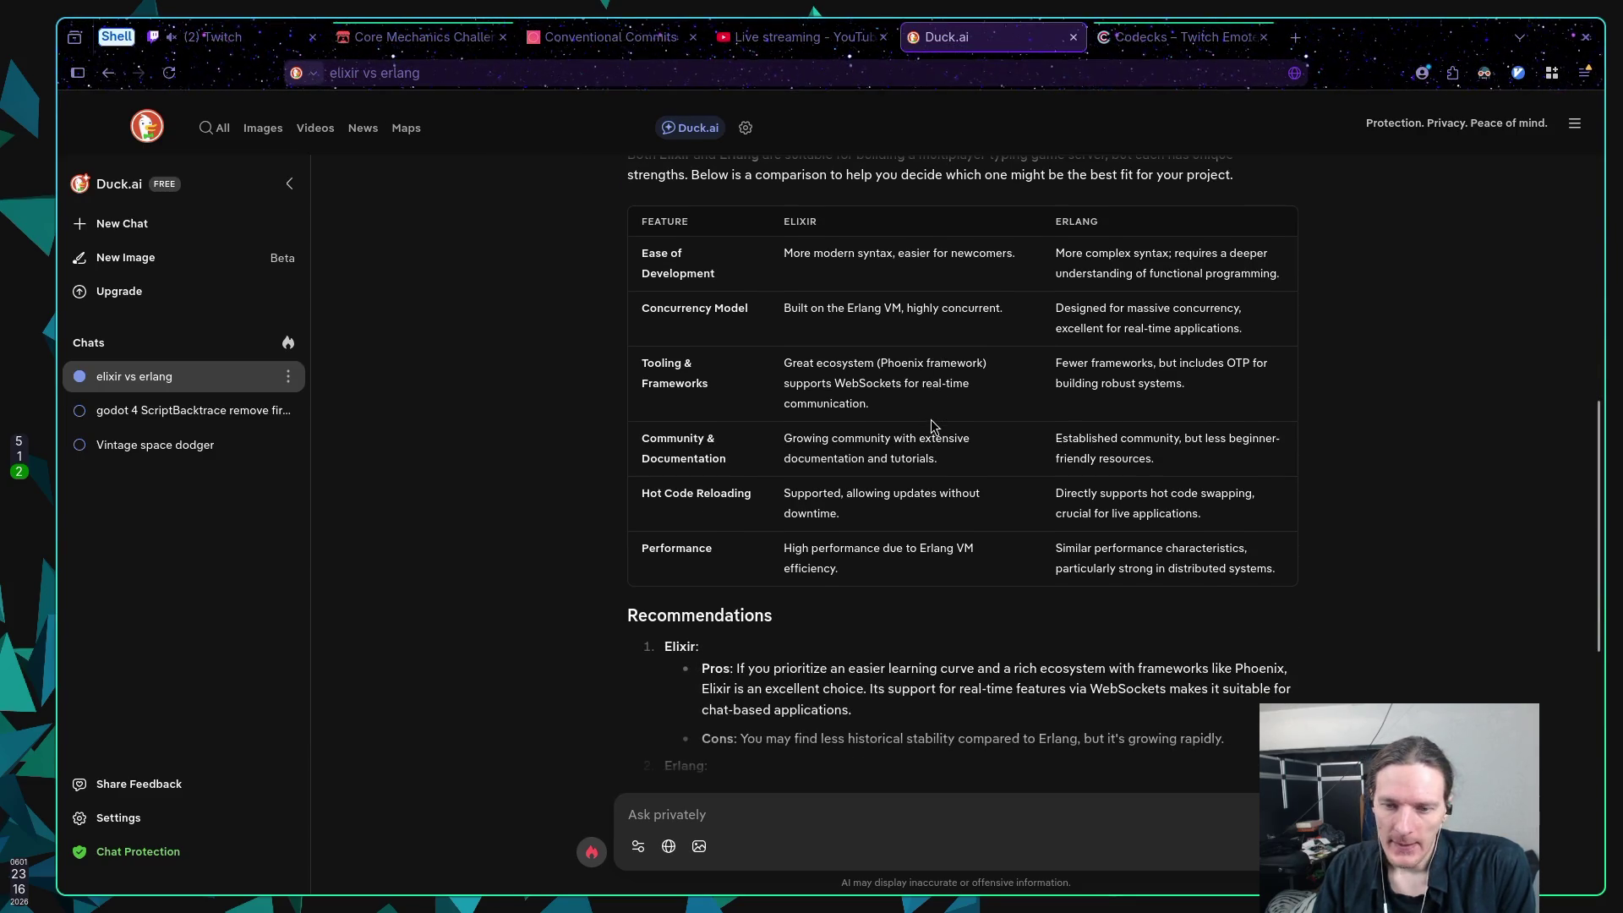
scroll(931, 420, up, 2)
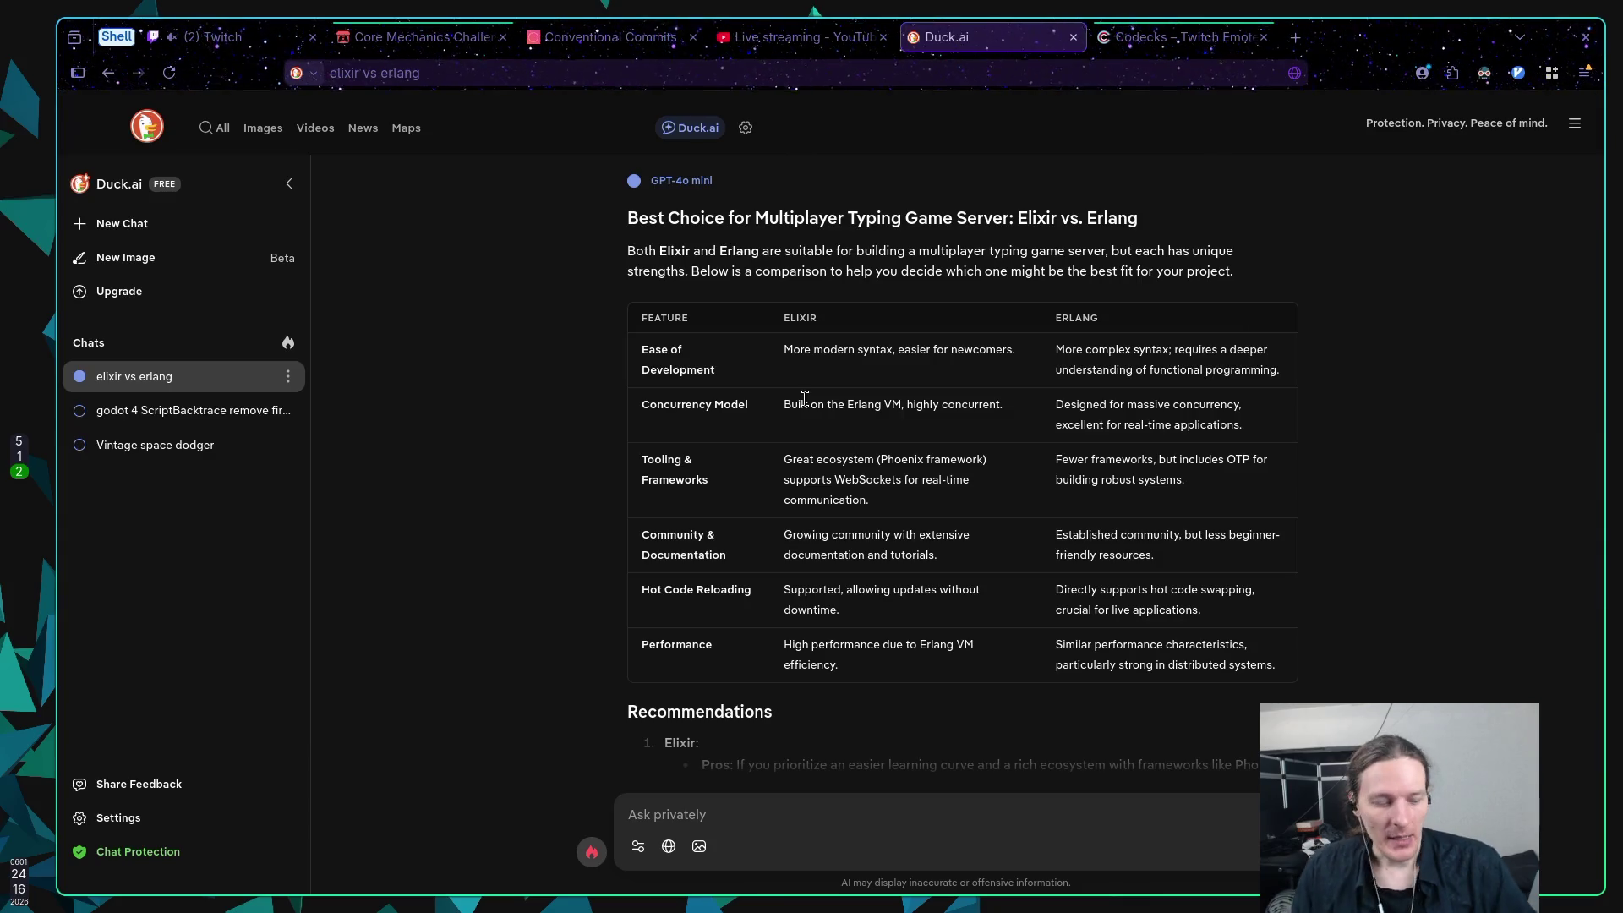
key(super+5)
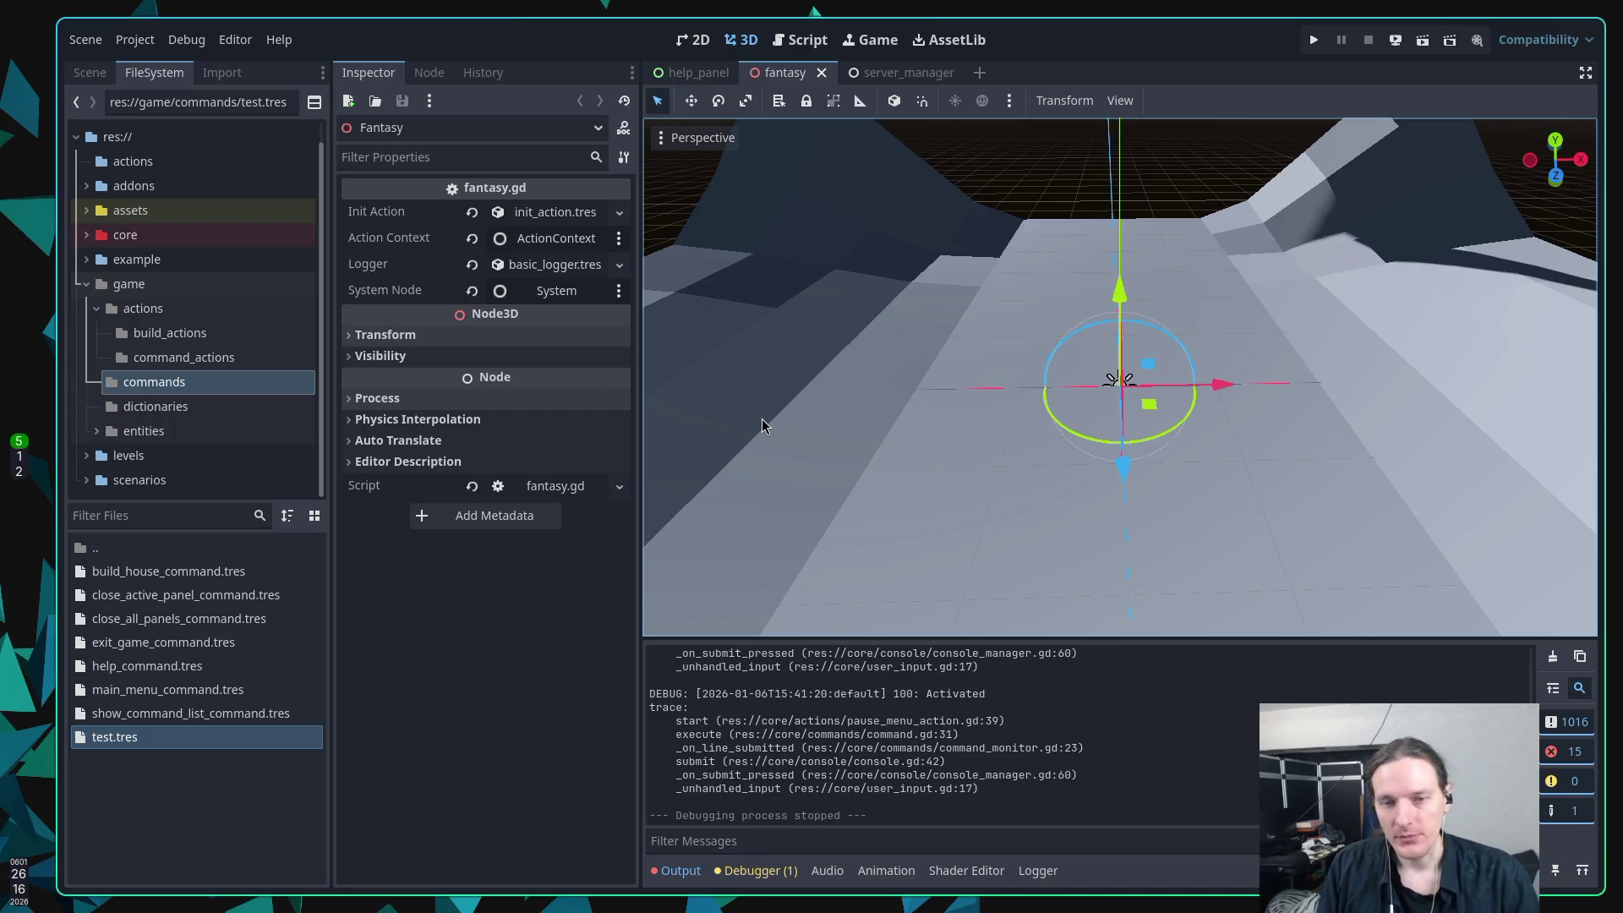
key(super+2)
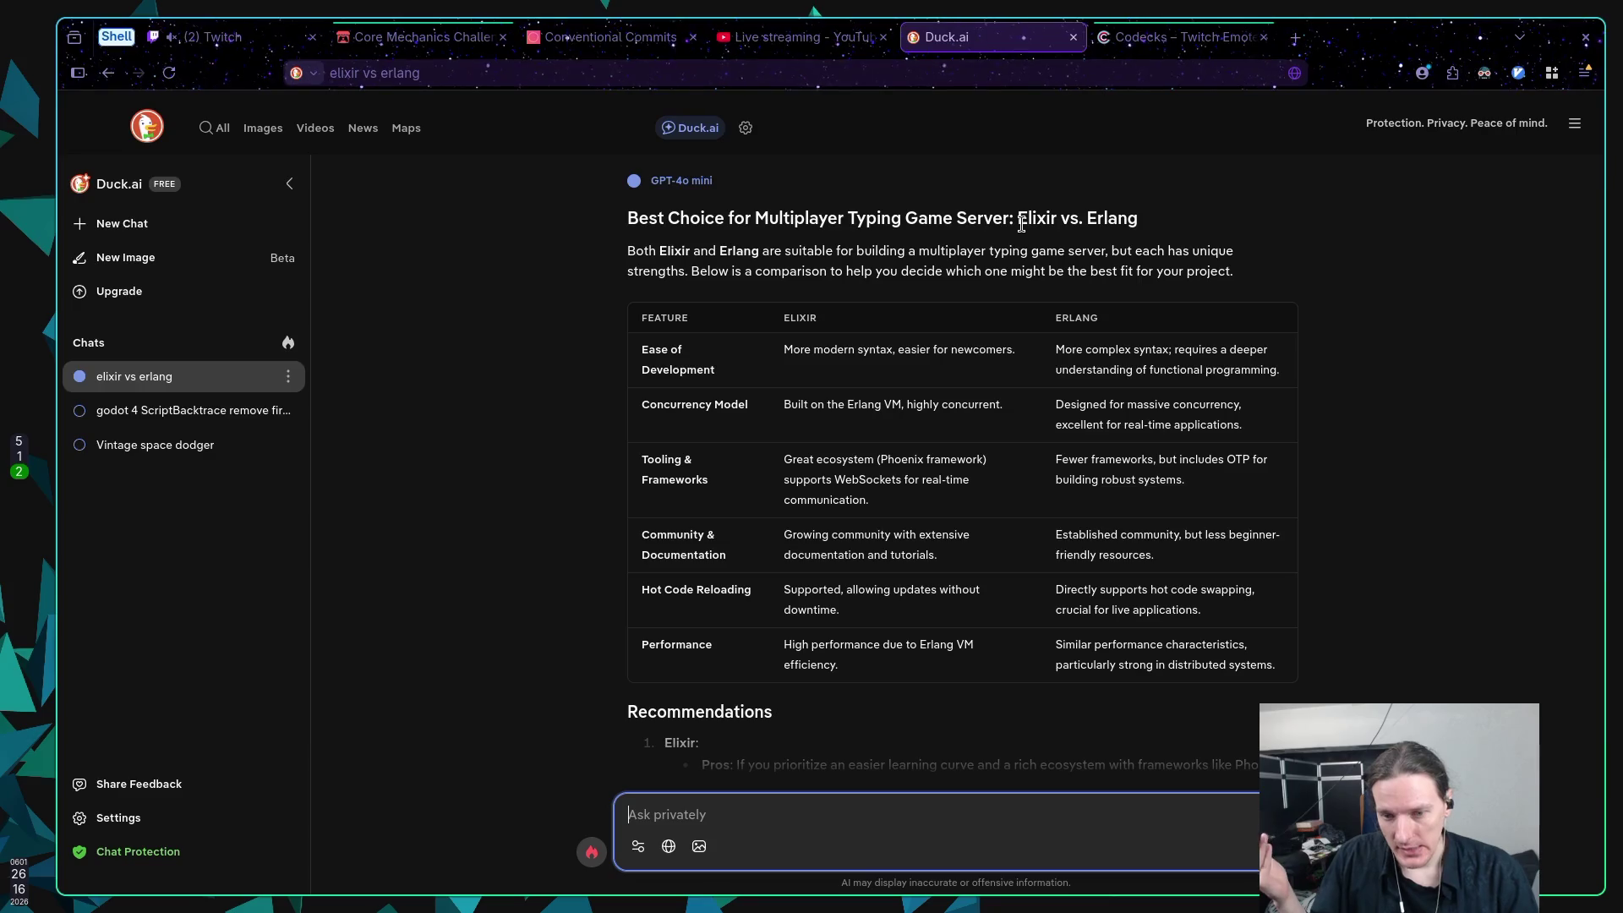
Step: Load typer.io in a new tab and start a private Group Play lobby
key(ctrl+t)
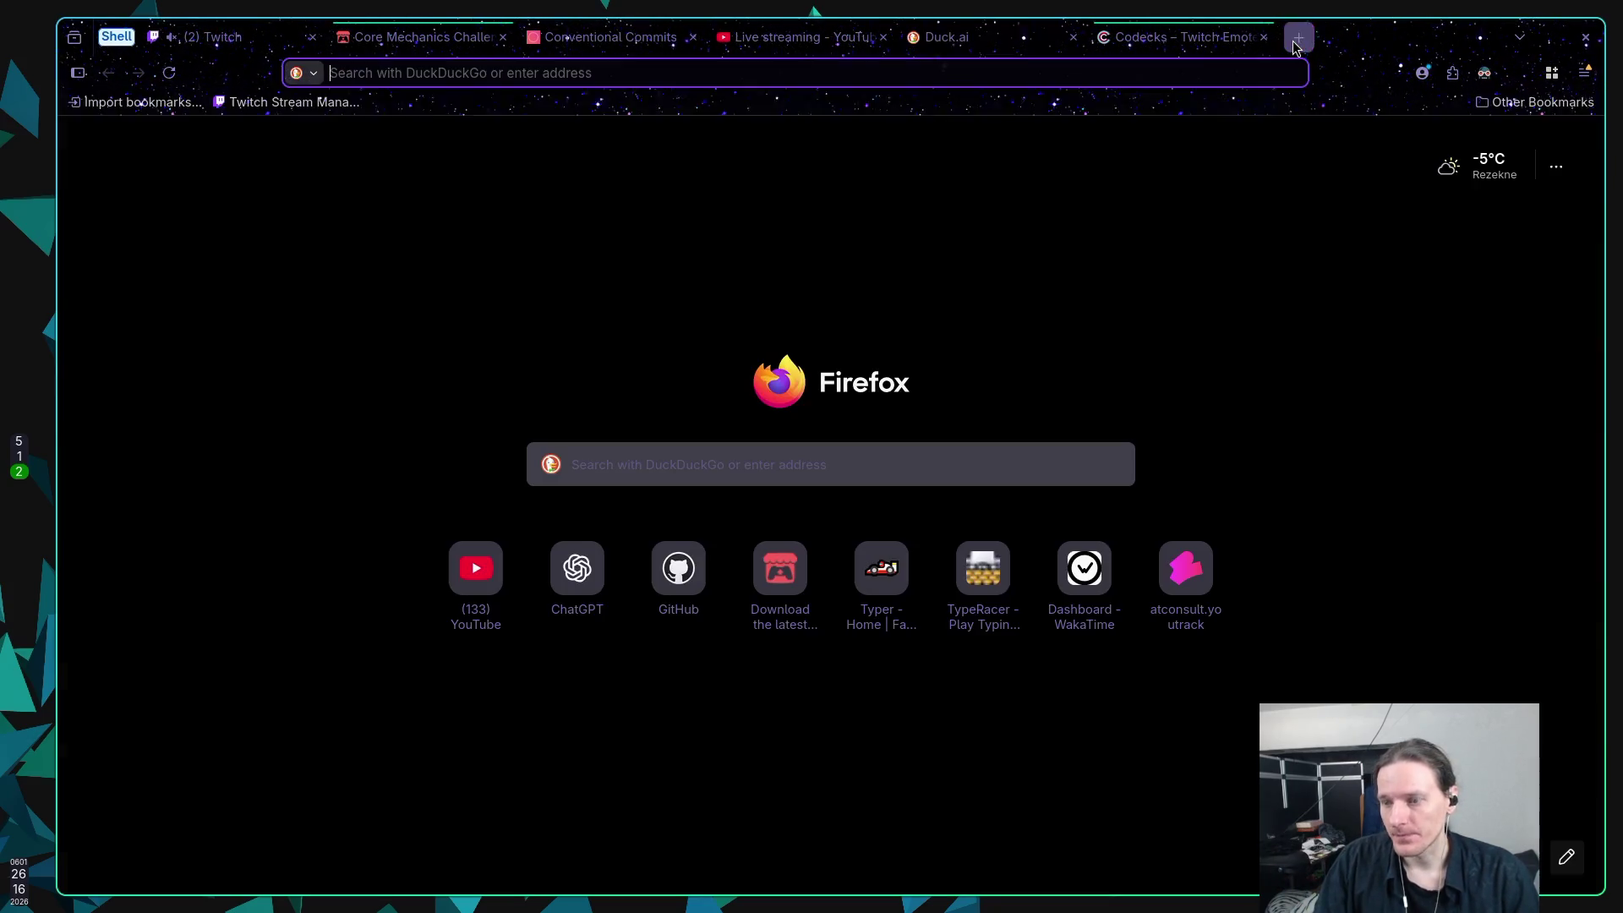
text(tyope)
key(BackSpace)
key(BackSpace)
key(BackSpace)
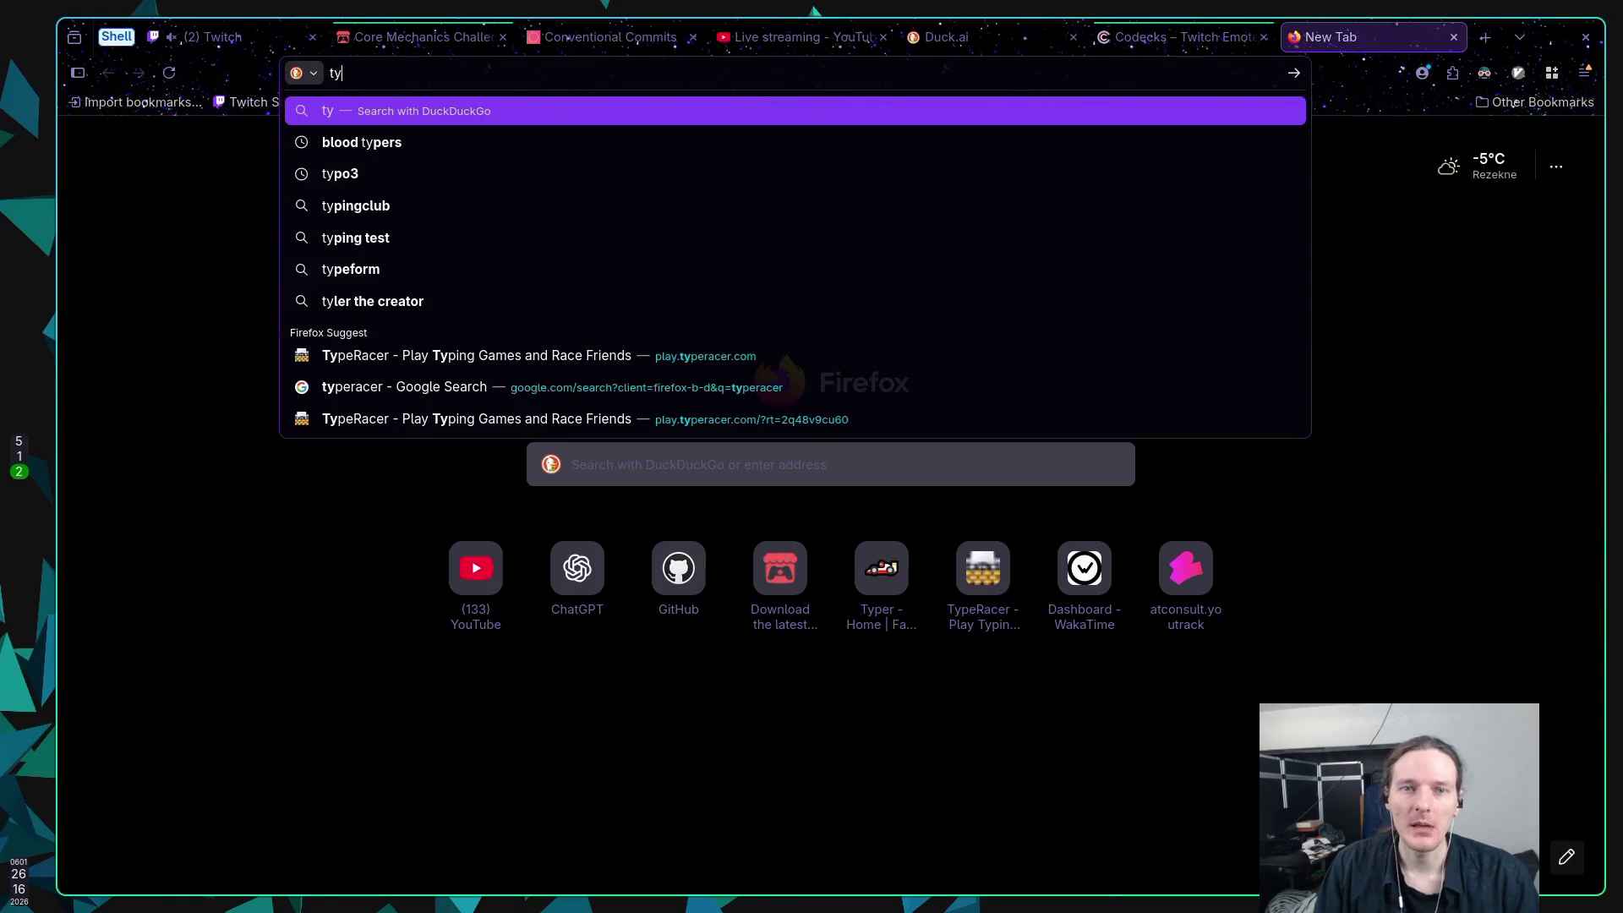
key(Down)
key(Down)
key(BackSpace)
key(BackSpace)
key(BackSpace)
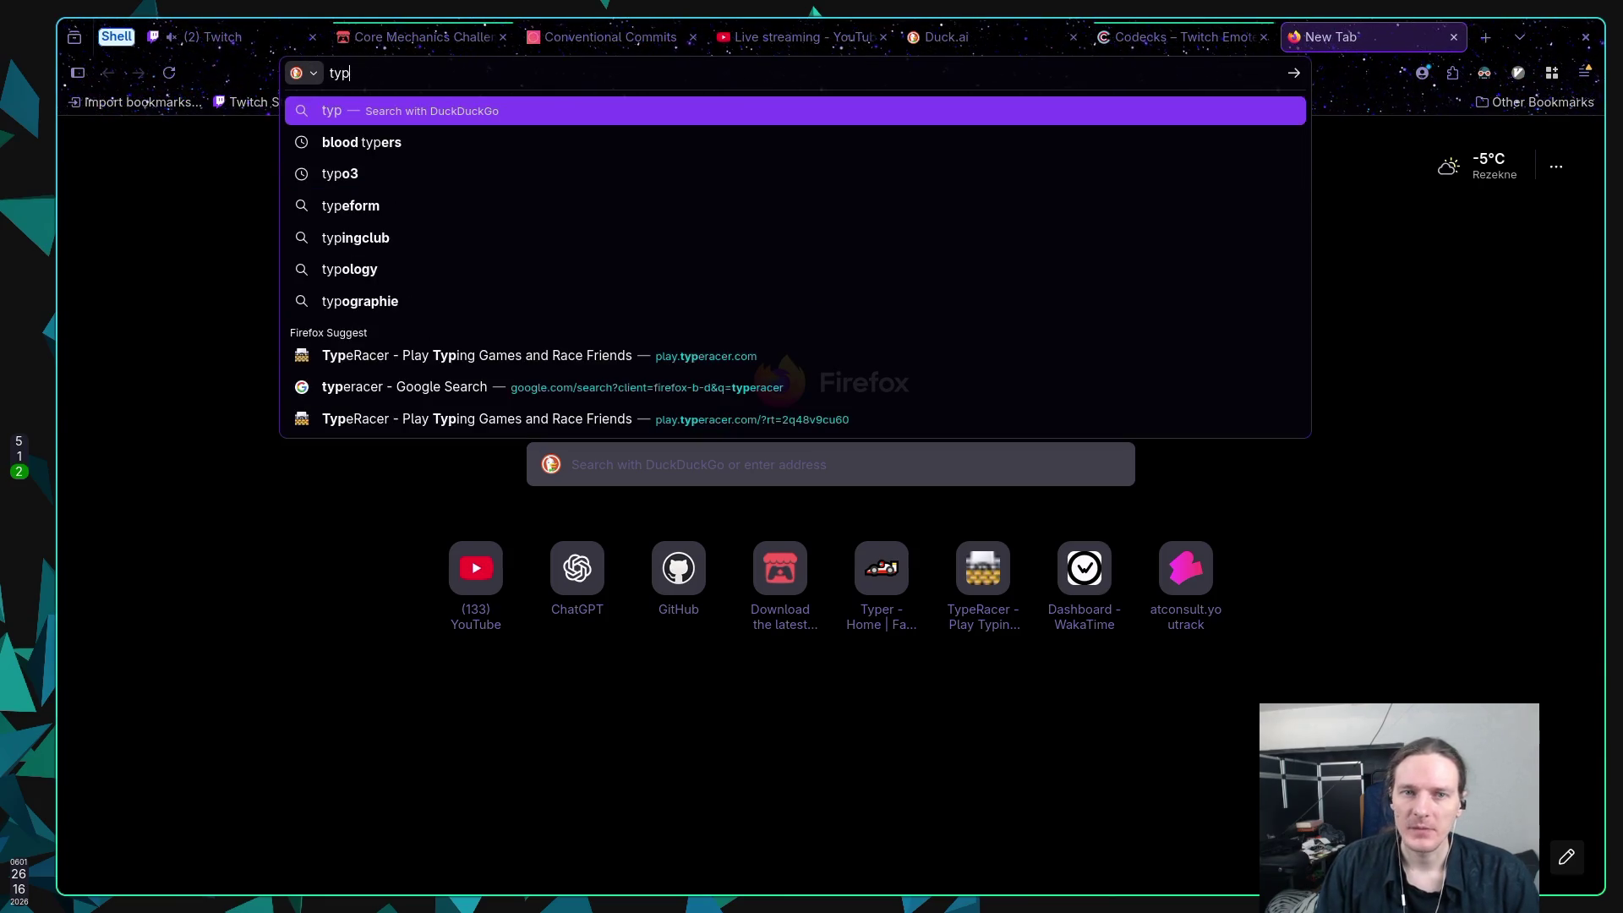
text(p)
key(Return)
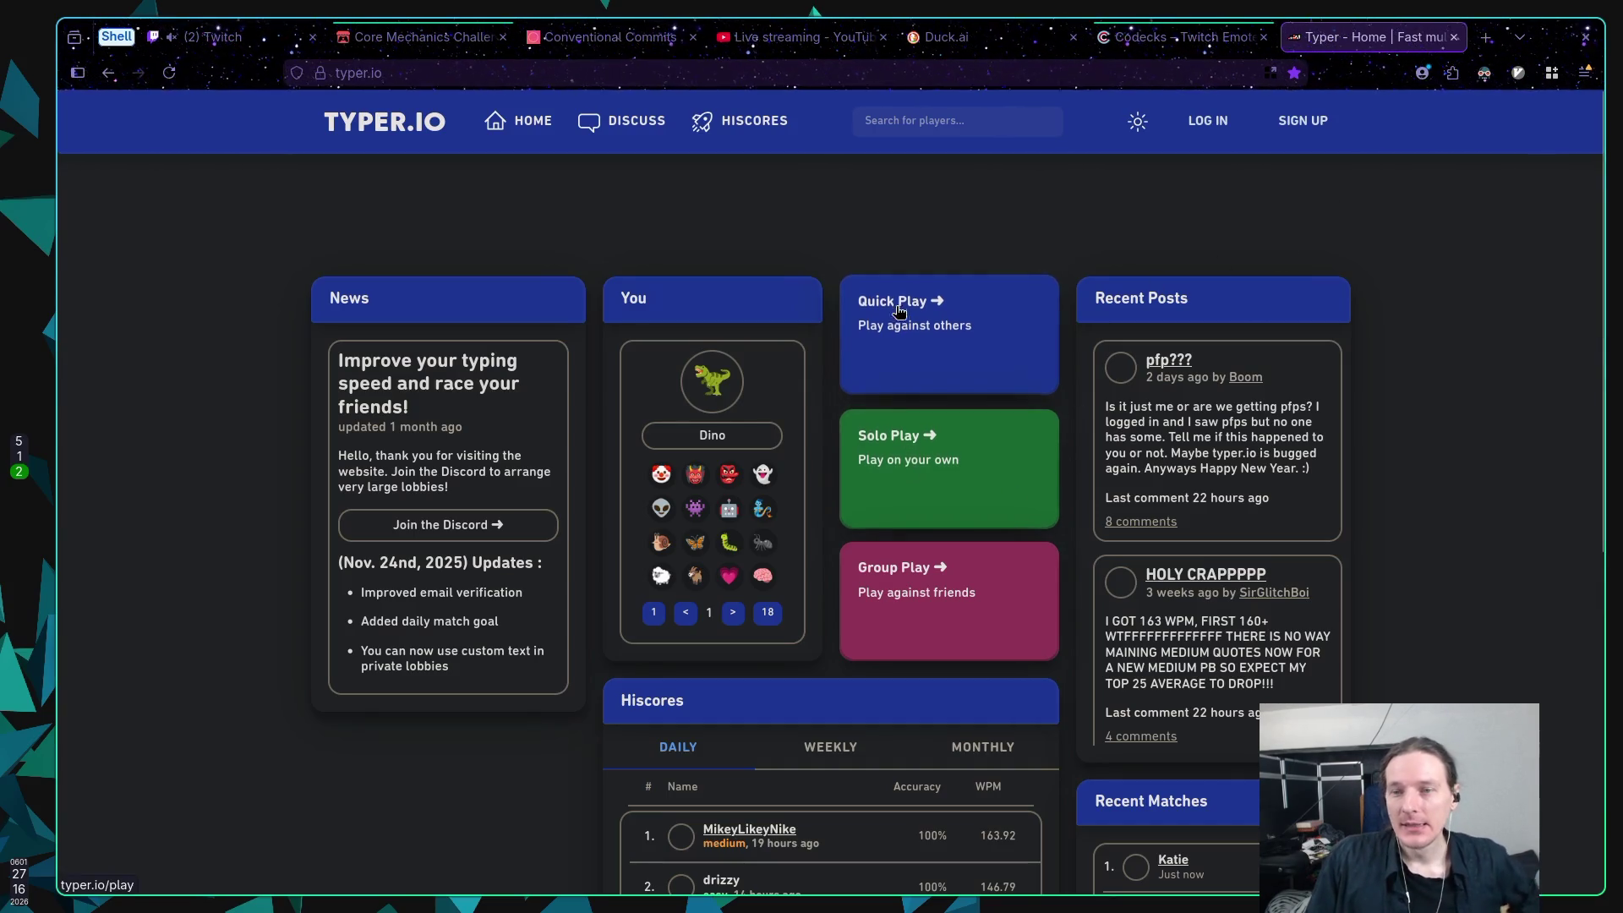
click(963, 618)
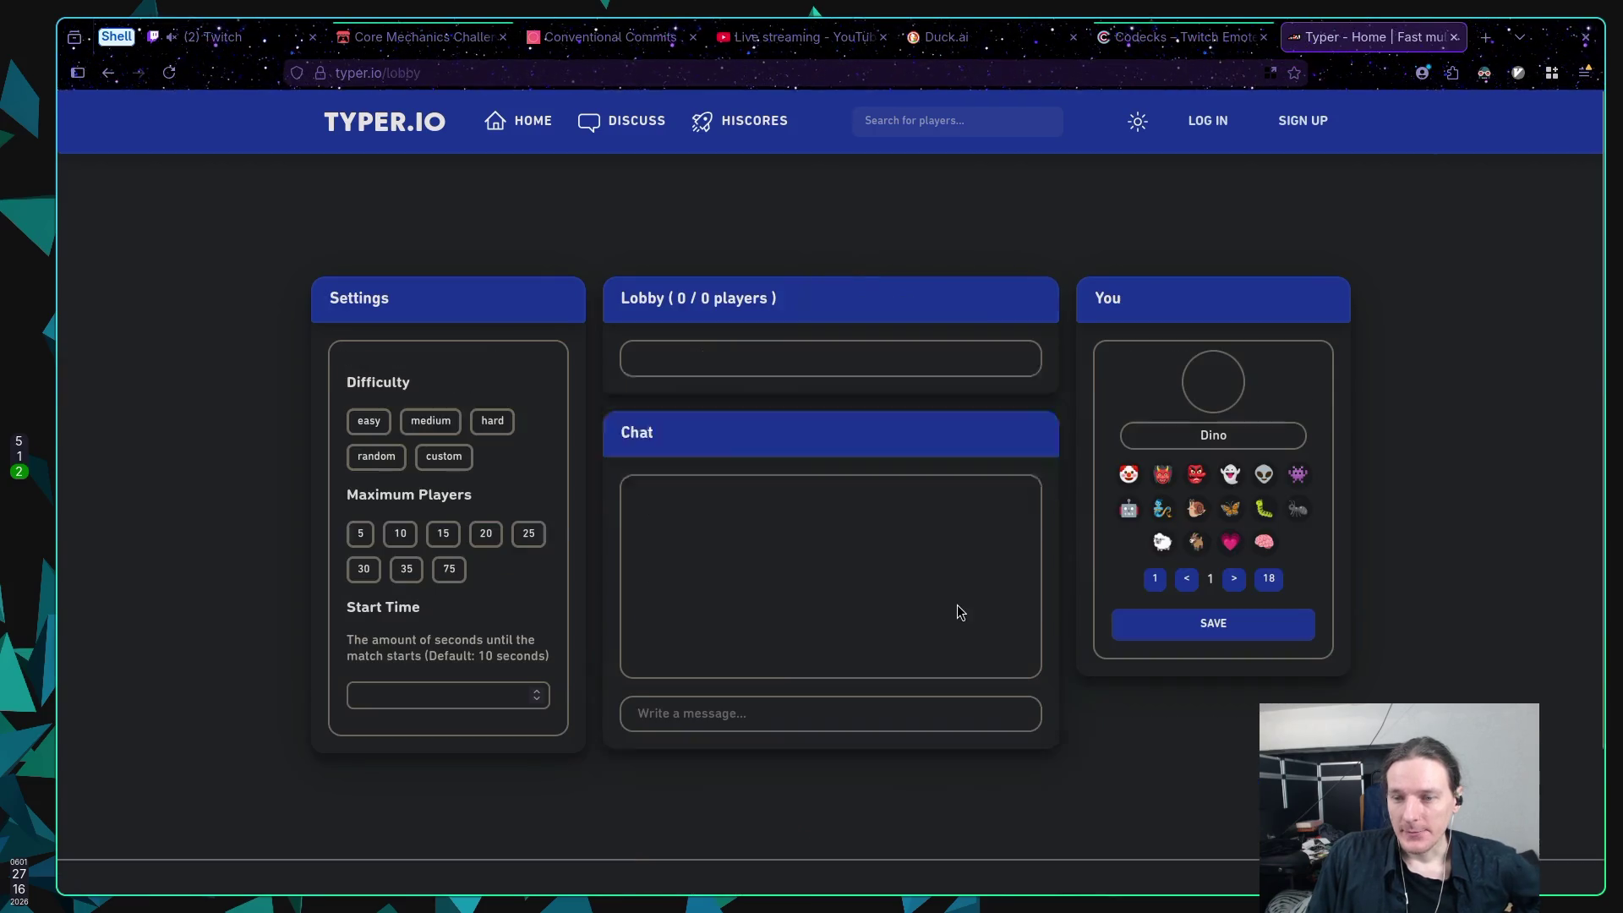
click(948, 36)
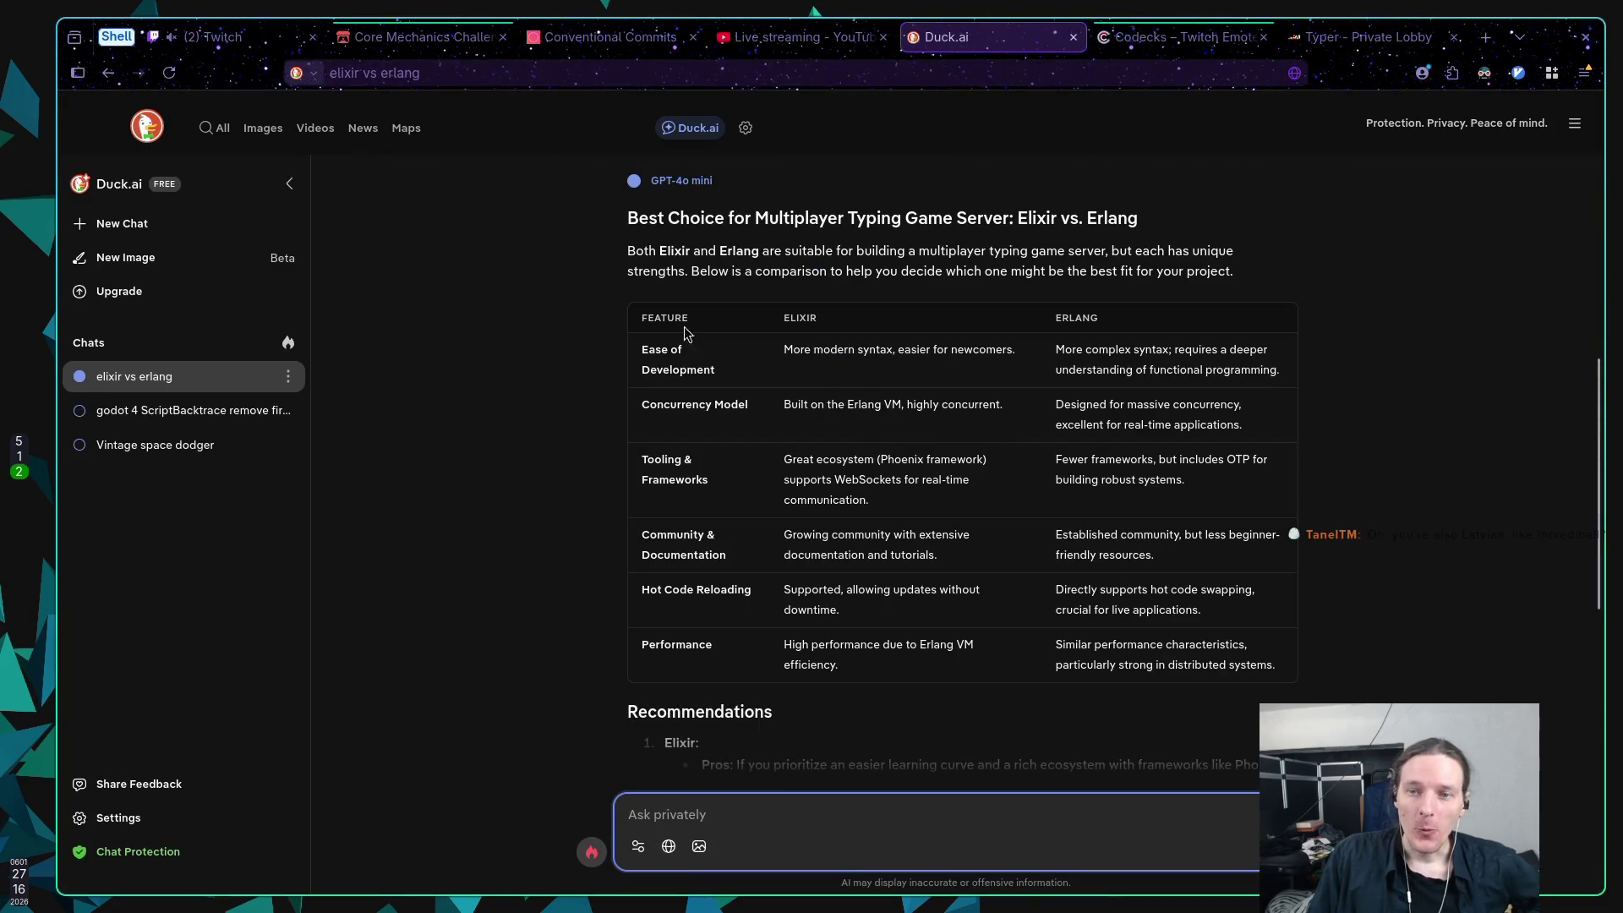
drag(1015, 218, 1110, 222)
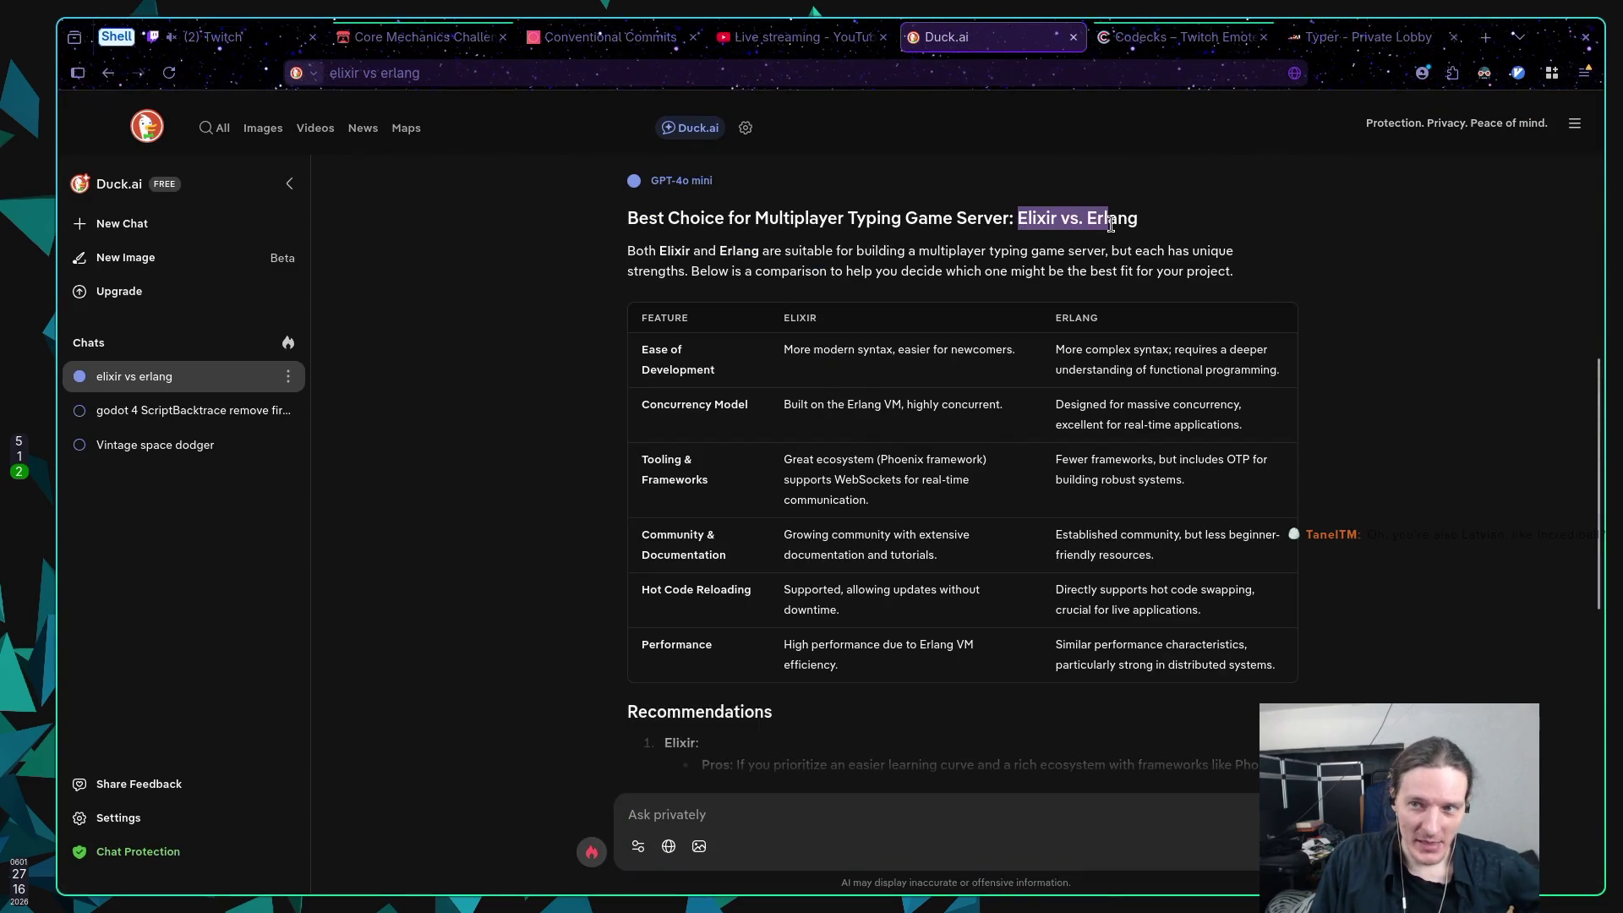
click(1129, 251)
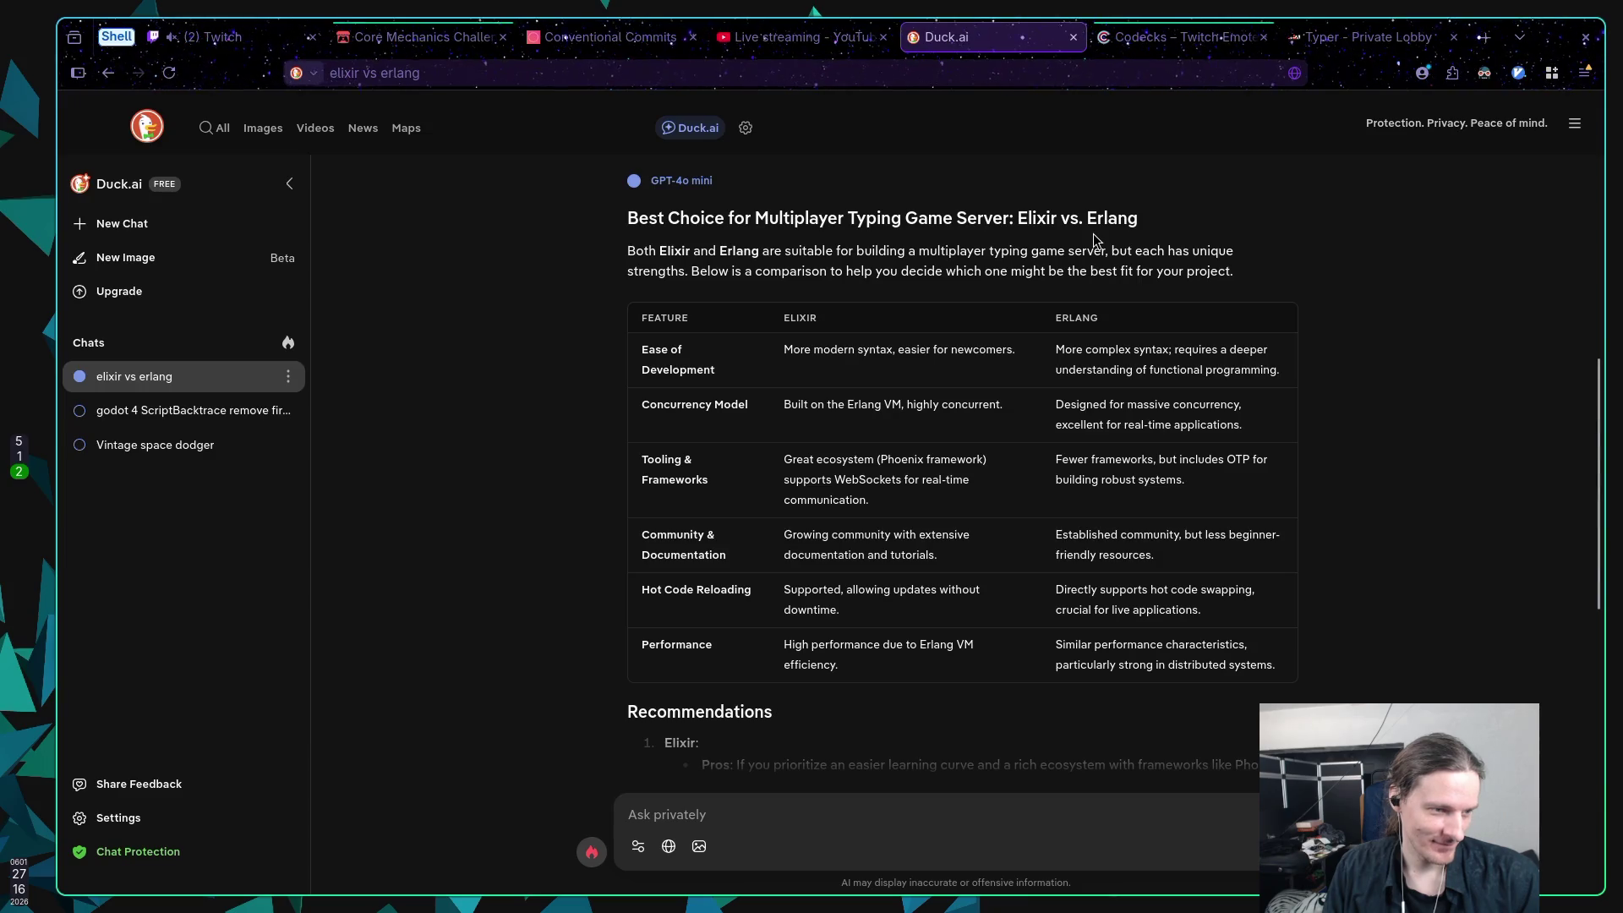
click(1346, 39)
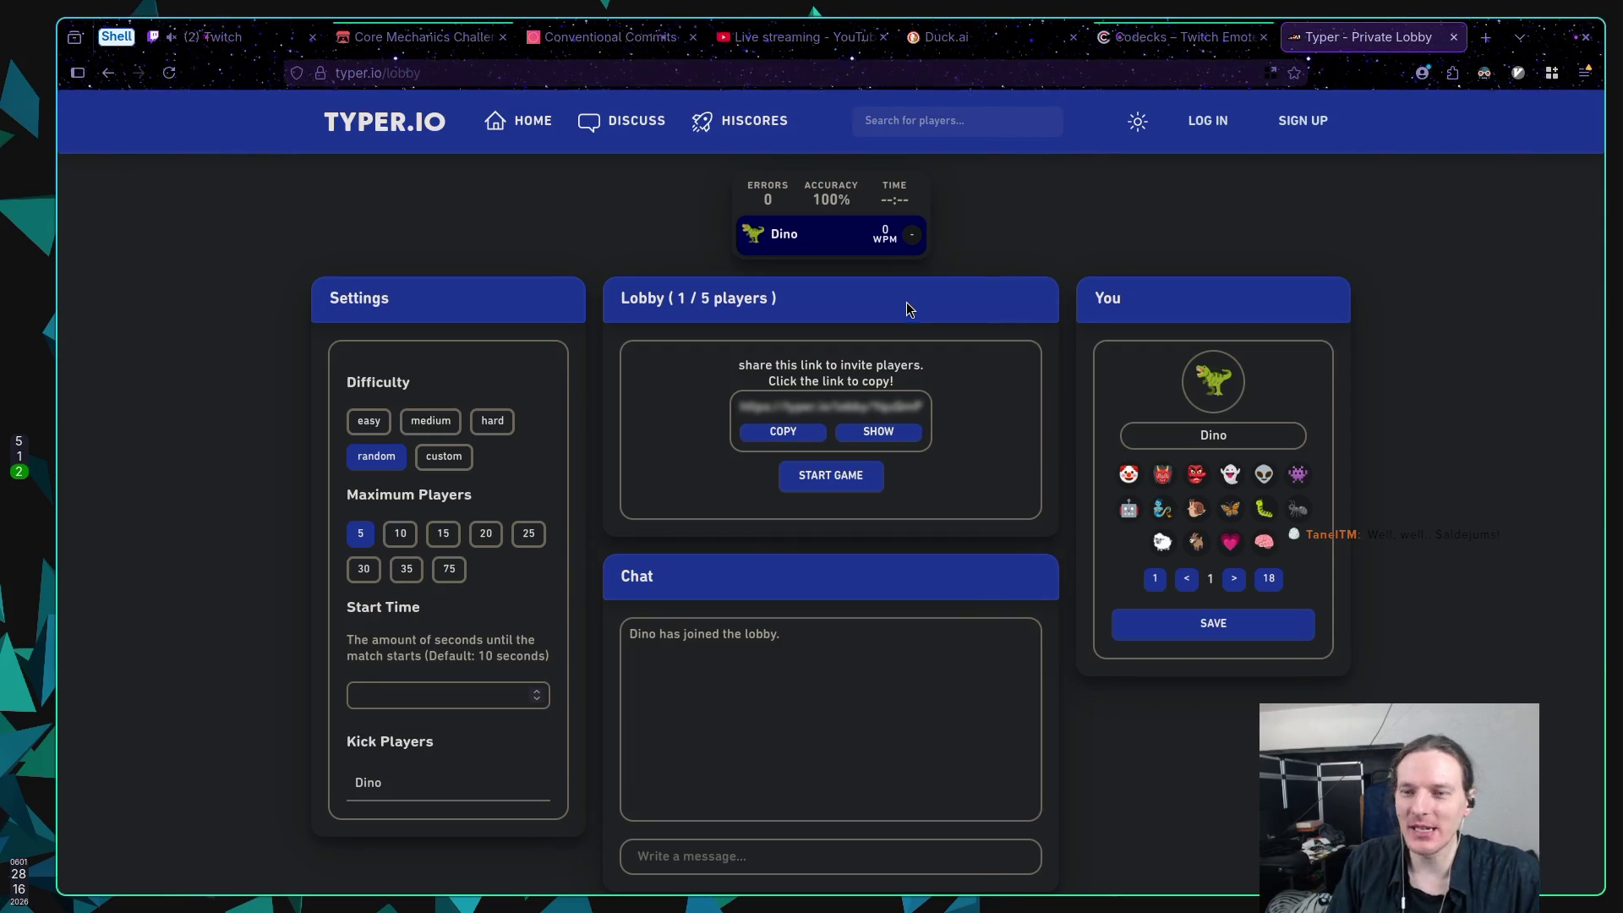
Step: Reveal and copy the lobby's invite link, then paste and send it in the Twitch chat
click(890, 432)
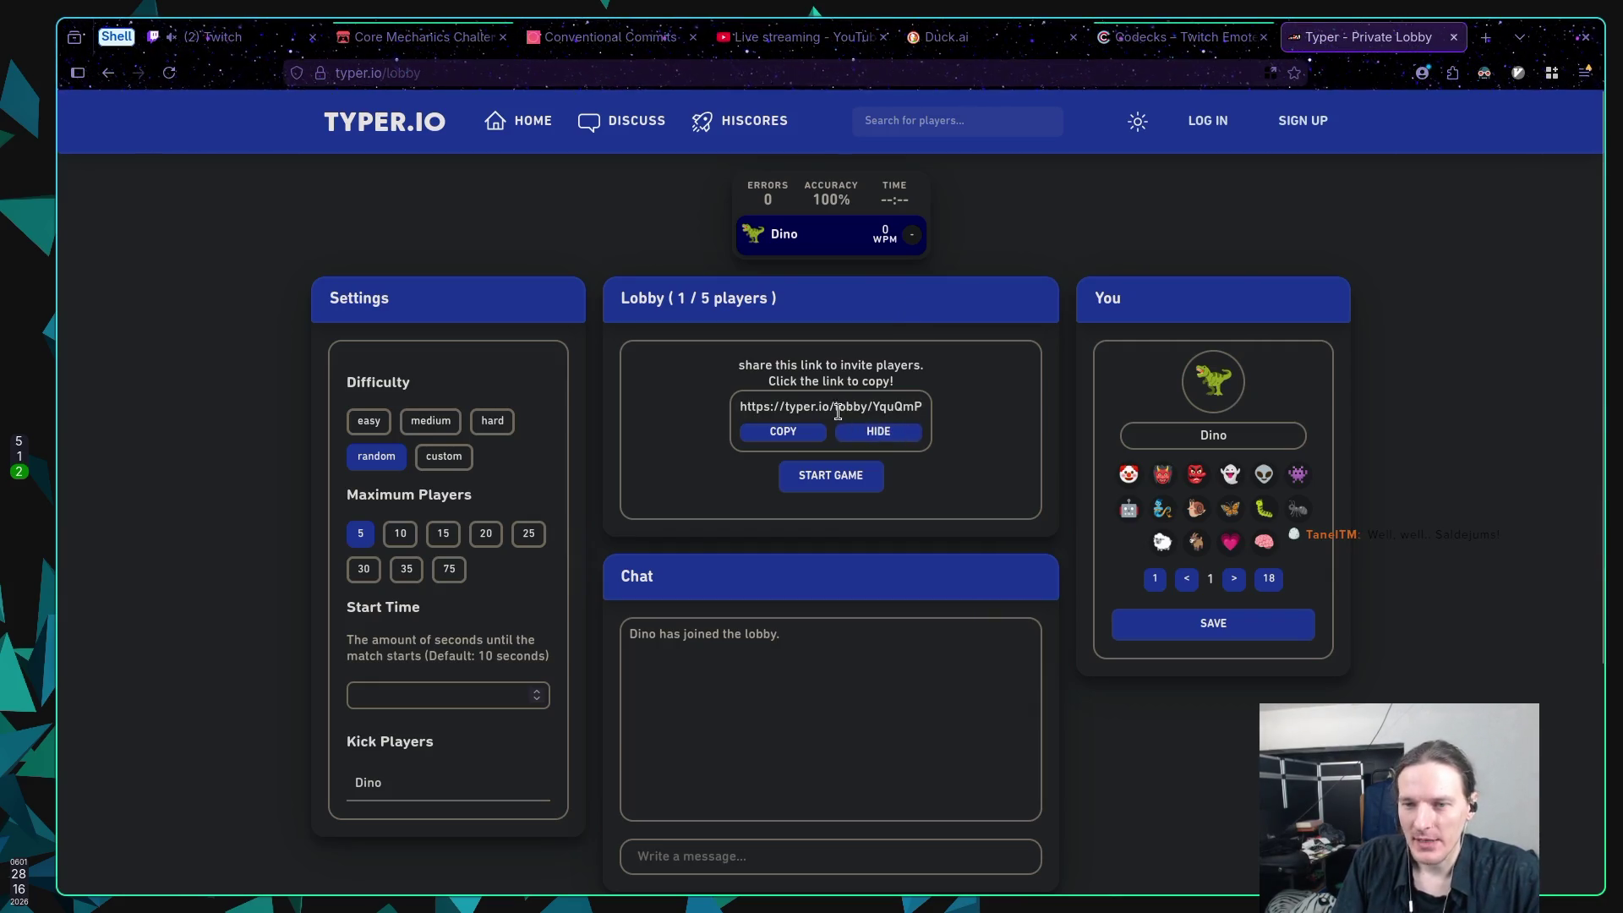
click(838, 408)
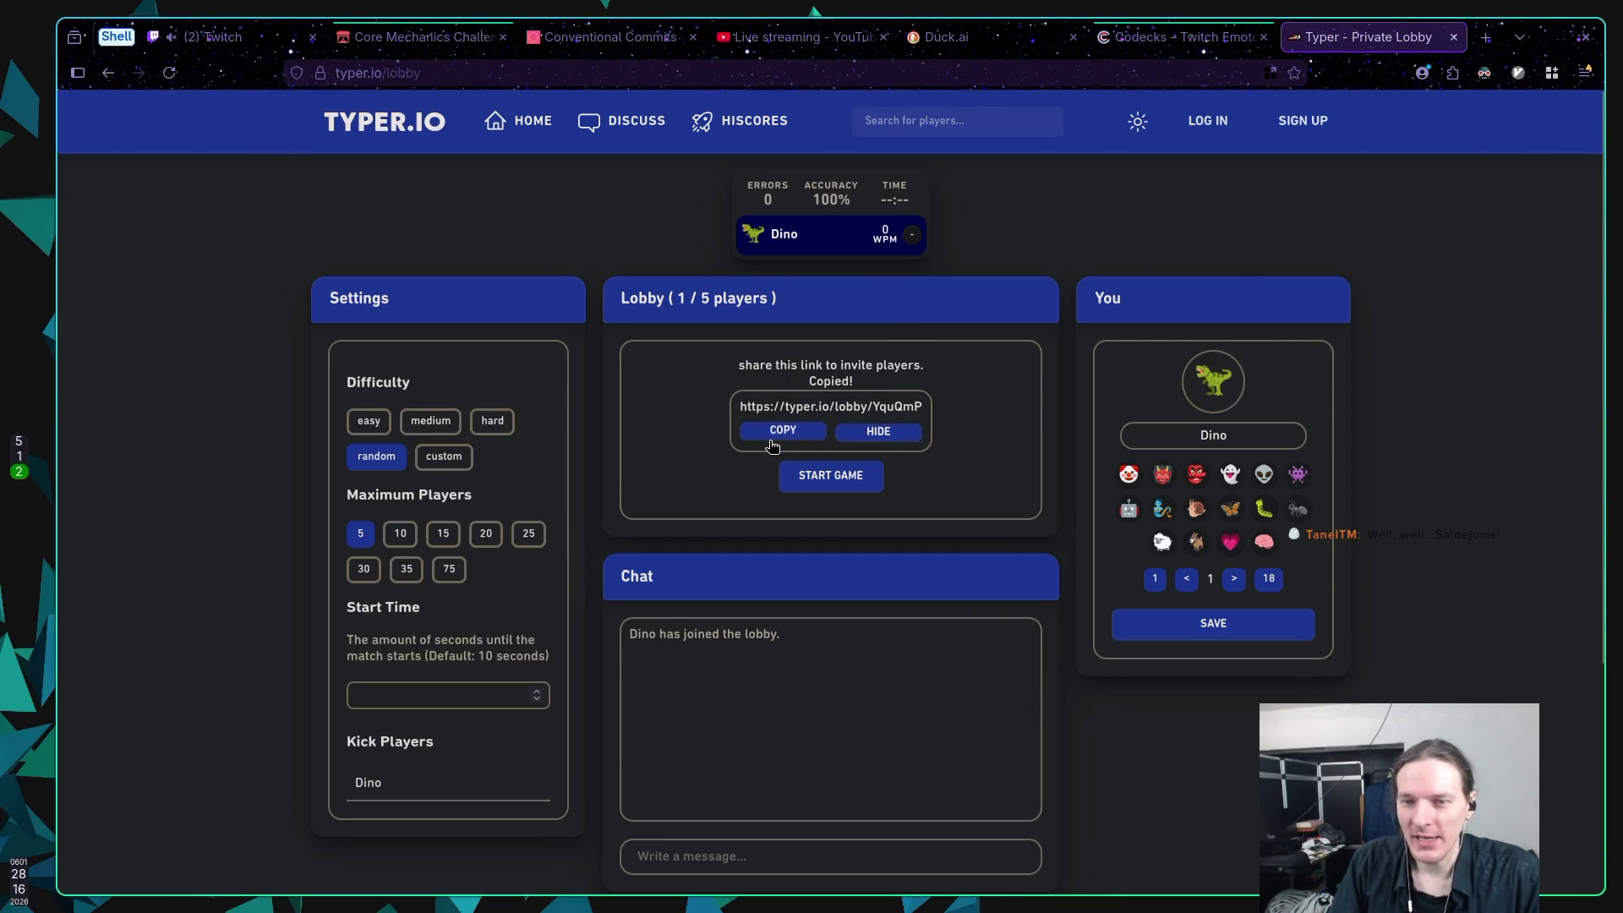
click(237, 42)
click(625, 828)
key(ctrl+v)
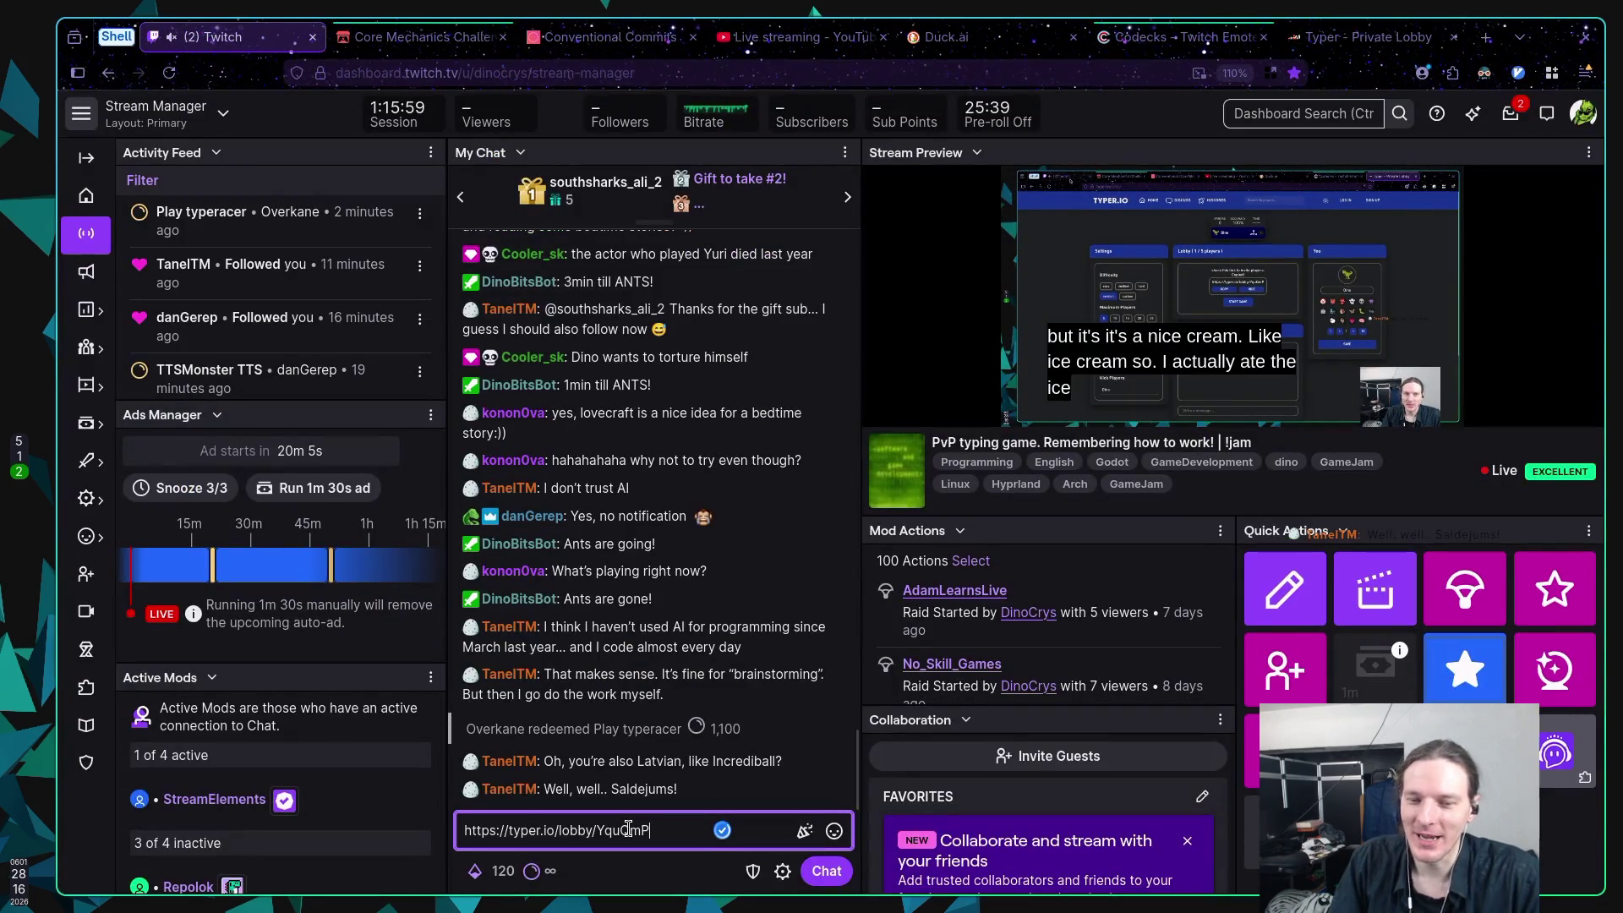
key(Return)
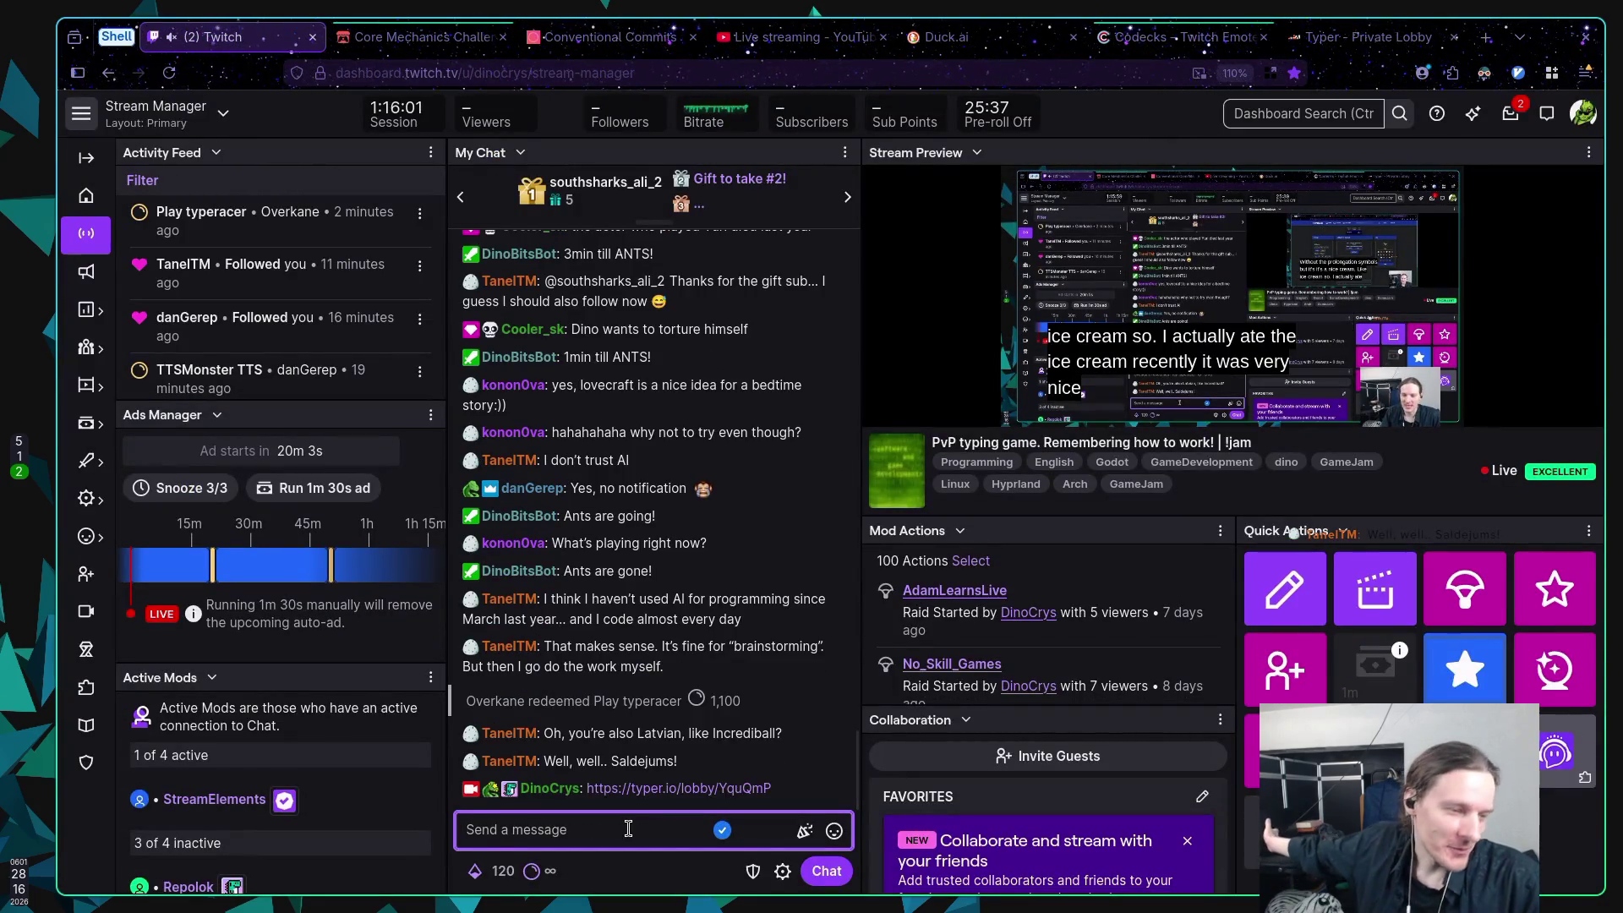